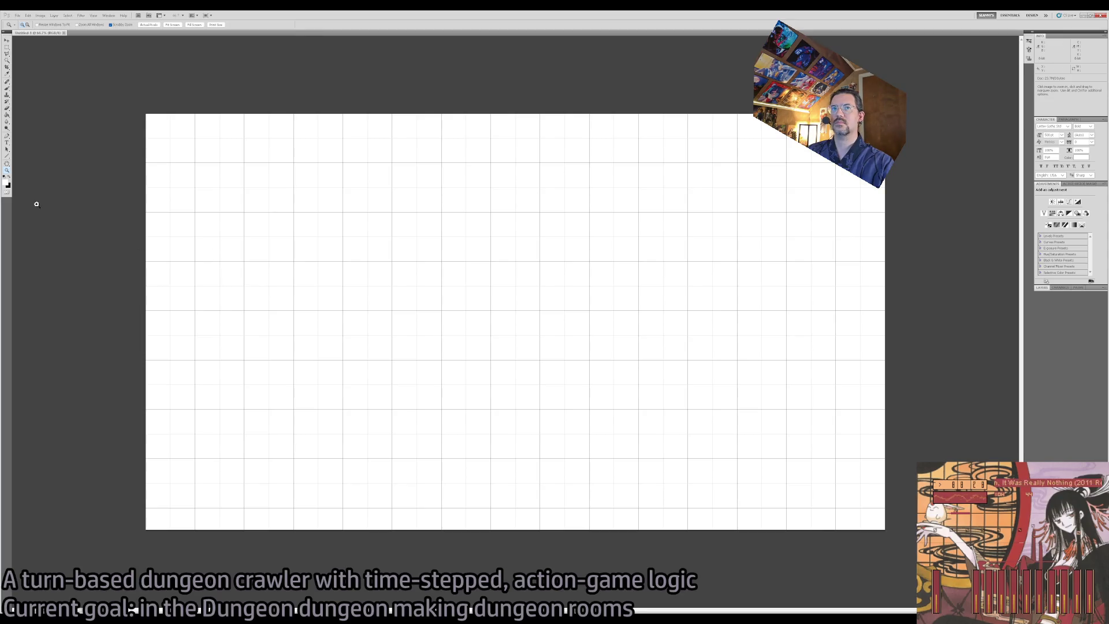
- Fill the gridded canvas solid dark grey with the Paint Bucket
key(g)
click(333, 265)
key(i)
key(9)
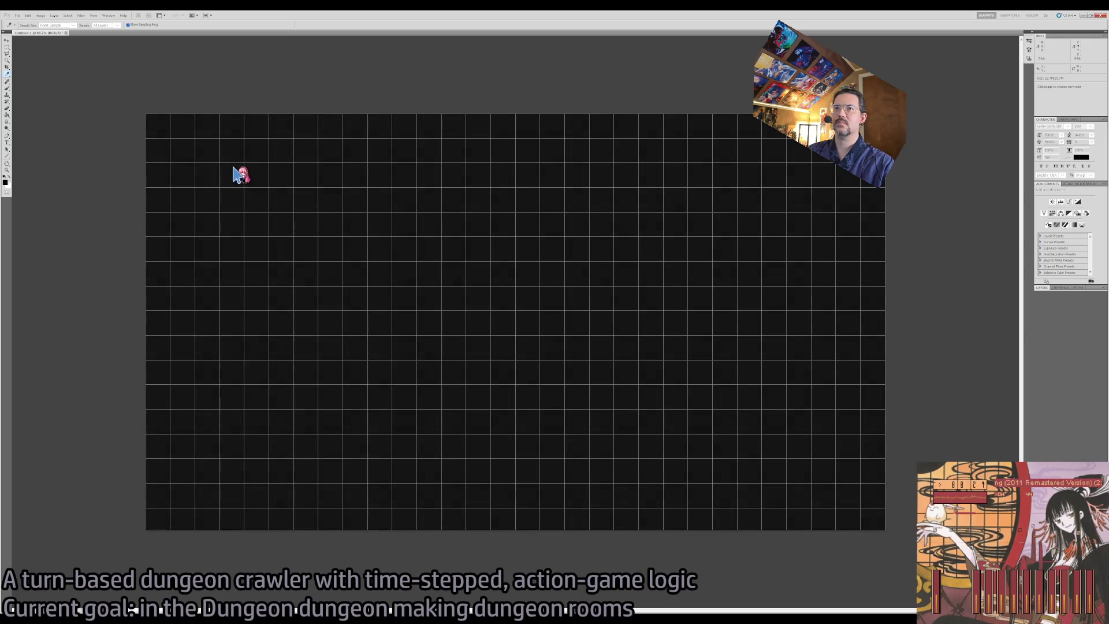
key(g)
click(473, 255)
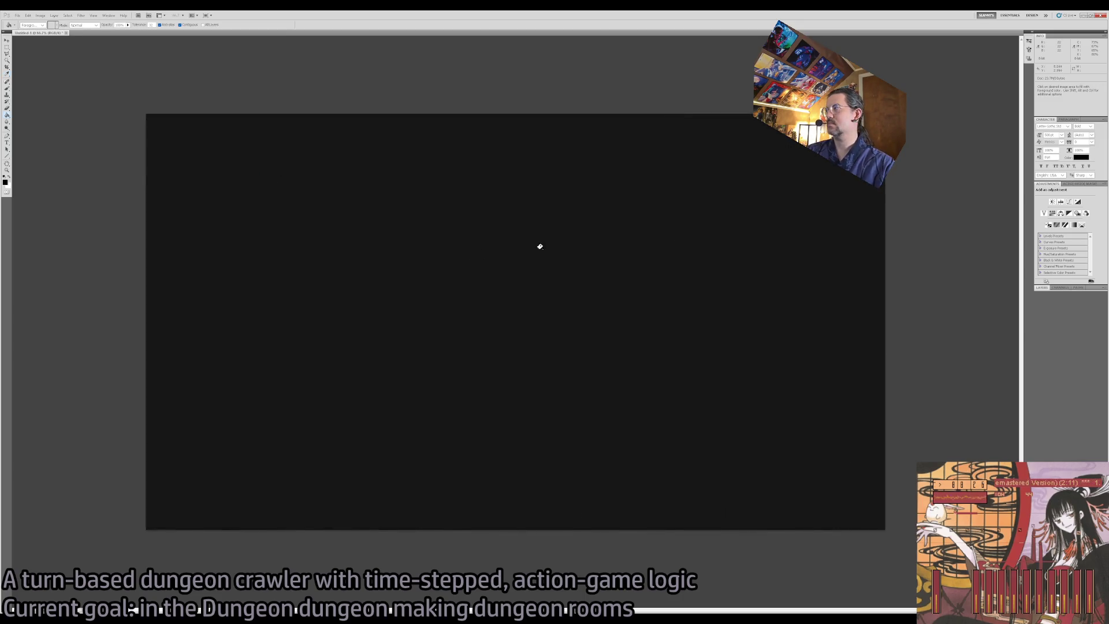
- Show the Layers panel and zoom in on the canvas
click(1056, 287)
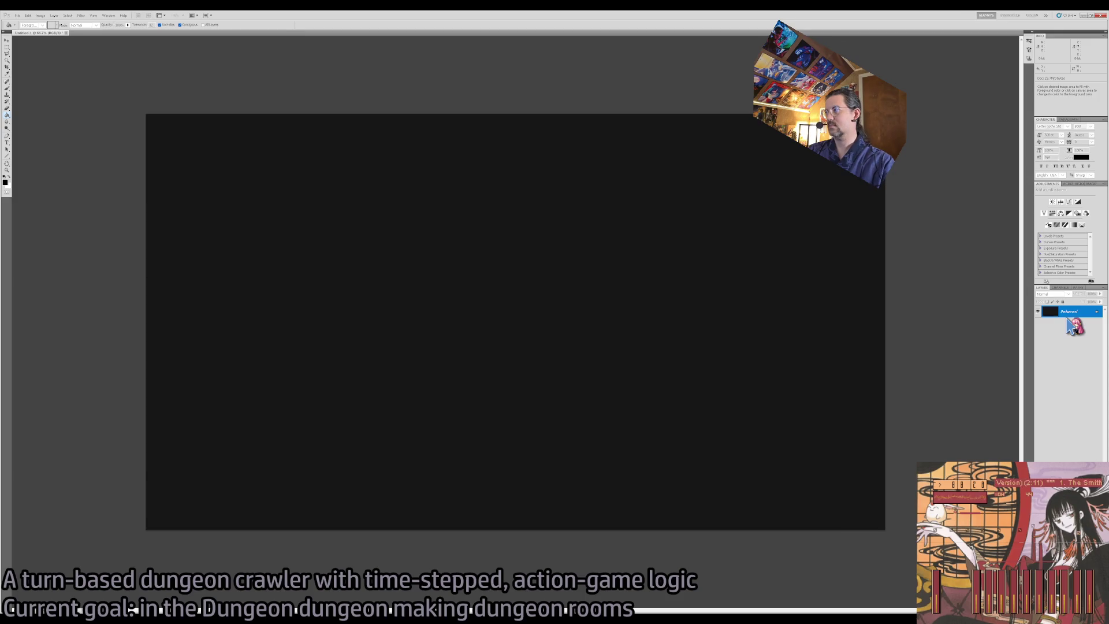
key(z)
click(437, 306)
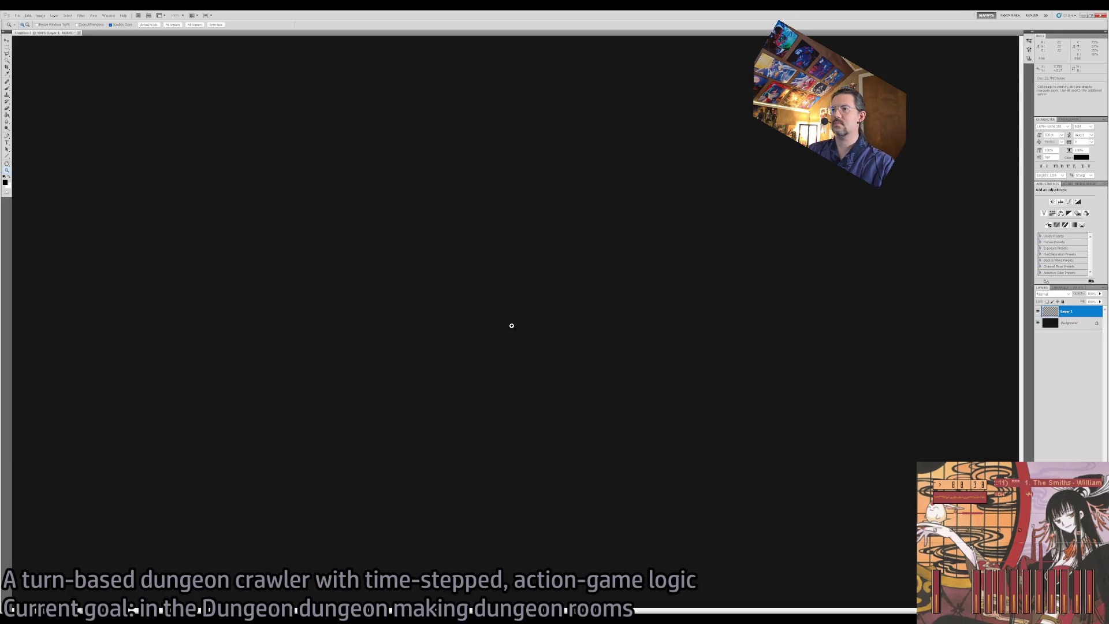
- Return to a 100% view and make white the painting colour
alt+click(510, 324)
key(x)
click(505, 315)
- Paint a short and a curvy test stroke with the Brush, undoing the curvy one
key(b)
mouse_move(497, 315)
mouse_down()
mouse_move(474, 291)
mouse_move(500, 314)
mouse_up()
key(e)
key(b)
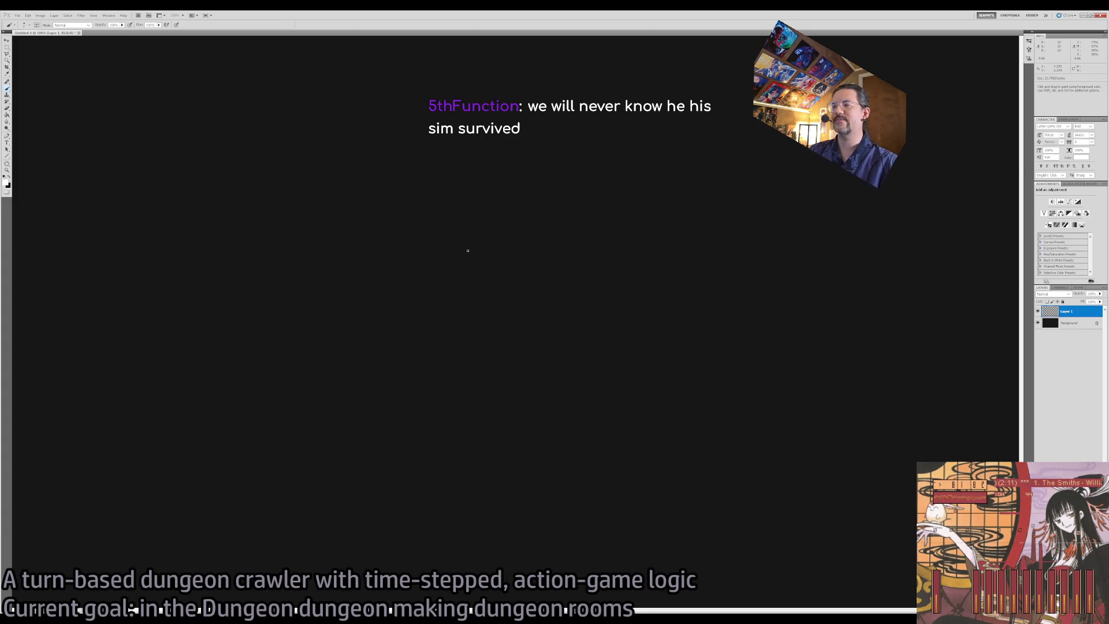
mouse_move(374, 248)
mouse_down()
mouse_move(757, 435)
mouse_move(797, 437)
mouse_up()
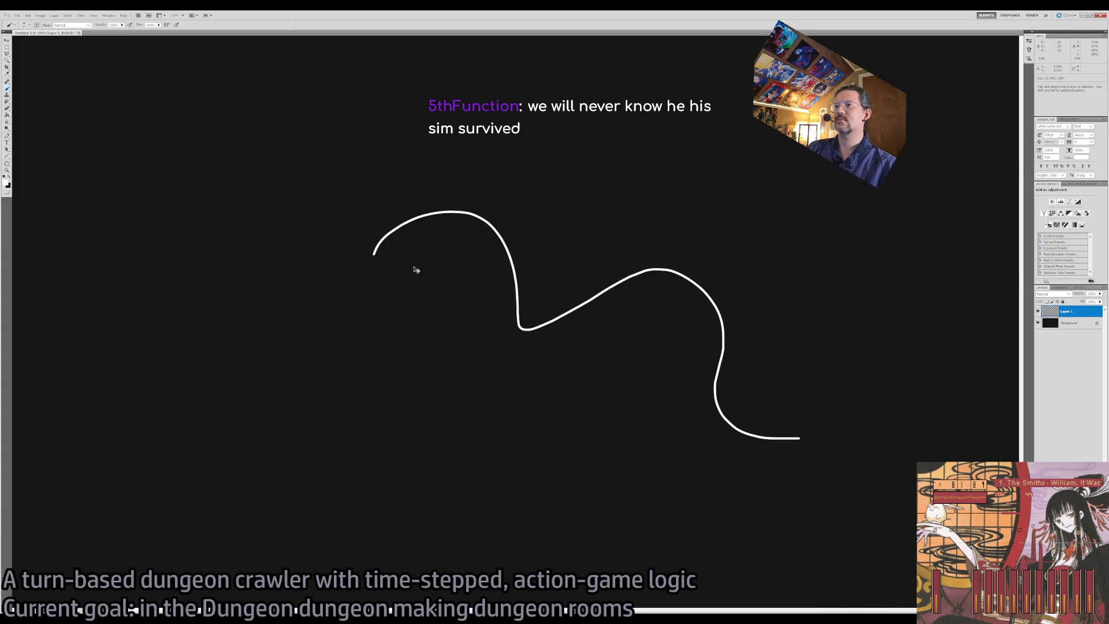
key(ctrl+z)
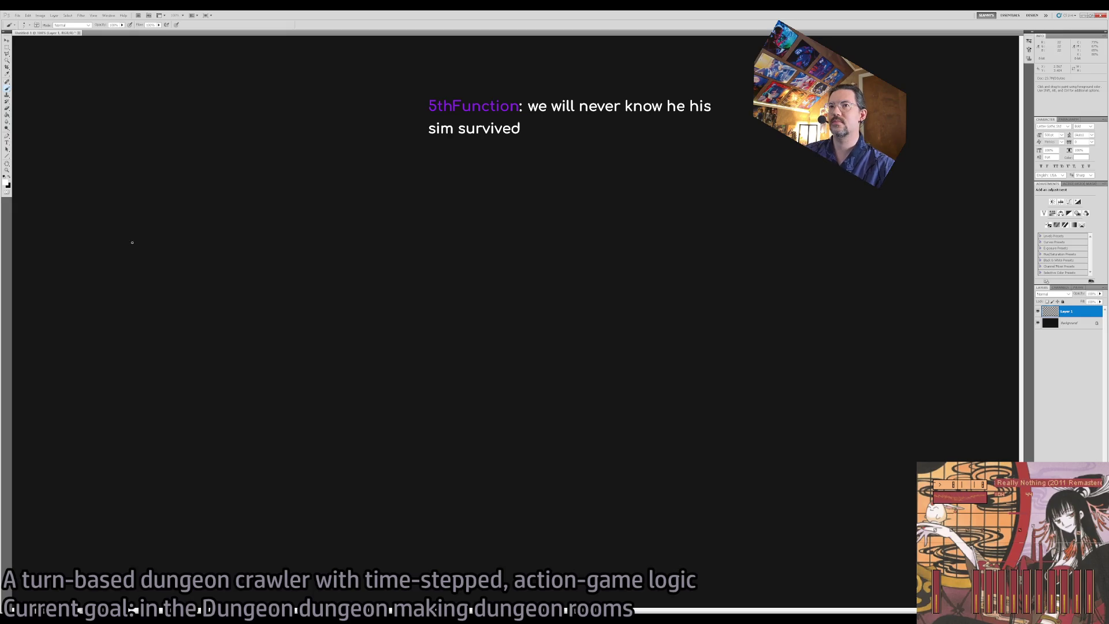
- Draw the four edges of a diamond room floor and erase the overshoot at its top corner
drag(160, 244, 238, 287)
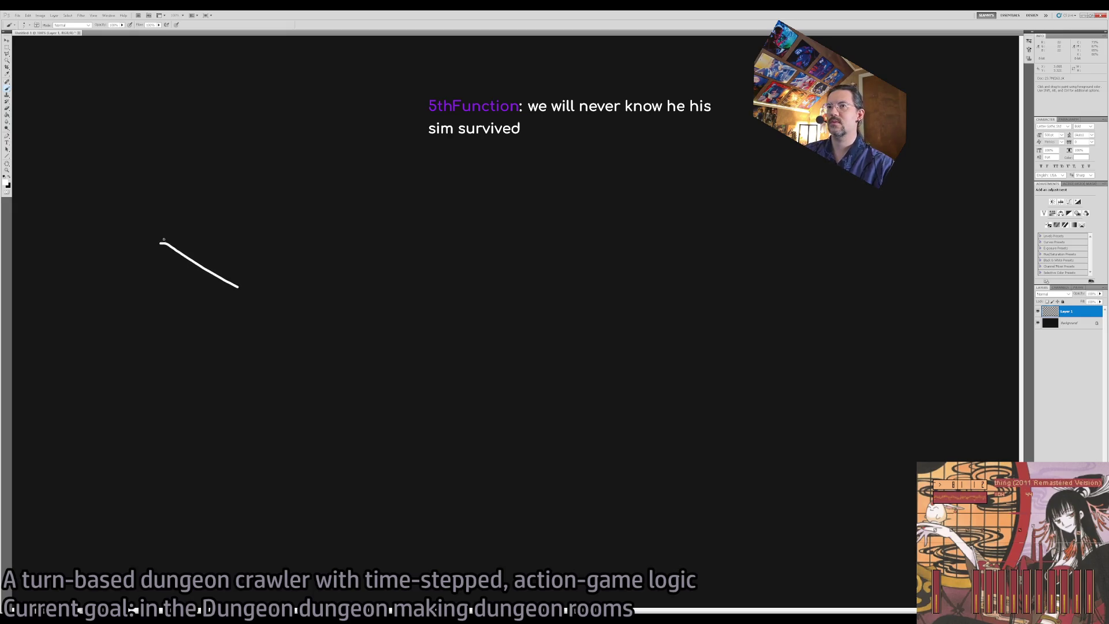
drag(162, 241, 294, 161)
drag(238, 285, 354, 223)
key(ctrl+z)
drag(238, 286, 352, 221)
mouse_move(282, 170)
mouse_down()
mouse_move(375, 211)
mouse_move(366, 222)
mouse_up()
key(e)
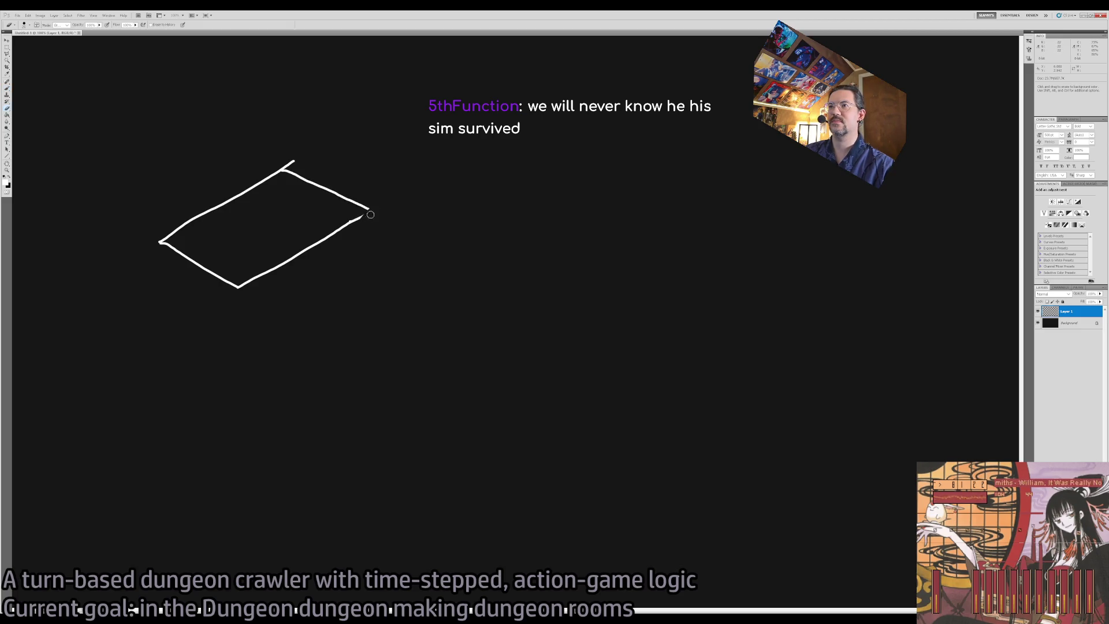
drag(294, 162, 283, 169)
- Zoom to 200% and draw a doorway on the floor's back edge
key(z)
click(363, 209)
mouse_move(297, 227)
mouse_down()
mouse_move(477, 242)
mouse_move(567, 214)
mouse_up()
key(b)
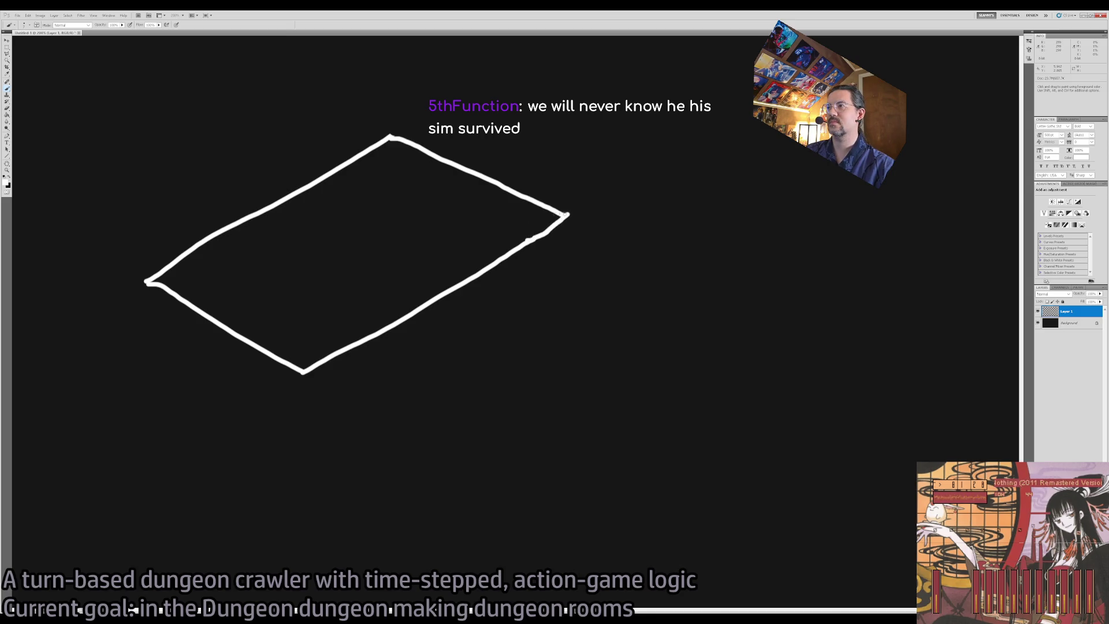
mouse_move(260, 212)
mouse_down()
mouse_move(260, 153)
mouse_move(302, 130)
mouse_move(304, 180)
mouse_up()
key(ctrl+z)
drag(300, 130, 298, 193)
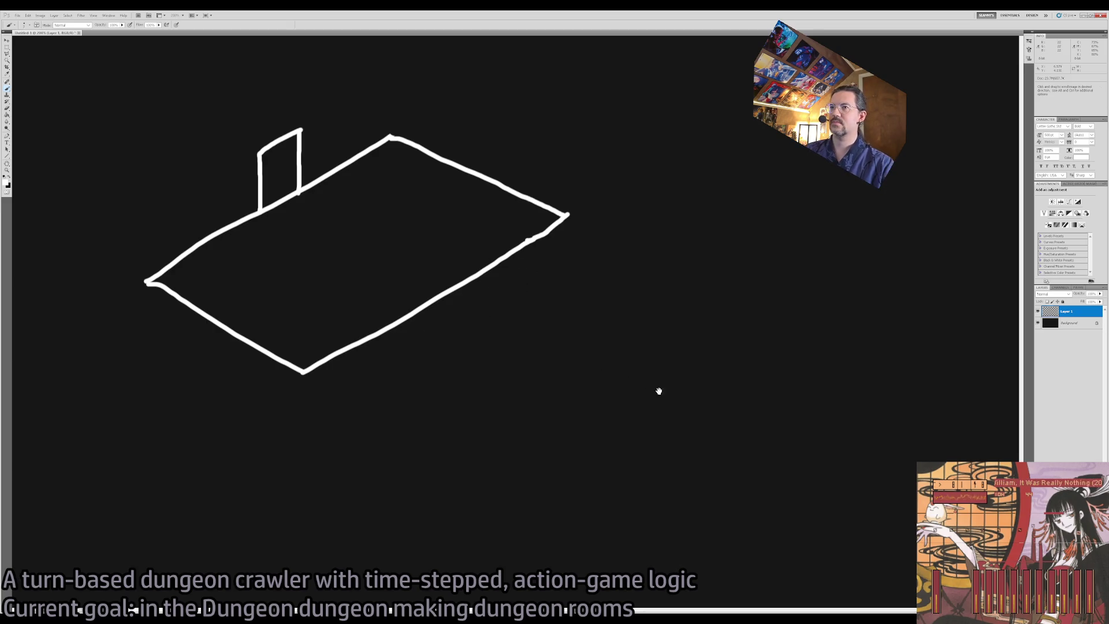
- Draw a stick figure with legs, body, arms and head beside the doorway
key(z)
key(ctrl+minus)
key(ctrl+minus)
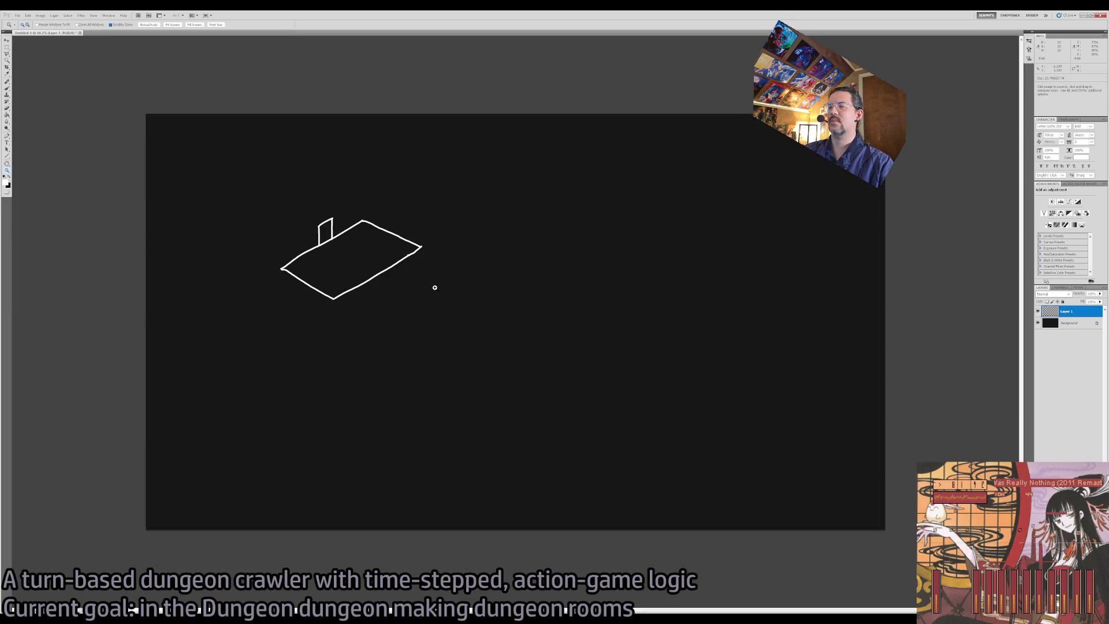
key(ctrl+plus)
key(b)
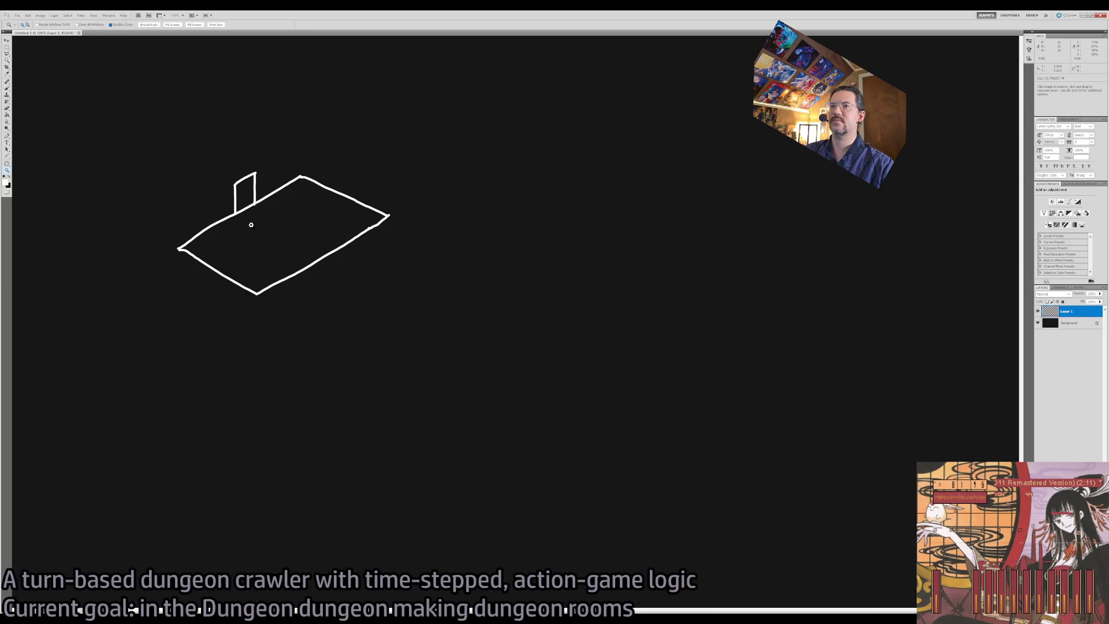
ctrl+click(261, 234)
drag(275, 241, 308, 237)
key(ctrl+z)
mouse_move(295, 196)
mouse_down()
mouse_move(294, 223)
mouse_move(310, 196)
mouse_move(285, 180)
mouse_move(296, 199)
mouse_up()
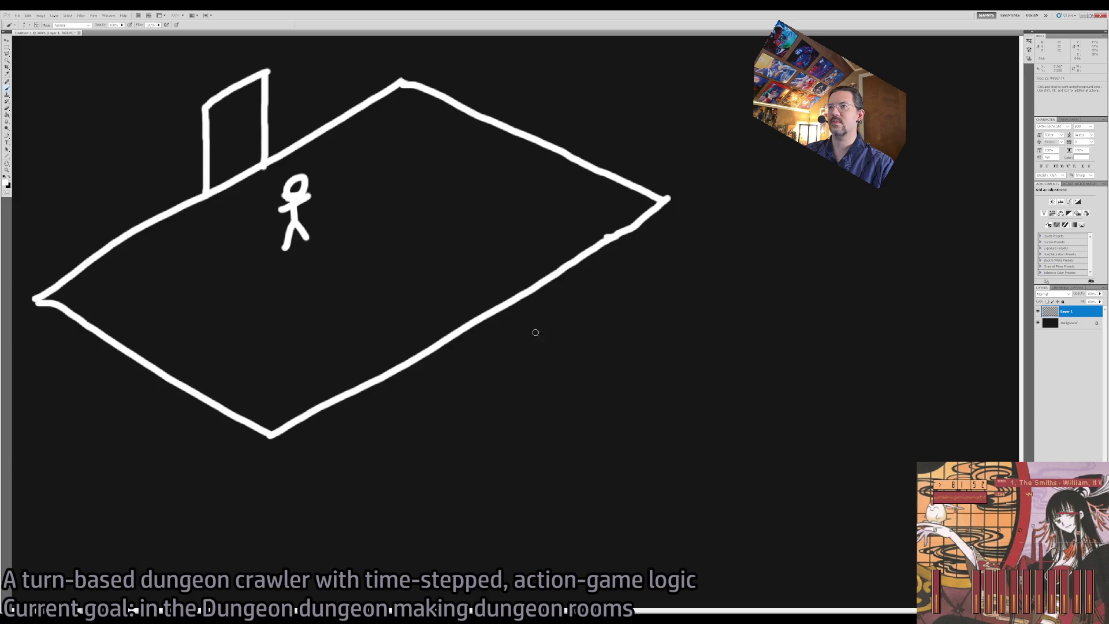
- Pan across the drawing and zoom out to 100% to see the whole room
drag(628, 379, 461, 309)
alt+click(484, 361)
key(b)
mouse_move(671, 430)
mouse_down()
mouse_move(453, 309)
mouse_move(546, 378)
mouse_up()
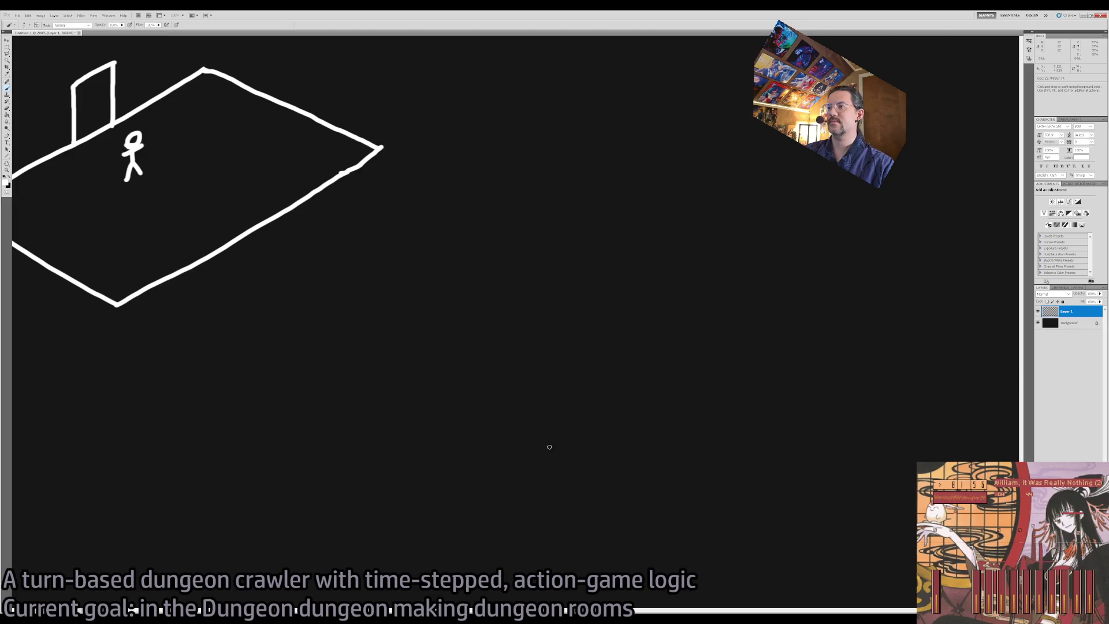
drag(758, 533, 728, 481)
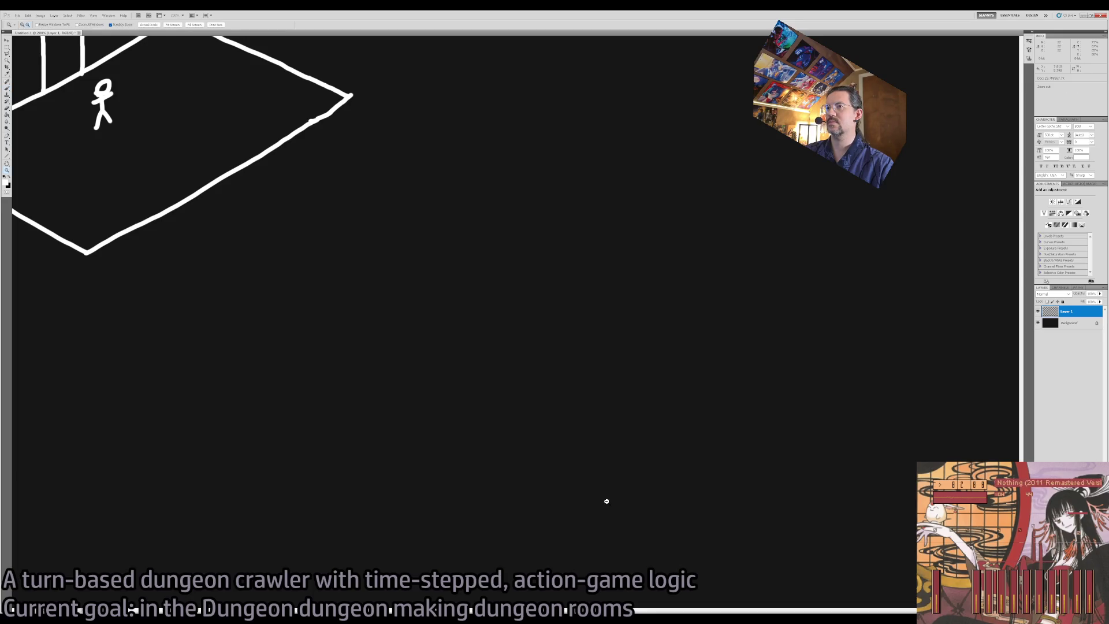
key(ctrl+minus)
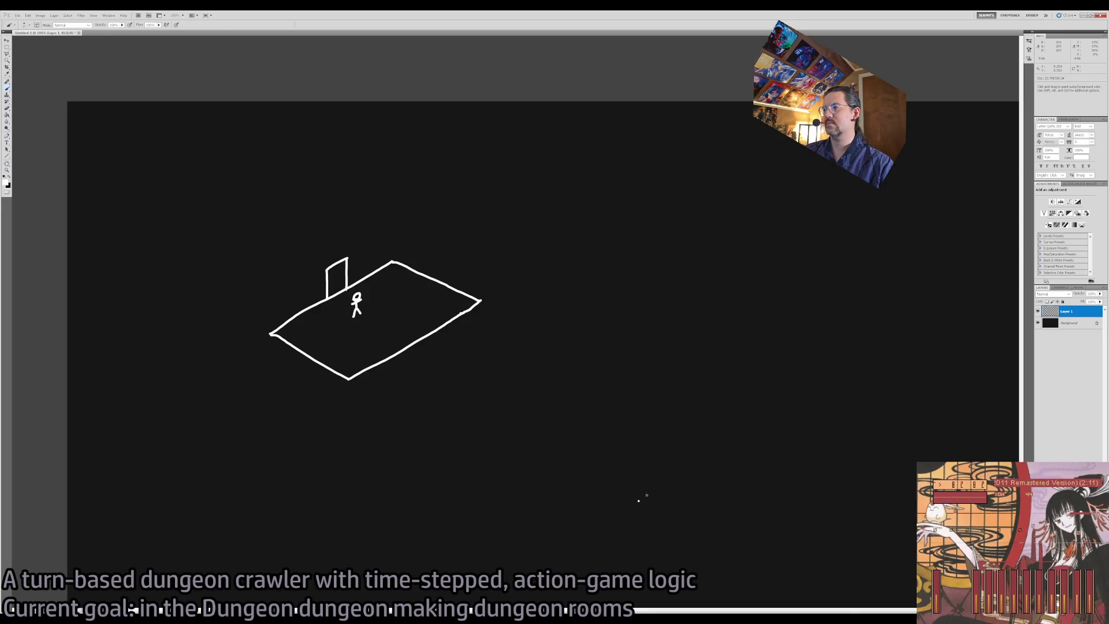
- Shift-click a first lower-right diamond floor outline, then undo all of its edges
shift+click(743, 390)
shift+click(857, 429)
shift+click(829, 579)
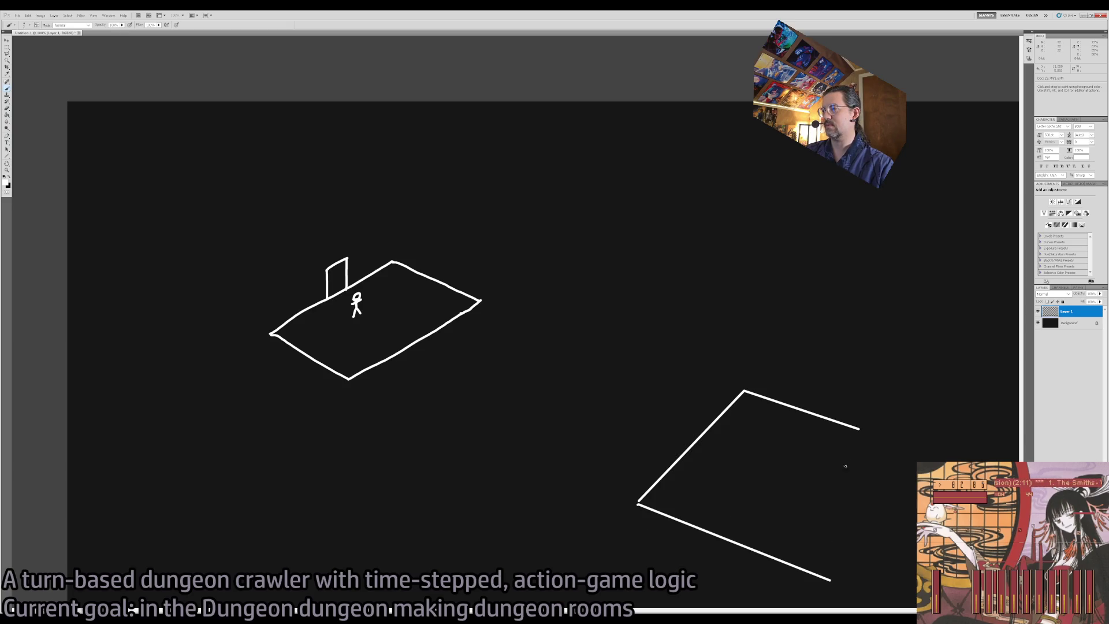
key(ctrl+z)
shift+click(773, 576)
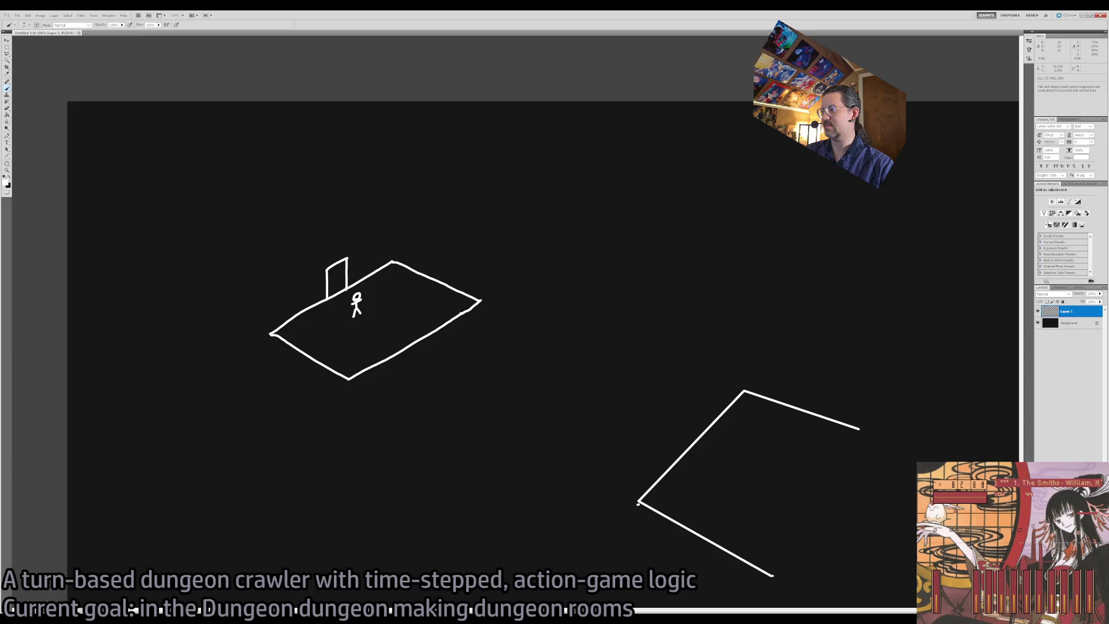
shift+click(859, 430)
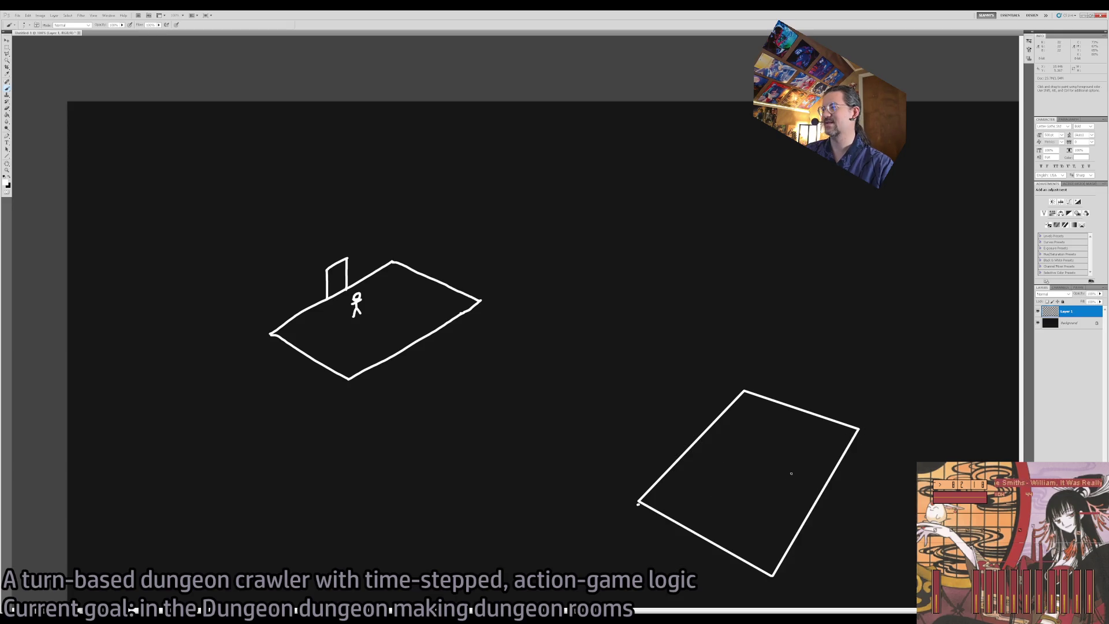
drag(790, 472, 768, 426)
key(ctrl+z)
key(ctrl+alt+z)
key(ctrl+alt+z)
key(ctrl+alt+z)
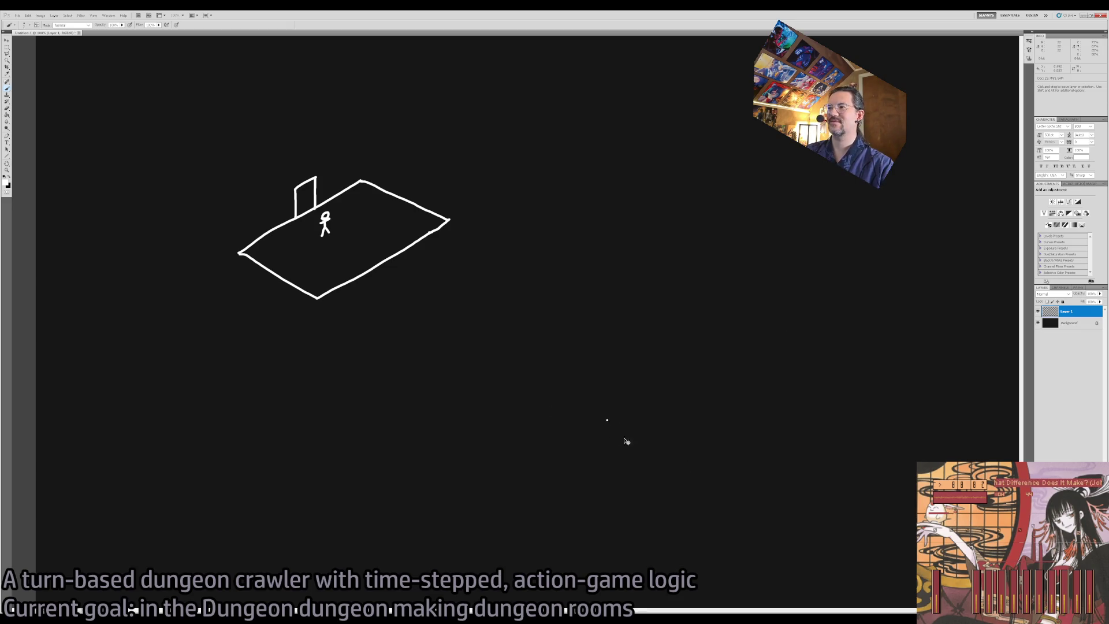
- Redraw a larger diamond floor outline with straight Shift-click edges, closing it at the start point
click(717, 343)
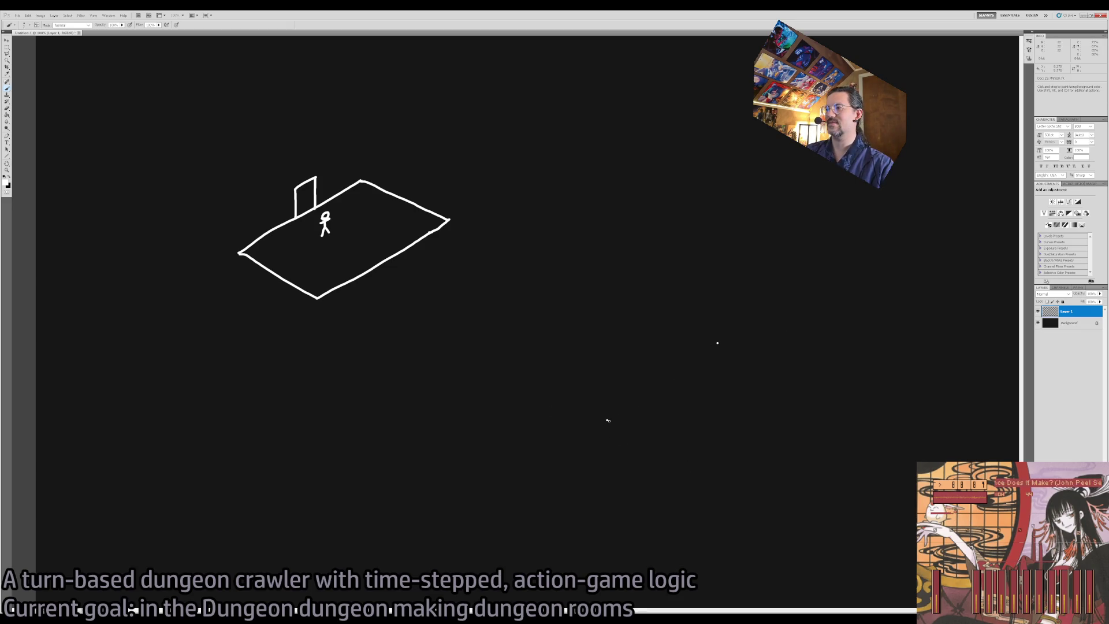
shift+click(607, 421)
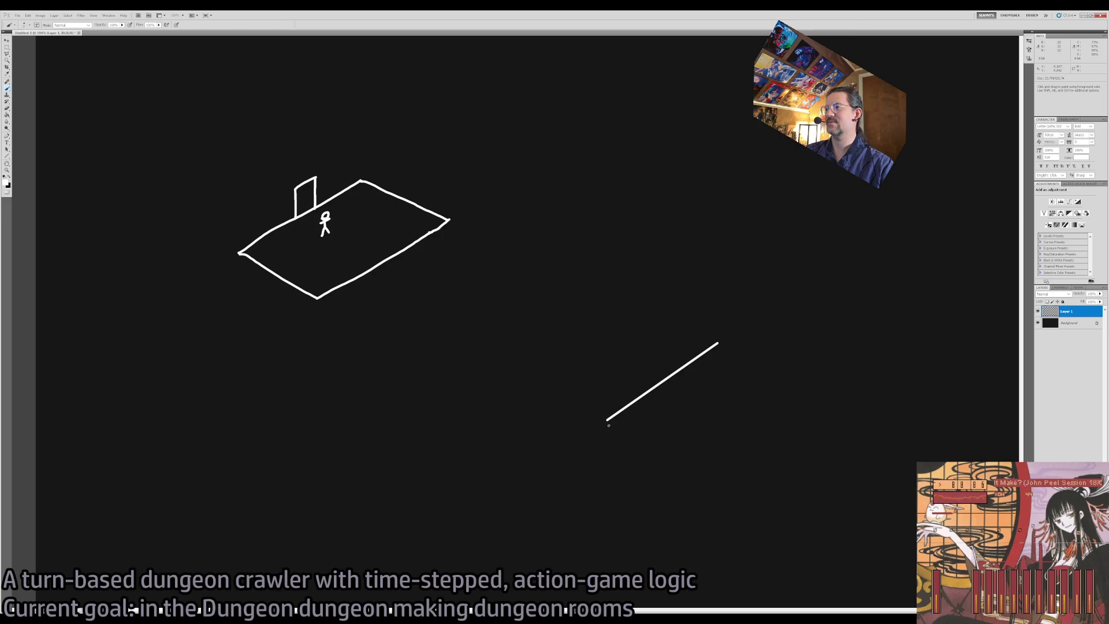
shift+click(567, 443)
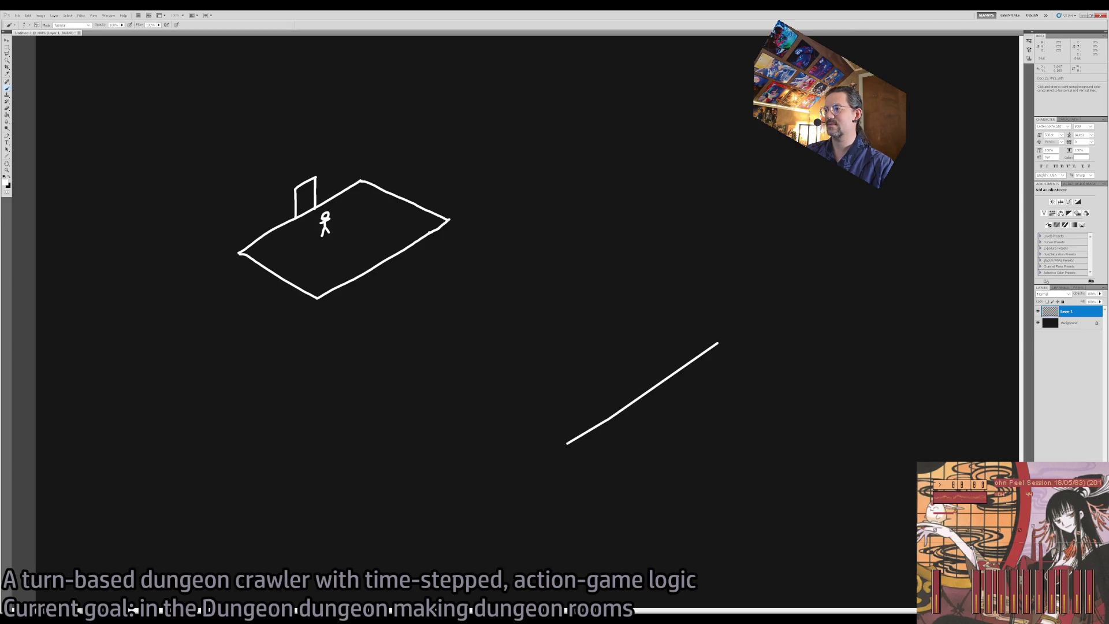
key(ctrl+z)
shift+click(570, 444)
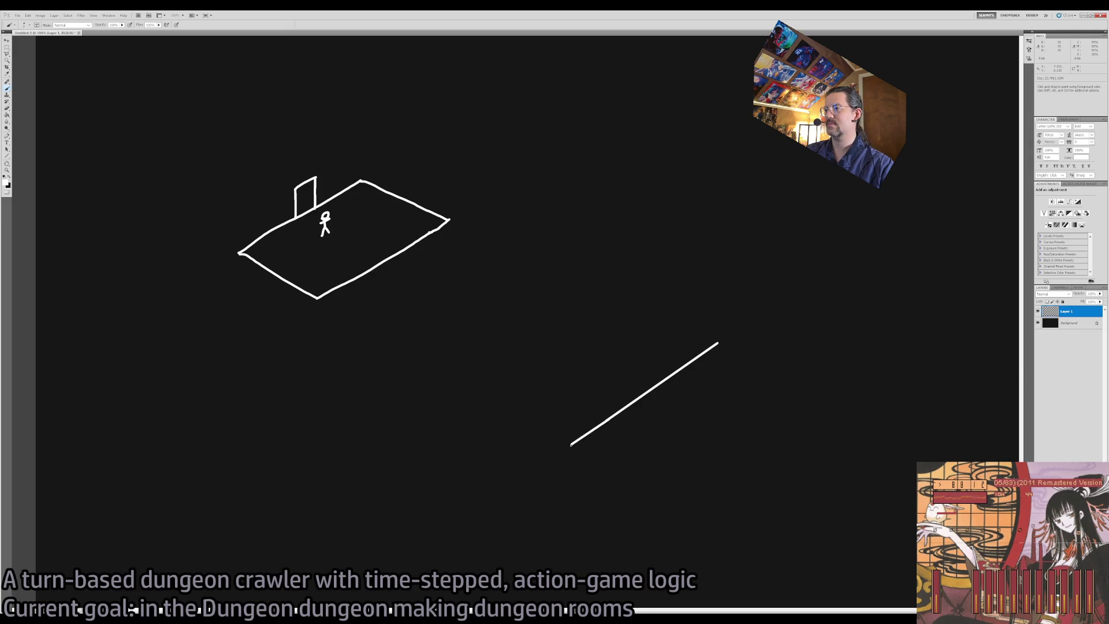
shift+click(687, 510)
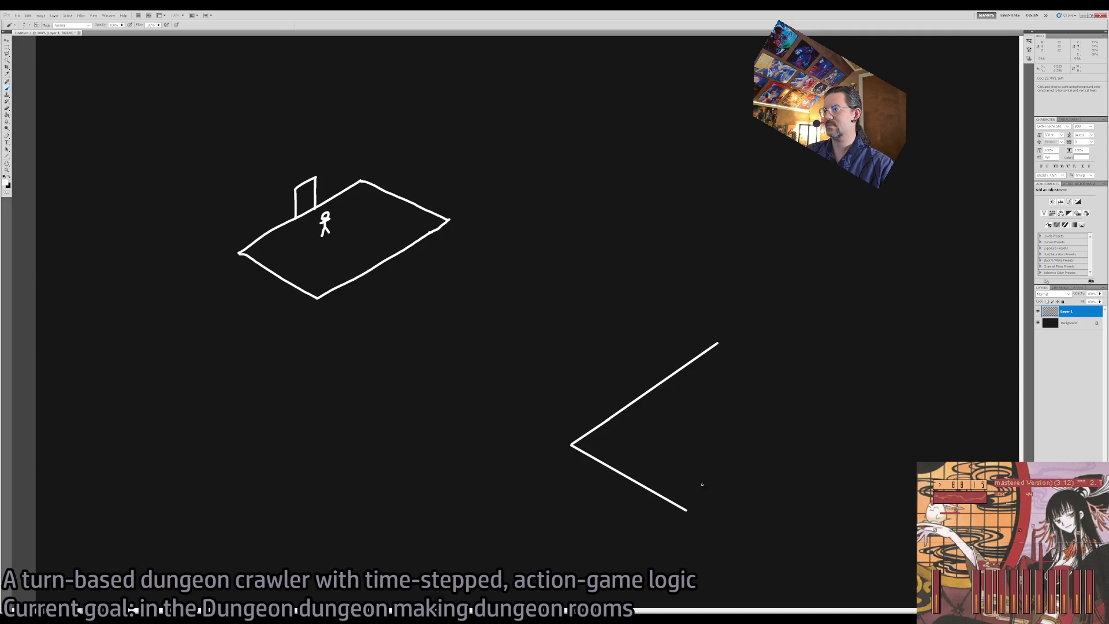
shift+click(832, 400)
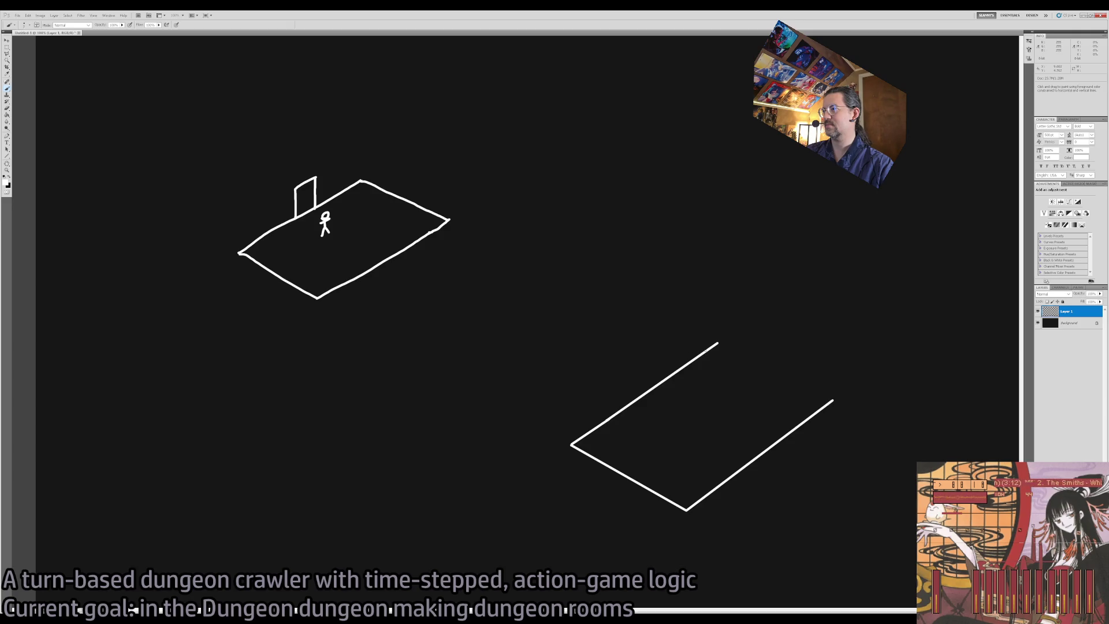
shift+click(714, 345)
- Brush a doorway hanging below the new floor's front-right edge, then zoom out to both rooms
key(e)
key(b)
scroll(691, 448, up, 1)
drag(705, 421, 643, 383)
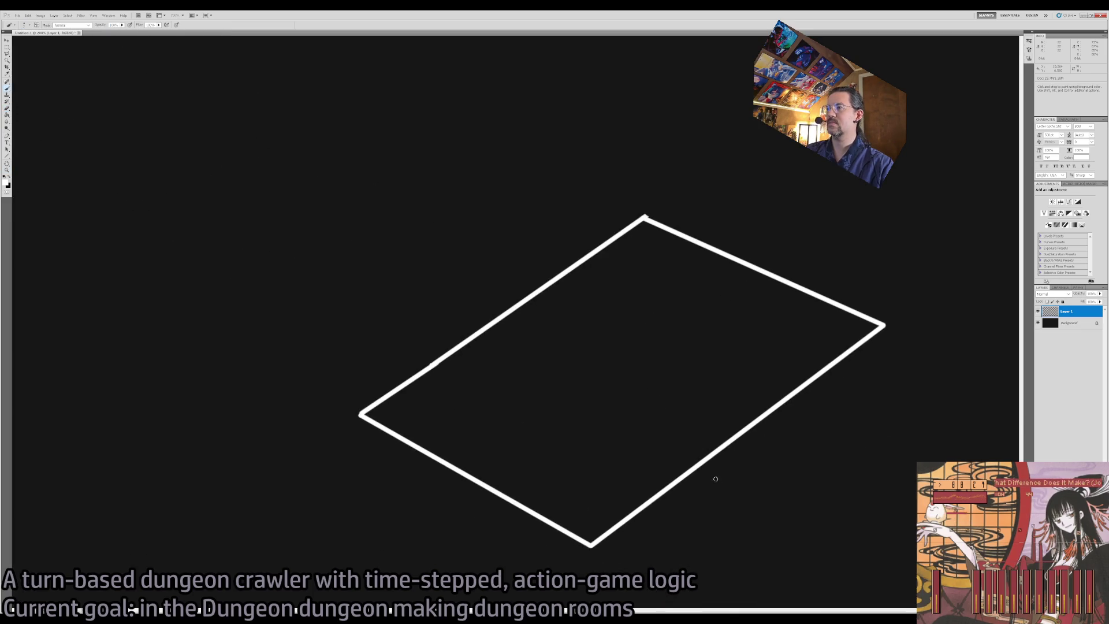
mouse_move(712, 474)
mouse_down()
mouse_move(722, 379)
mouse_move(710, 337)
mouse_up()
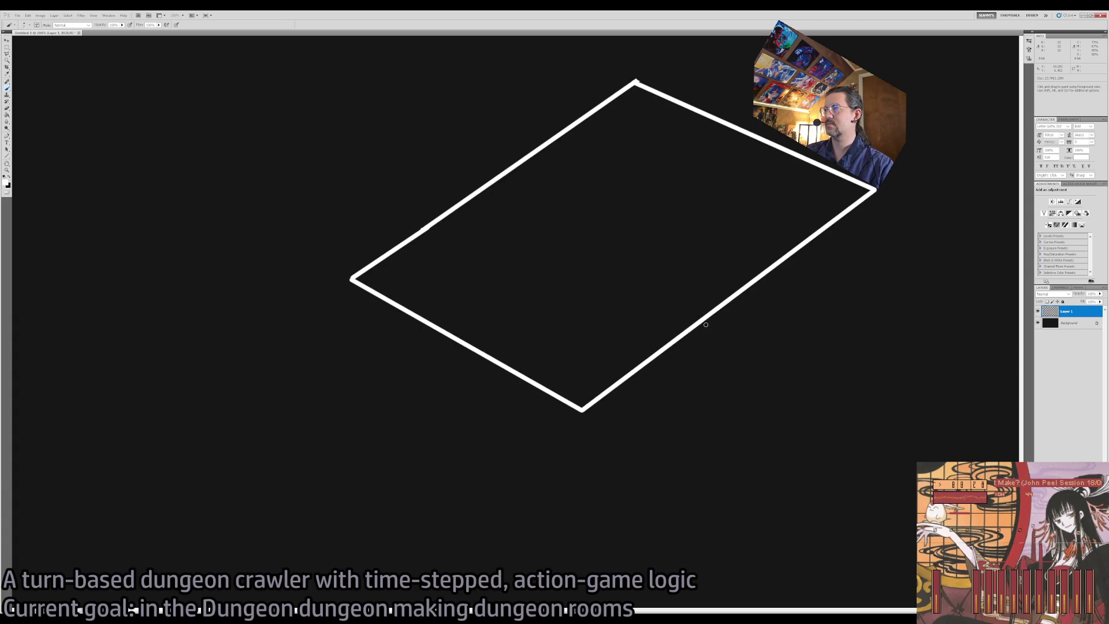
drag(704, 322, 705, 374)
key(ctrl+z)
mouse_move(701, 321)
mouse_down()
mouse_move(699, 382)
mouse_move(732, 349)
mouse_up()
key(ctrl+z)
mouse_move(699, 381)
mouse_down()
mouse_move(736, 361)
mouse_move(731, 301)
mouse_up()
key(z)
mouse_move(622, 378)
mouse_down()
mouse_move(483, 359)
mouse_move(520, 361)
mouse_move(467, 344)
mouse_move(496, 367)
mouse_up()
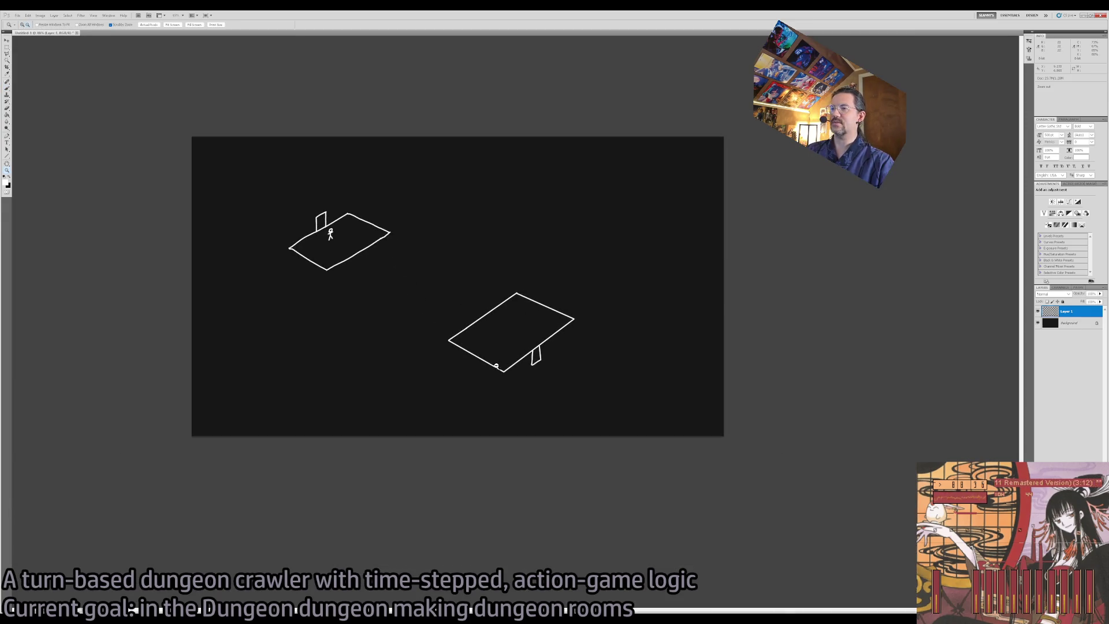
drag(475, 310, 486, 307)
key(ctrl+1)
key(Home)
key(b)
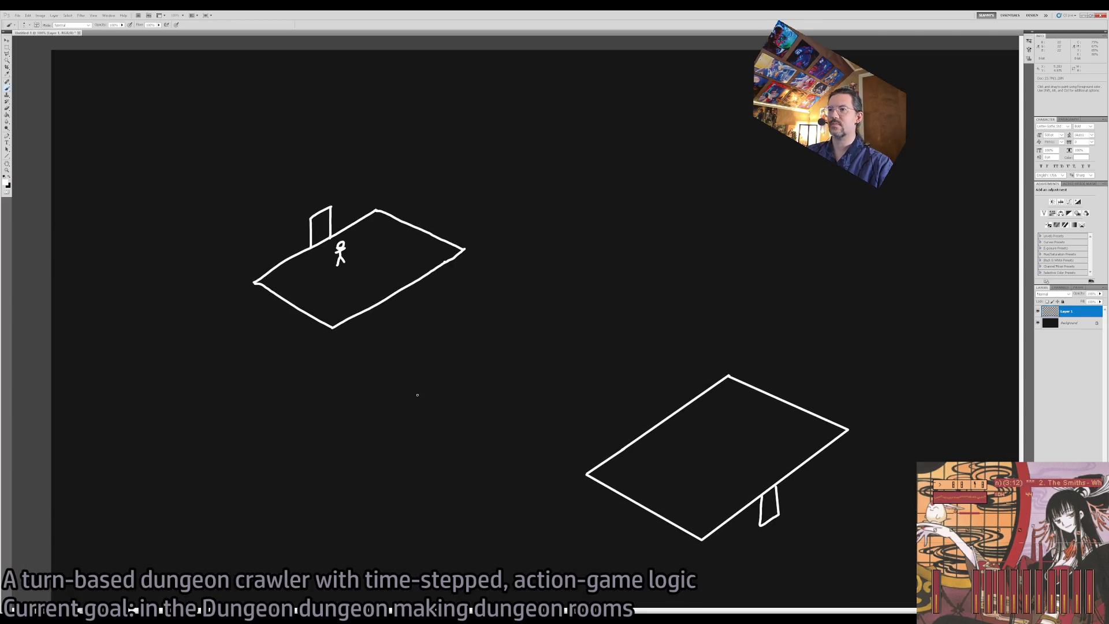
mouse_move(391, 415)
mouse_down()
mouse_move(459, 346)
mouse_move(473, 360)
mouse_move(392, 340)
mouse_move(479, 412)
mouse_move(396, 416)
mouse_up()
key(ctrl+z)
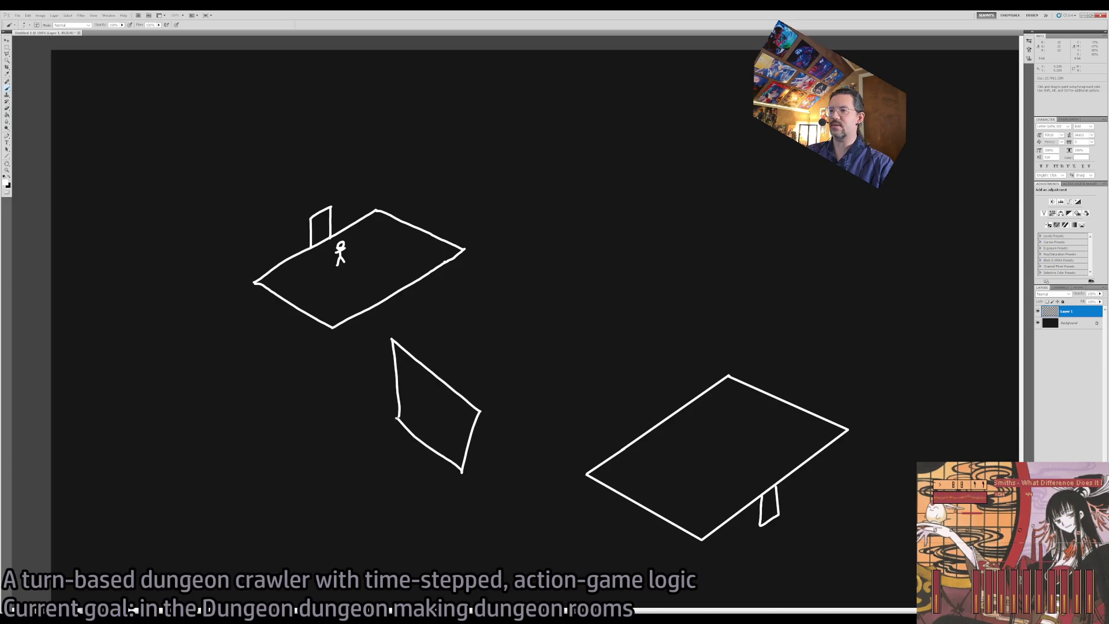
mouse_move(522, 286)
mouse_down()
mouse_move(618, 284)
mouse_move(577, 323)
mouse_move(525, 294)
mouse_move(577, 303)
mouse_move(462, 393)
mouse_move(575, 306)
mouse_up()
key(ctrl+z)
mouse_move(482, 377)
mouse_down()
mouse_move(547, 333)
mouse_move(499, 386)
mouse_up()
key(ctrl+alt+z)
key(ctrl+alt+z)
key(ctrl+alt+z)
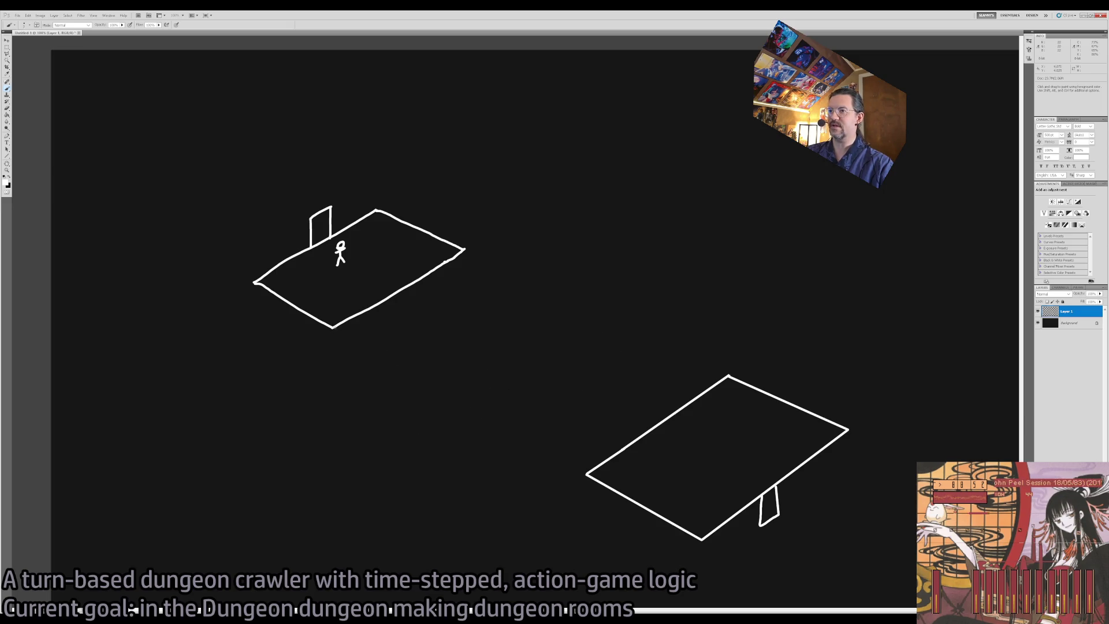
key(z)
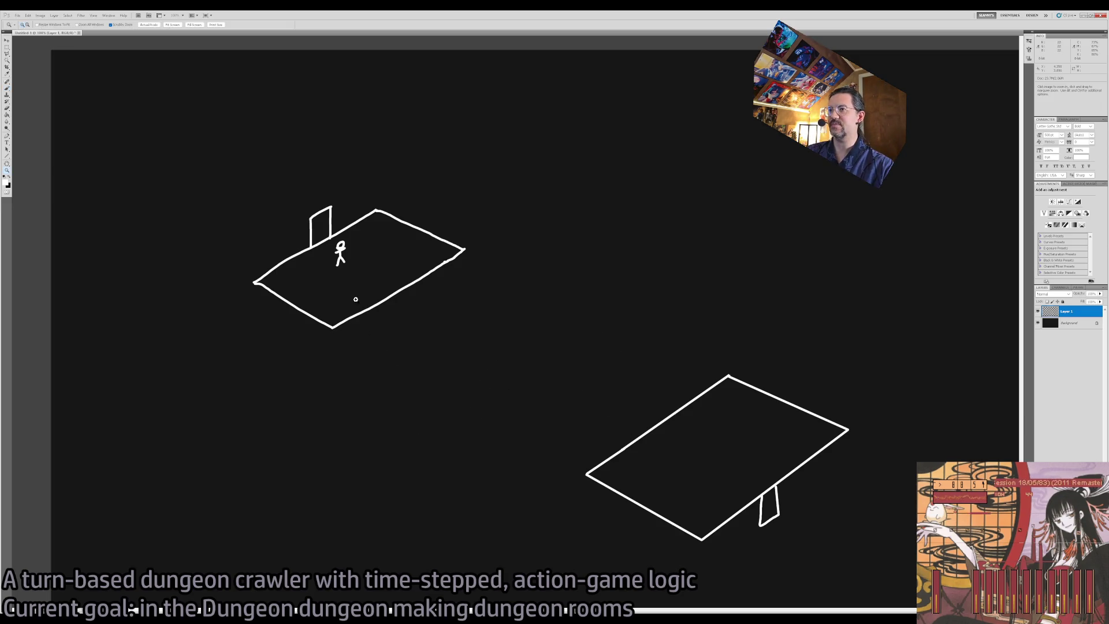
click(355, 301)
key(b)
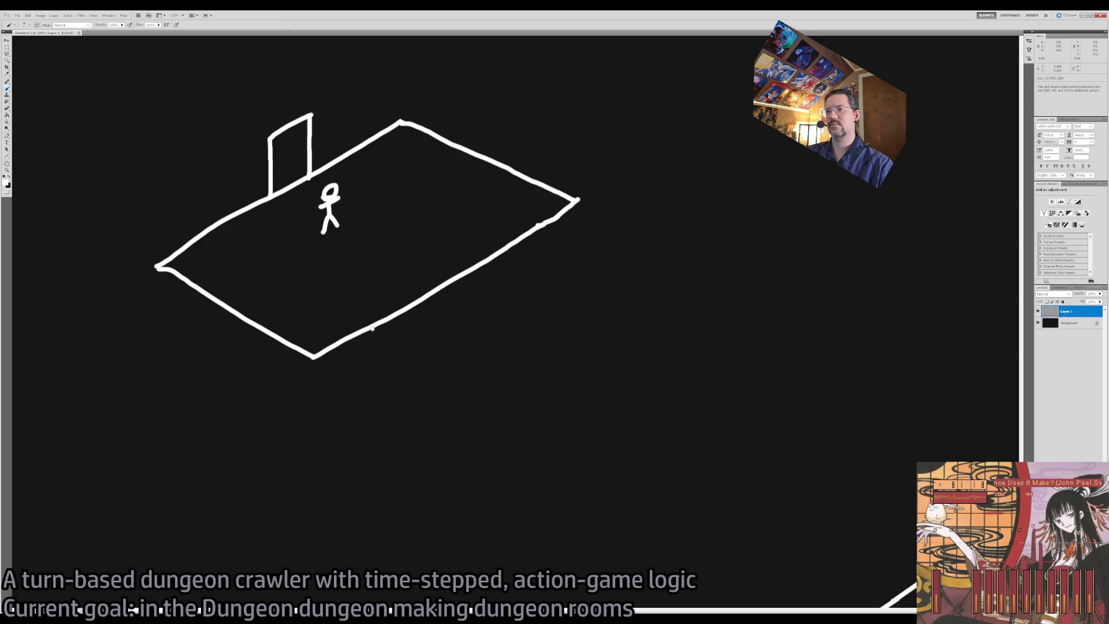
- Draw passage lines down from the upper room's bottom corner and erase the triangle's right leg
drag(372, 328, 387, 421)
mouse_move(313, 356)
mouse_down()
mouse_move(404, 417)
mouse_move(399, 468)
mouse_up()
drag(408, 417, 398, 469)
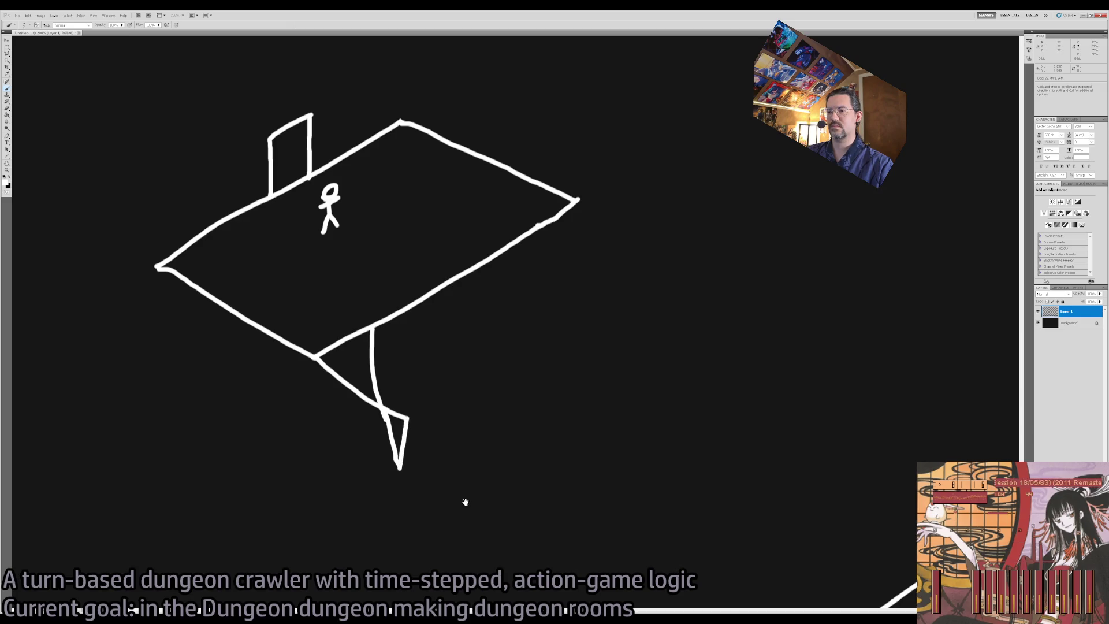
drag(461, 500, 414, 371)
key(e)
drag(362, 289, 354, 341)
key(b)
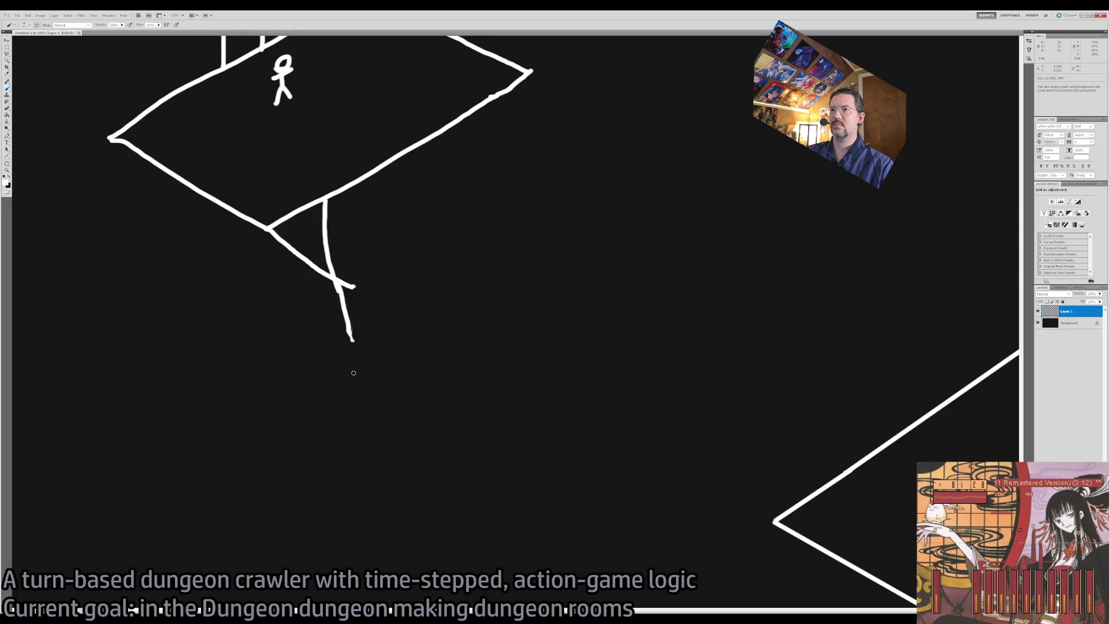
- Shift-click a straight vertical line and a tilted rectangular wall panel below the room
shift+click(354, 380)
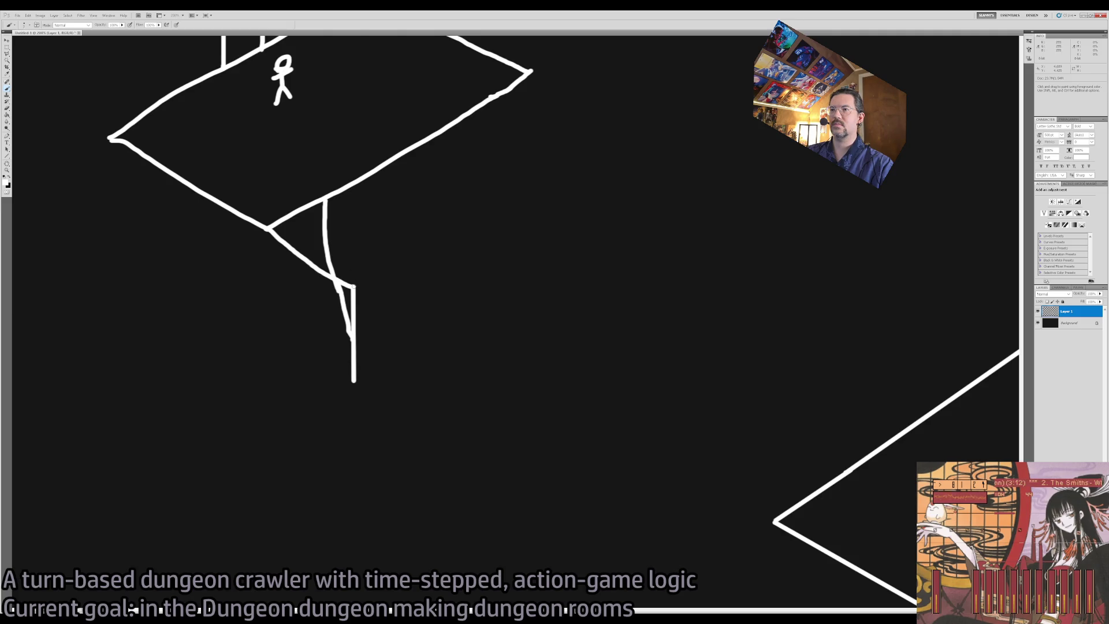
shift+click(354, 240)
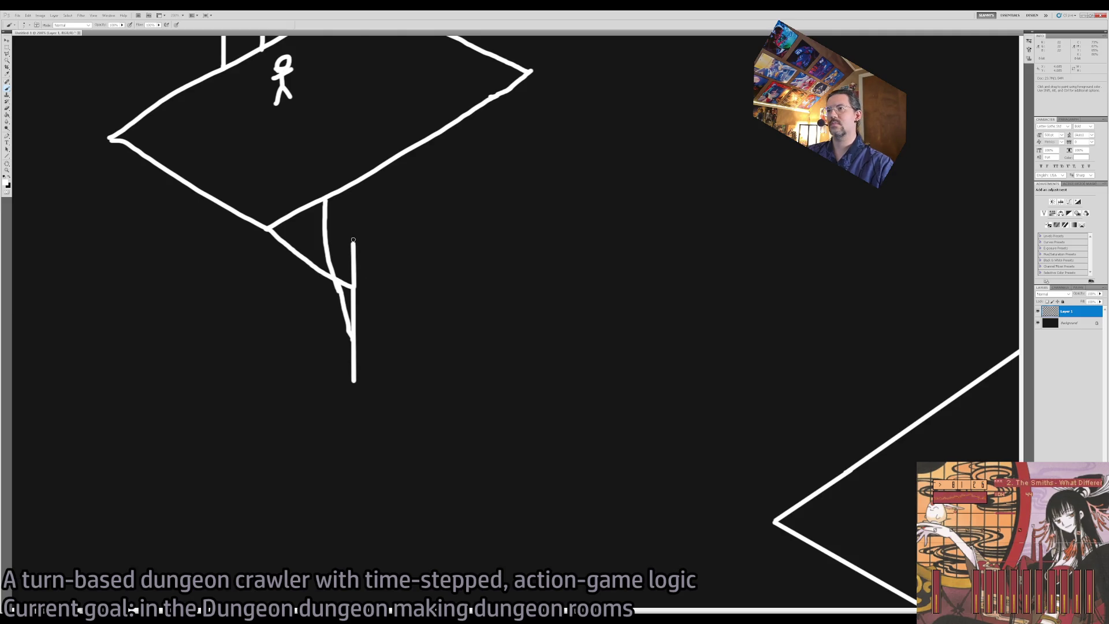
shift+click(523, 331)
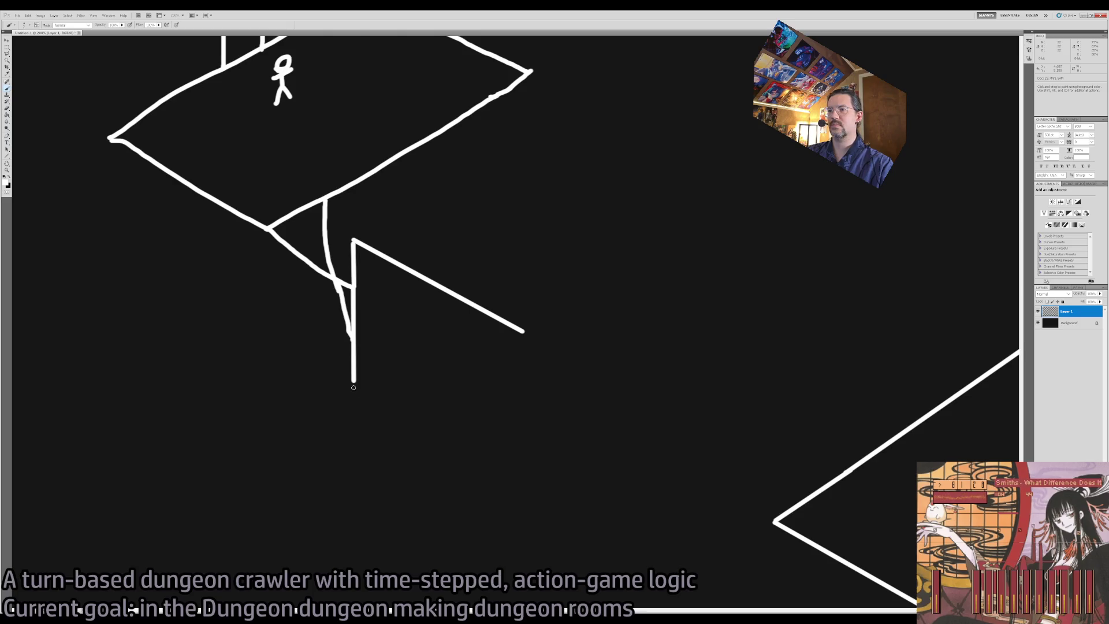
shift+click(523, 484)
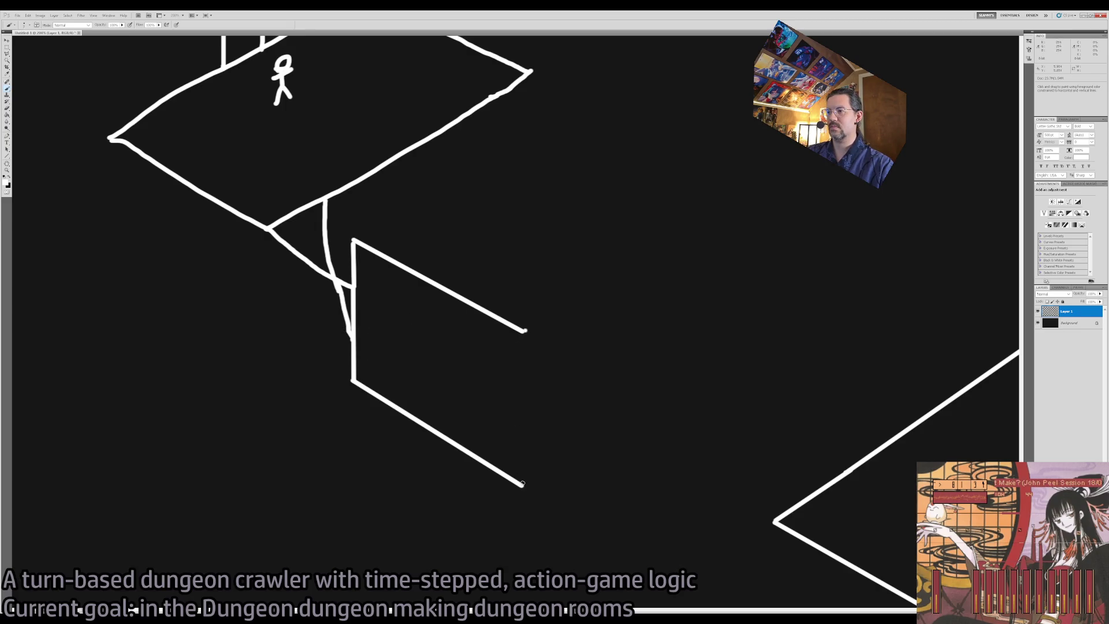
shift+click(525, 331)
- Outline the wall panel with the Polygonal Lasso and move it up and to the right
key(l)
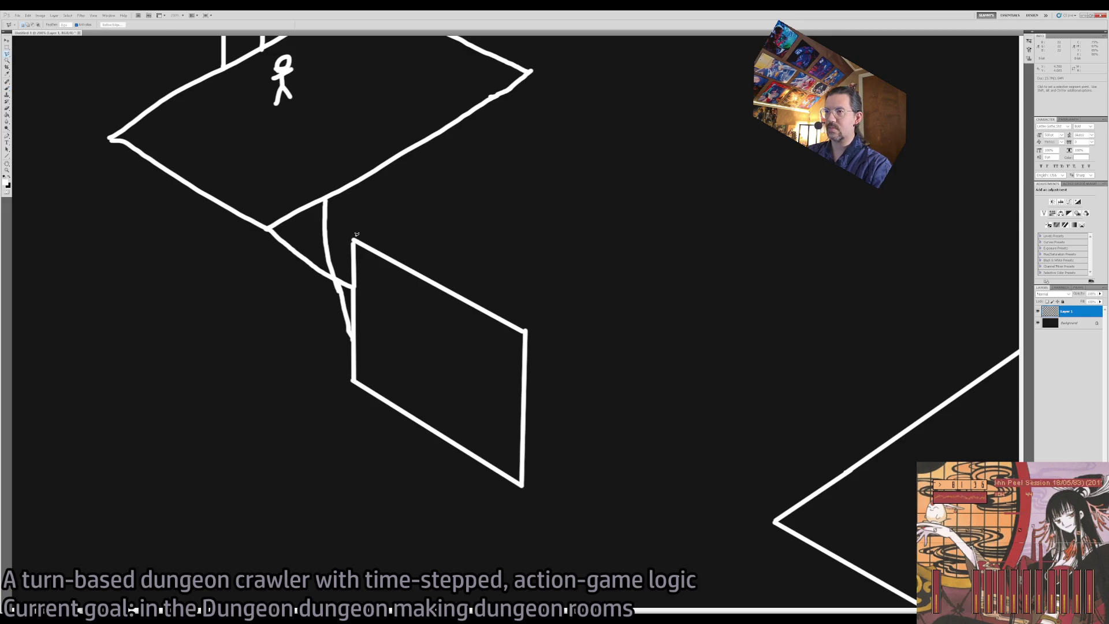
click(262, 235)
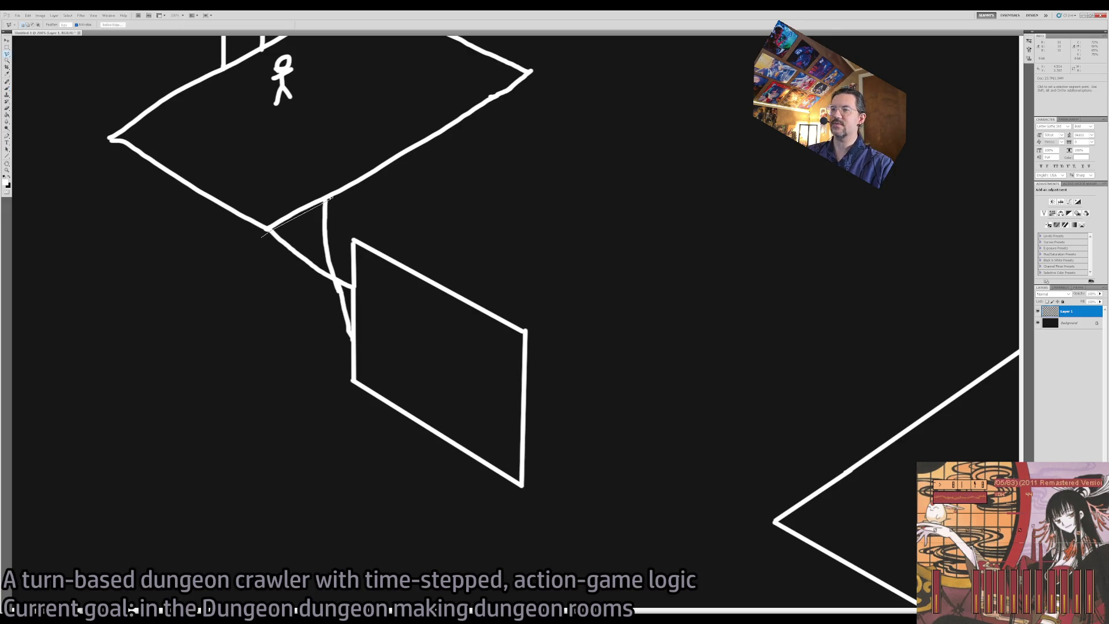
click(327, 200)
click(537, 273)
click(623, 459)
click(580, 598)
click(431, 601)
click(264, 382)
double_click(265, 248)
mouse_move(436, 349)
mouse_down()
mouse_move(493, 317)
mouse_move(480, 309)
mouse_move(488, 304)
mouse_up()
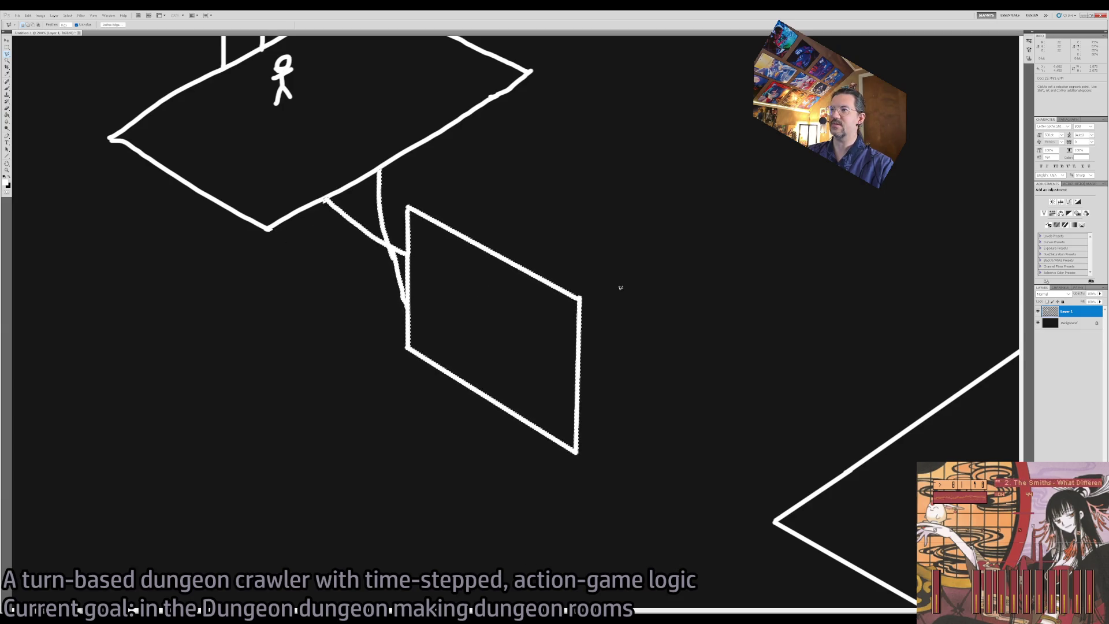
scroll(618, 287, up, 3)
scroll(583, 312, right, 3)
key(b)
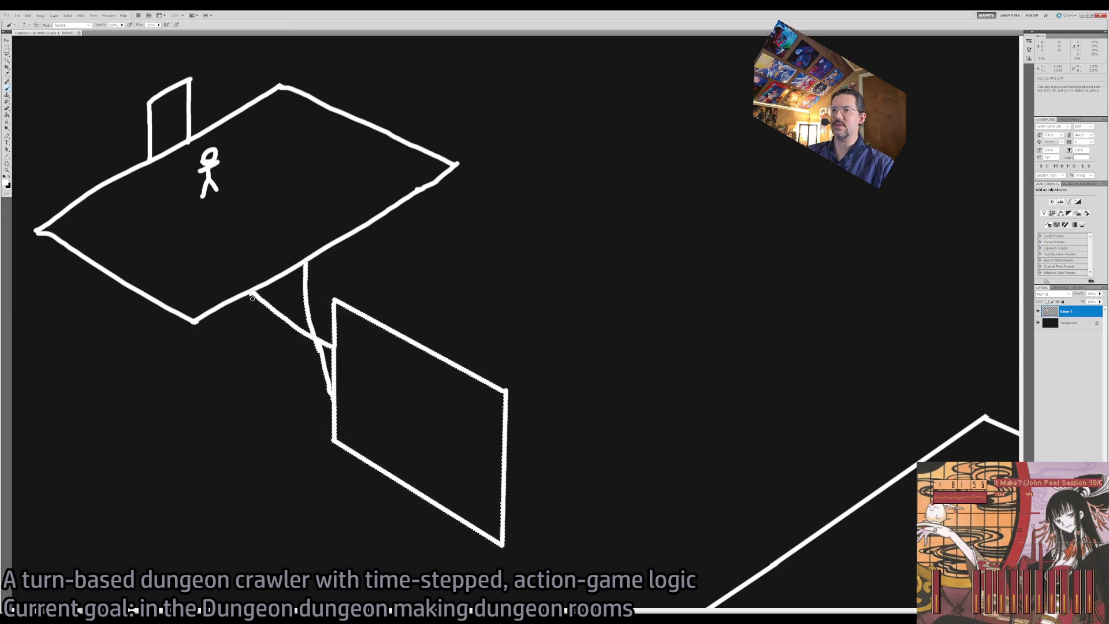
- Brush a horizontal and a diagonal line off the upper room's right edge
key(z)
key(b)
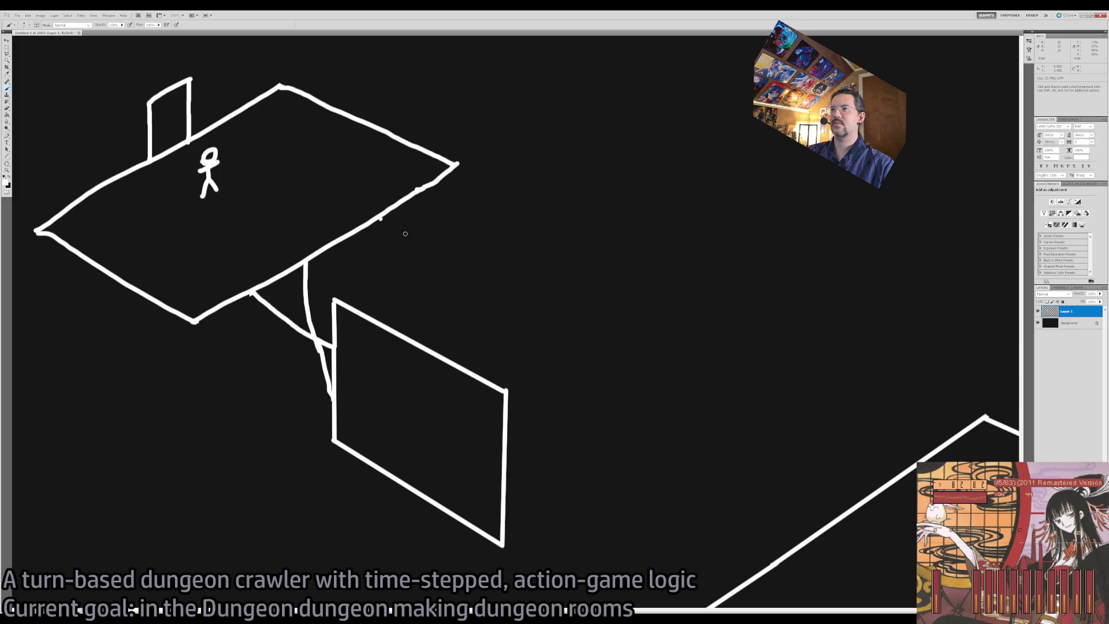
drag(402, 204, 462, 203)
drag(374, 224, 452, 252)
- Shift-click a second tilted wall panel right of the first, then zoom in and back out
click(464, 177)
shift+click(467, 315)
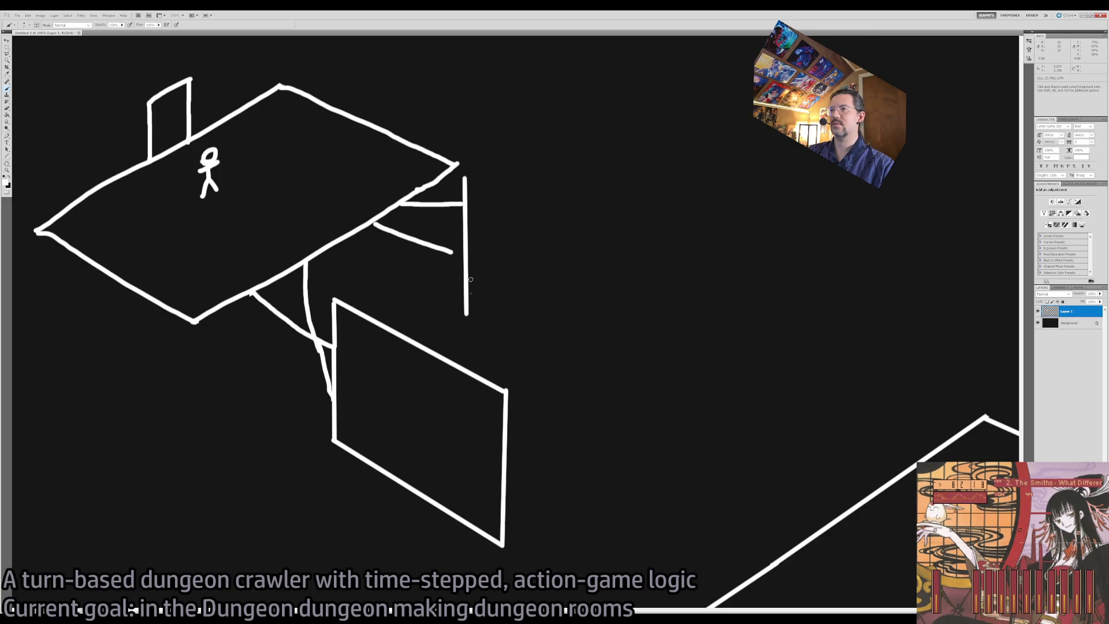
shift+click(634, 253)
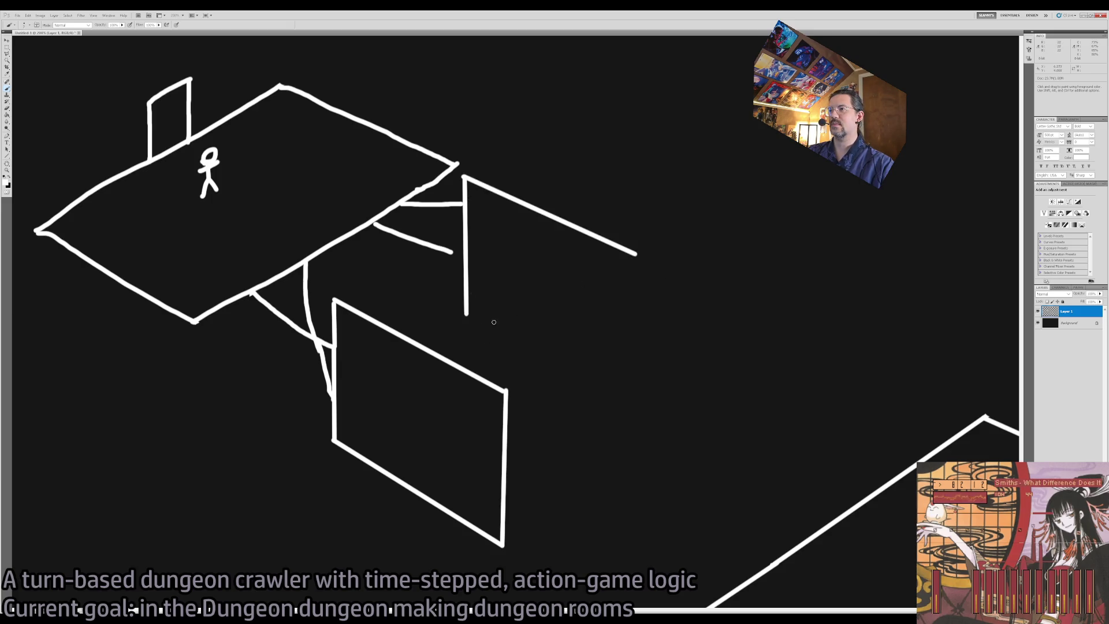
shift+click(624, 408)
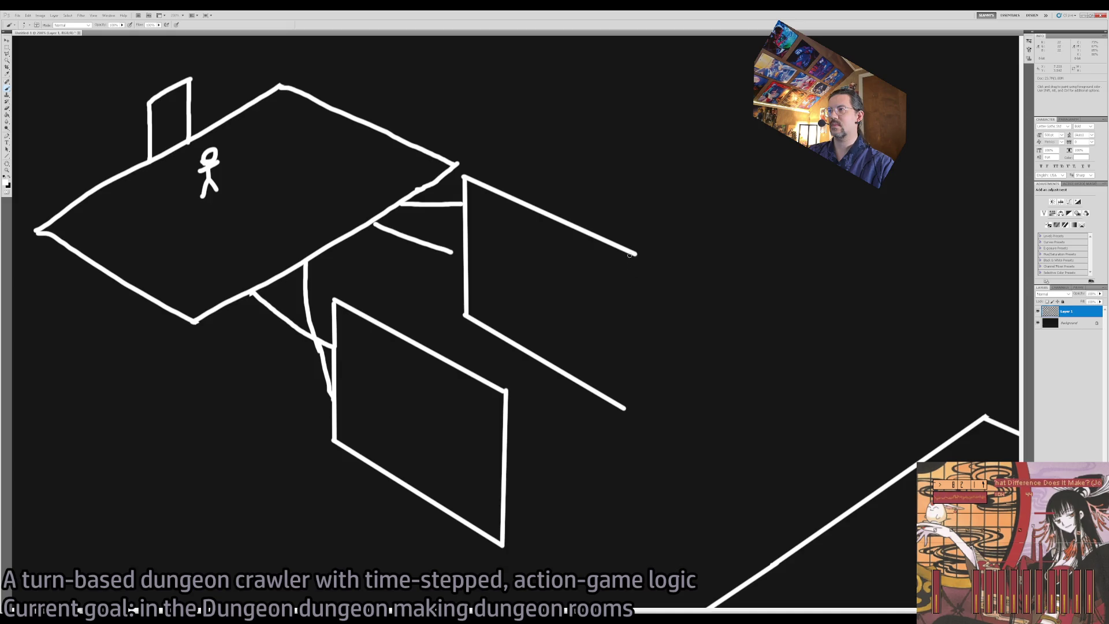
shift+click(629, 410)
key(e)
key(z)
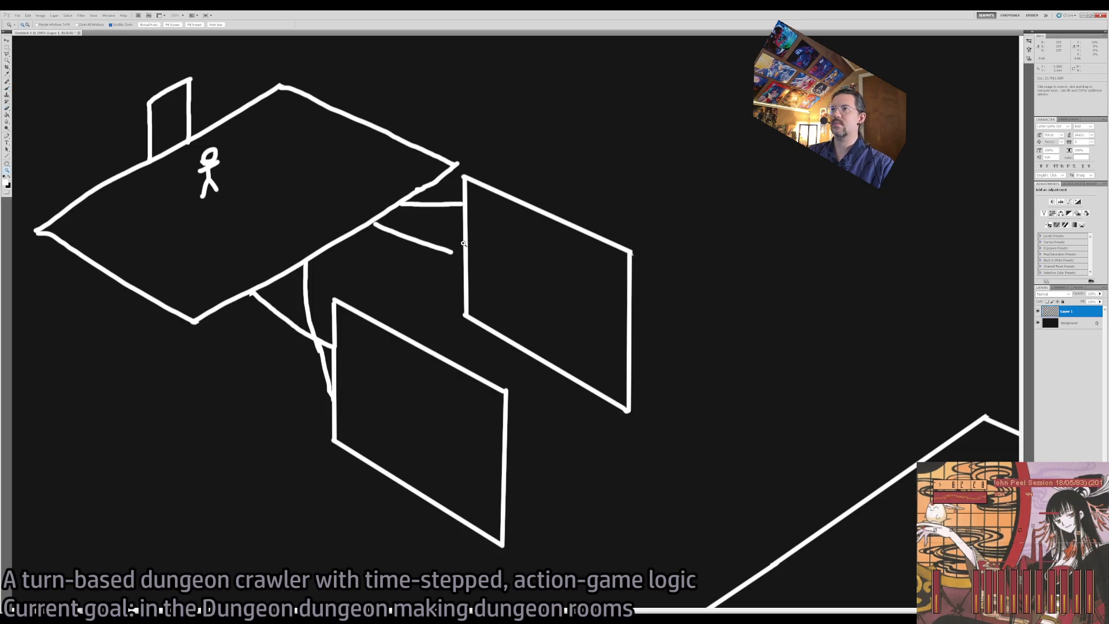
click(445, 228)
key(b)
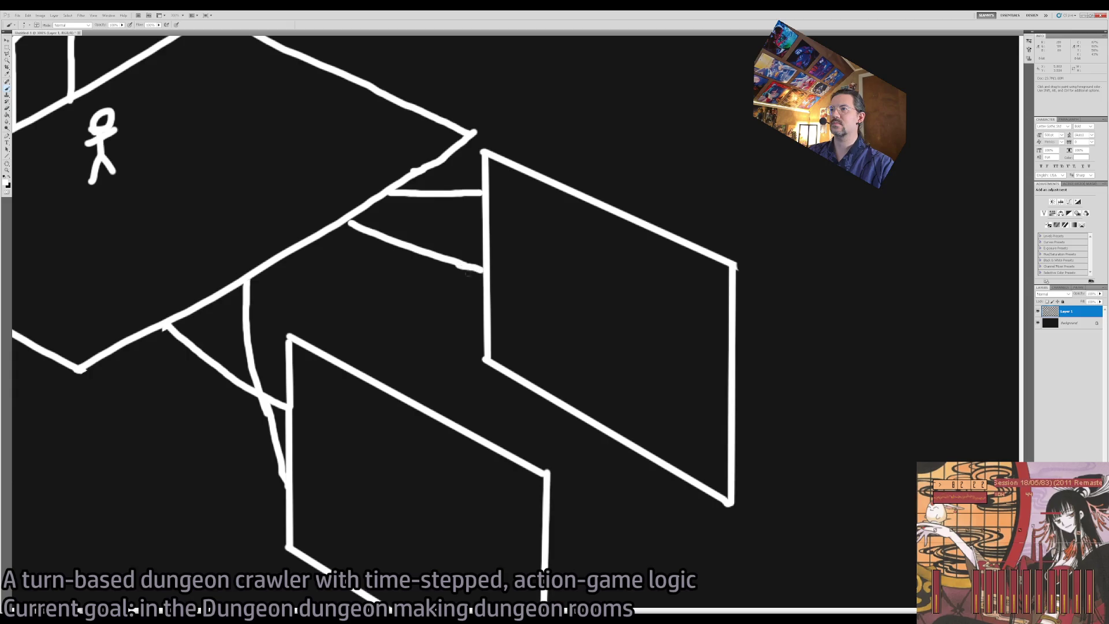
drag(688, 436, 513, 332)
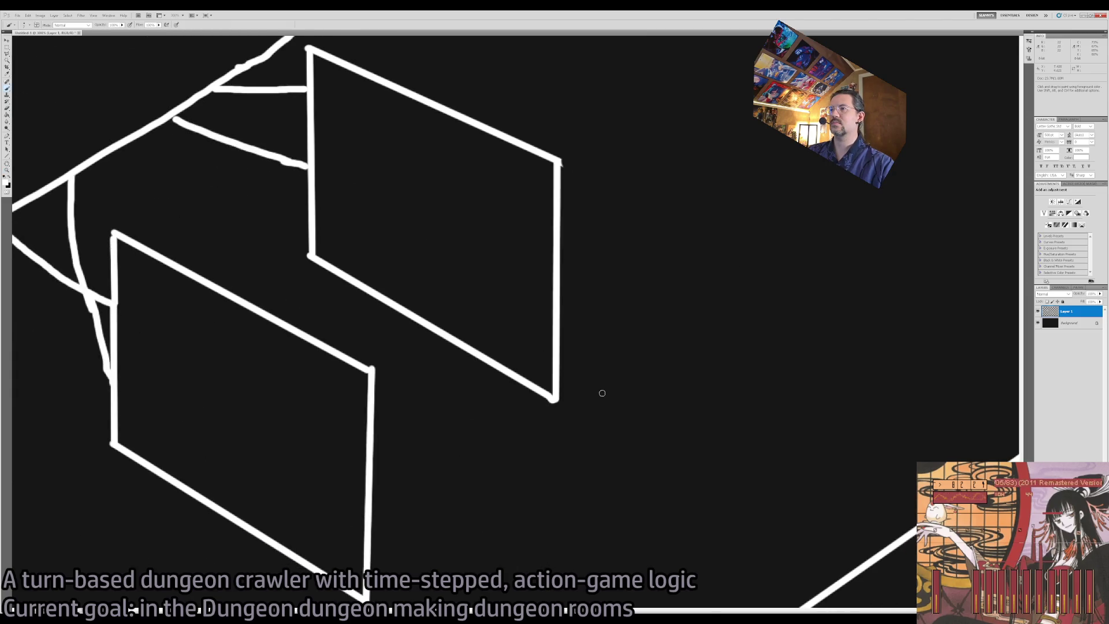
key(z)
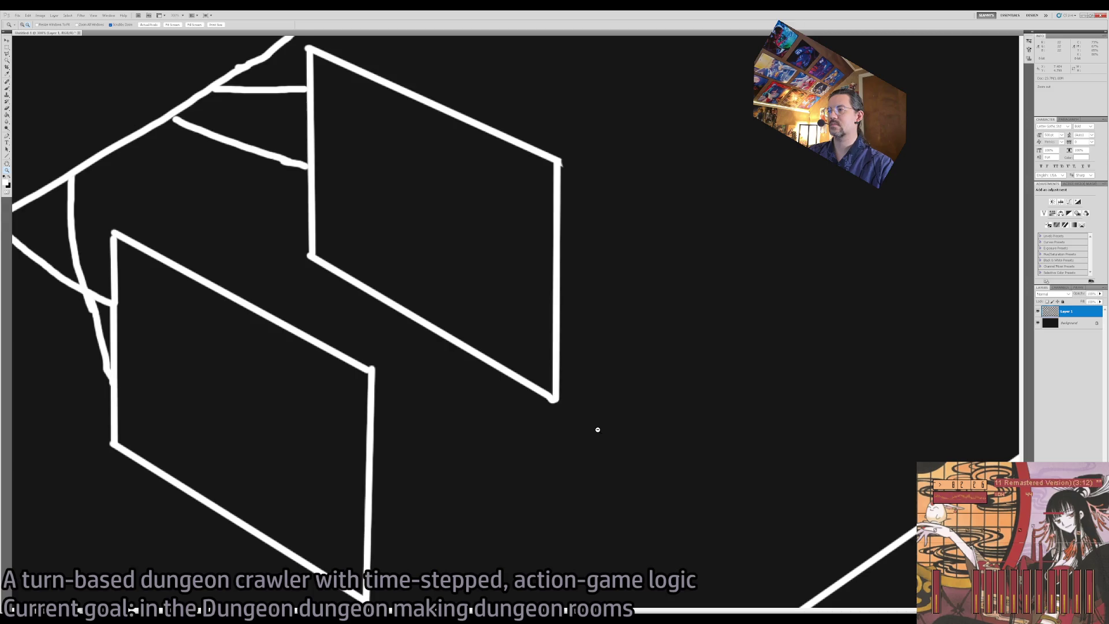
alt+click(598, 430)
alt+click(597, 430)
- Select the lower room with the rectangular marquee and move it up and left
key(m)
mouse_move(854, 344)
mouse_down()
mouse_move(574, 542)
mouse_move(583, 574)
mouse_up()
drag(514, 424, 647, 541)
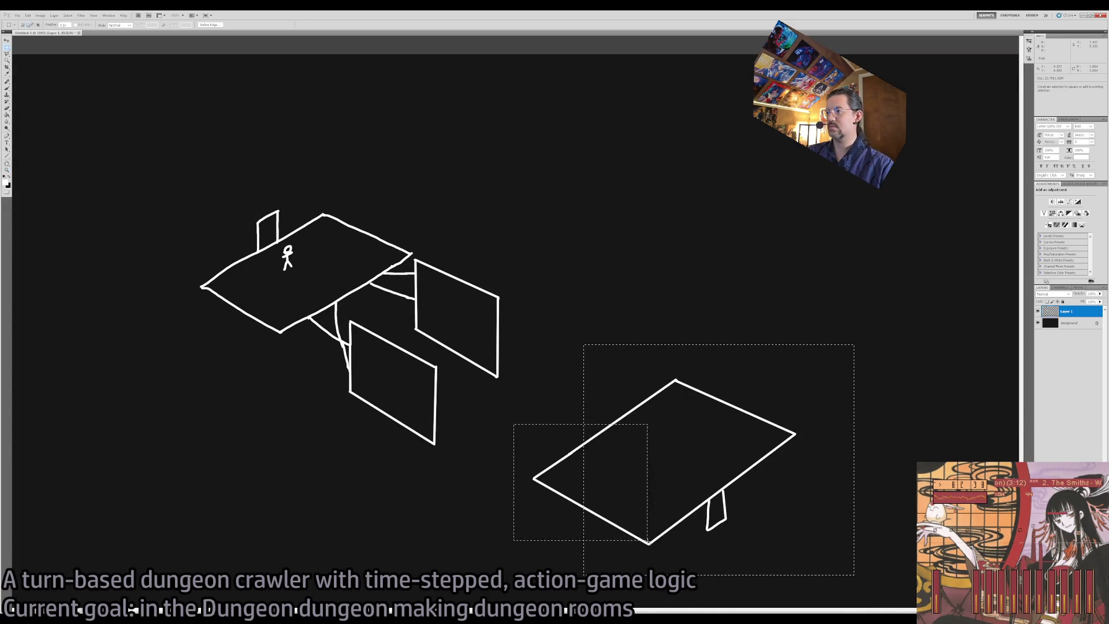
mouse_move(639, 478)
mouse_down()
mouse_move(586, 475)
mouse_move(578, 487)
mouse_move(584, 466)
mouse_move(571, 462)
mouse_up()
- Zoom in and brush small key-shaped glyphs onto the lower and right wall panels
key(z)
click(456, 426)
click(456, 426)
drag(470, 371, 550, 464)
key(b)
mouse_move(370, 342)
mouse_down()
mouse_move(397, 353)
mouse_move(374, 367)
mouse_move(425, 345)
mouse_up()
scroll(572, 297, up, 3)
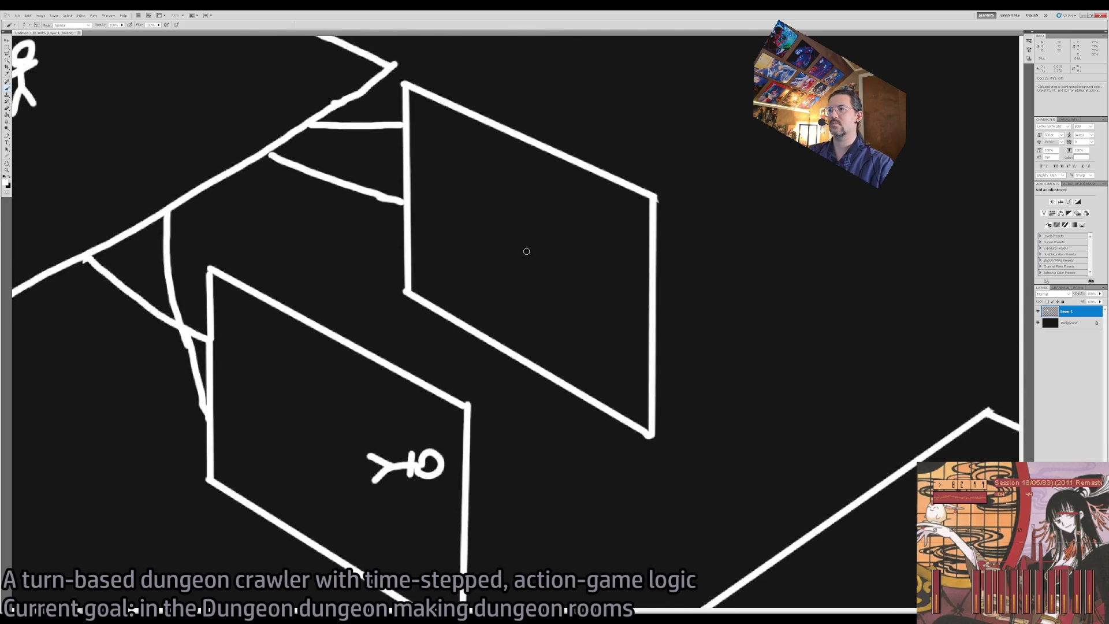
mouse_move(521, 238)
mouse_down()
mouse_move(544, 254)
mouse_move(495, 247)
mouse_move(501, 261)
mouse_move(471, 263)
mouse_move(494, 250)
mouse_up()
key(ctrl+z)
- Zoom and pan across the wall panels to review the new glyphs
key(z)
alt+click(515, 382)
alt+click(516, 382)
click(544, 391)
click(484, 393)
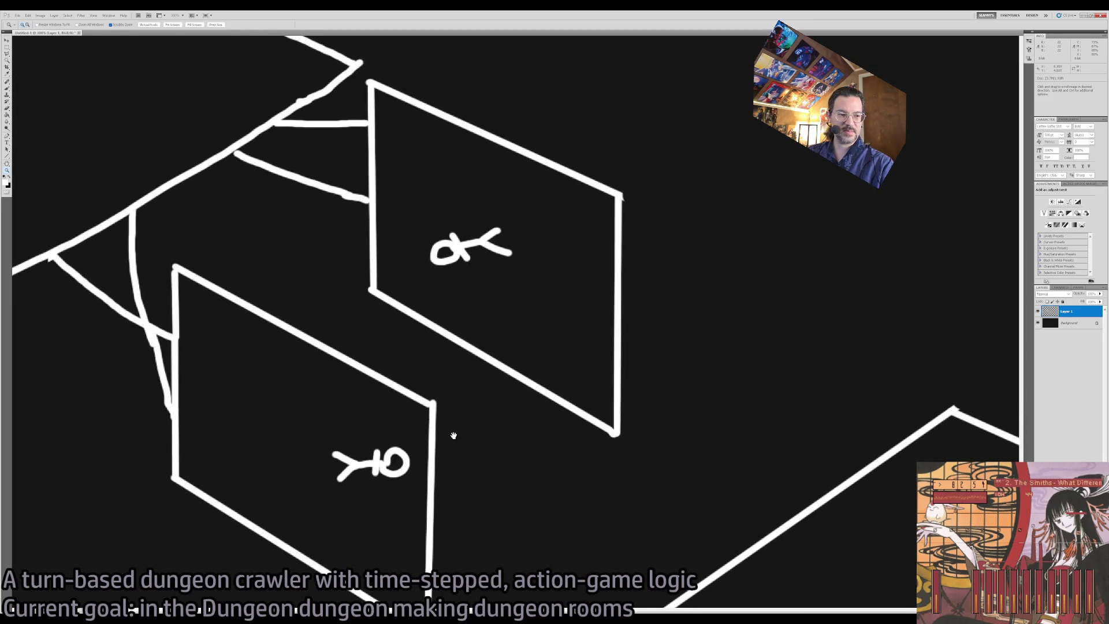
drag(450, 433, 462, 366)
drag(500, 402, 445, 394)
key(b)
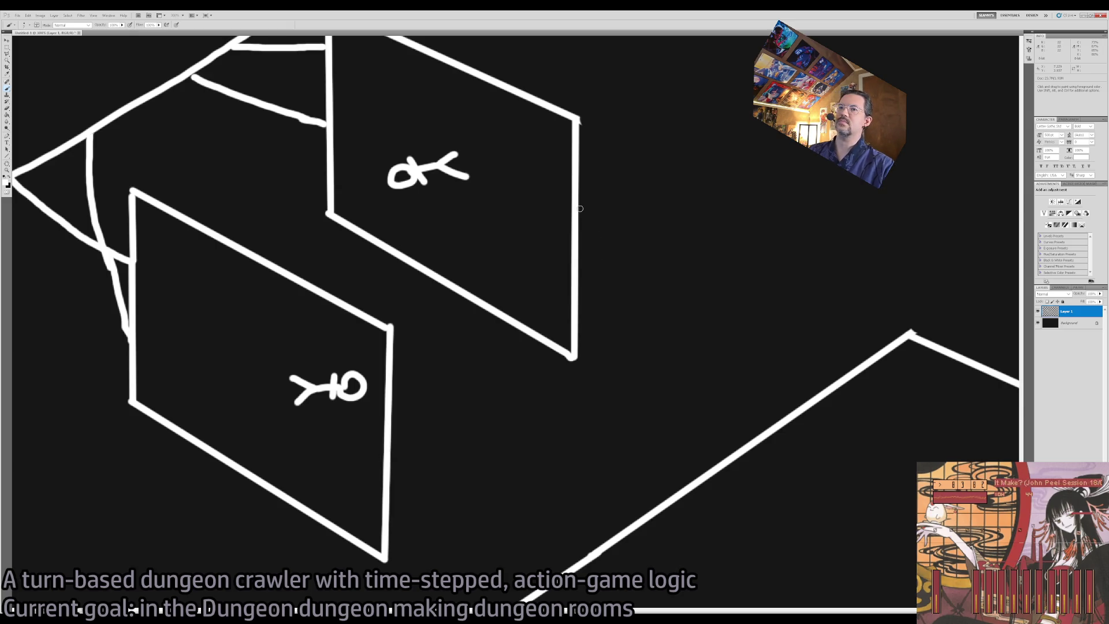
mouse_move(599, 295)
mouse_down()
mouse_move(555, 329)
mouse_move(547, 311)
mouse_up()
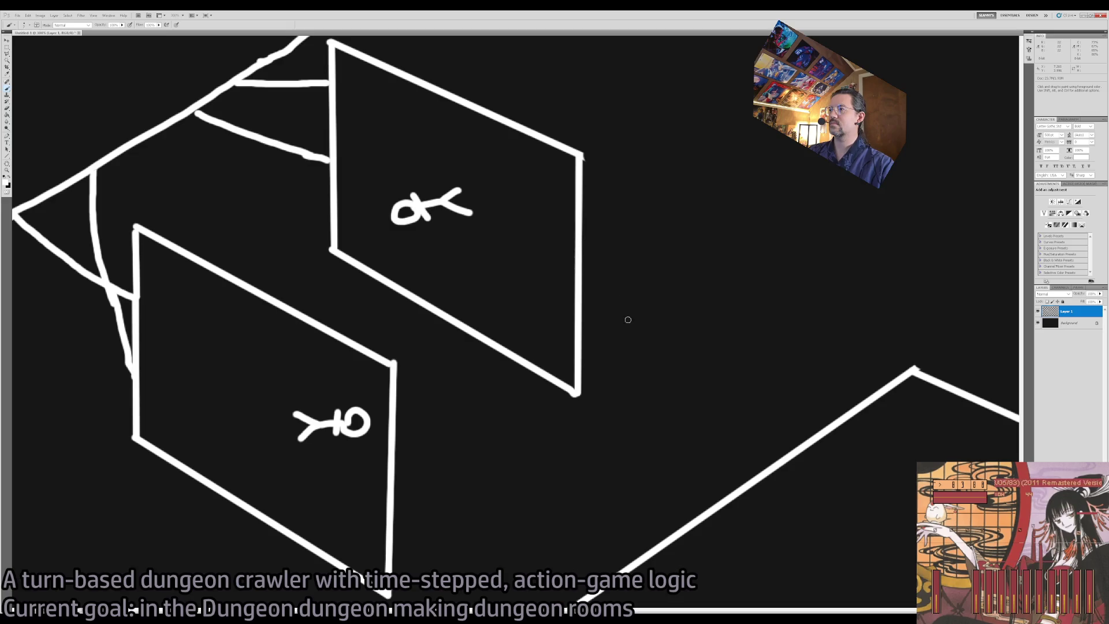
- Reselect the lower floor, nudge it closer to the panels, and deselect
key(z)
alt+click(716, 403)
key(m)
drag(888, 359, 646, 576)
drag(549, 426, 630, 543)
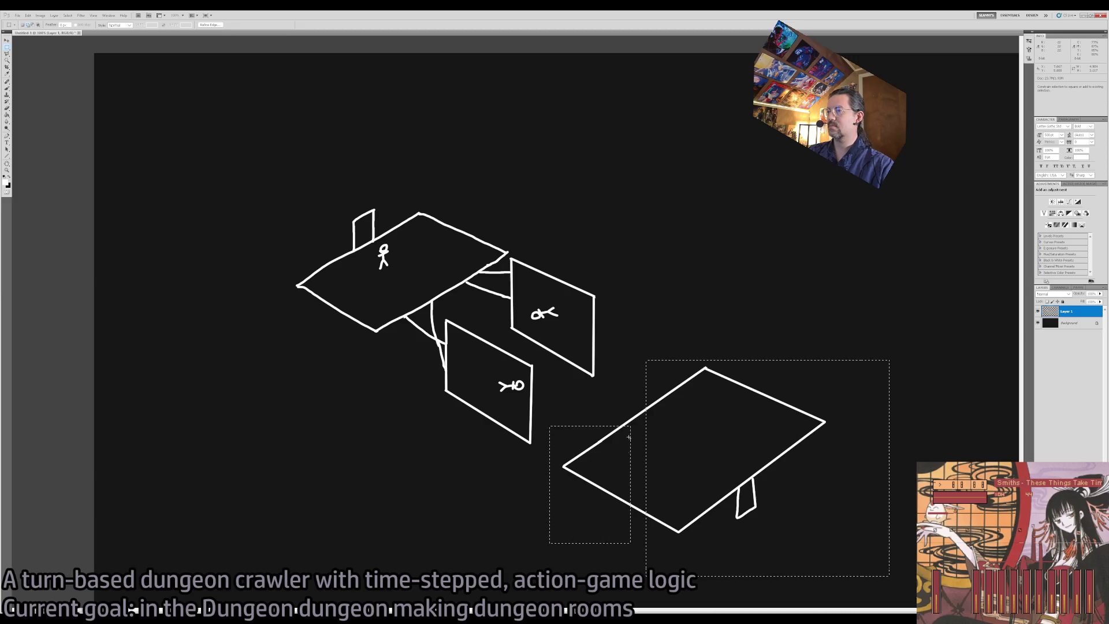
key(ctrl+d)
key(z)
key(ctrl+shift+d)
mouse_move(716, 478)
mouse_down()
mouse_move(687, 473)
mouse_move(675, 483)
mouse_up()
key(v)
key(ctrl+d)
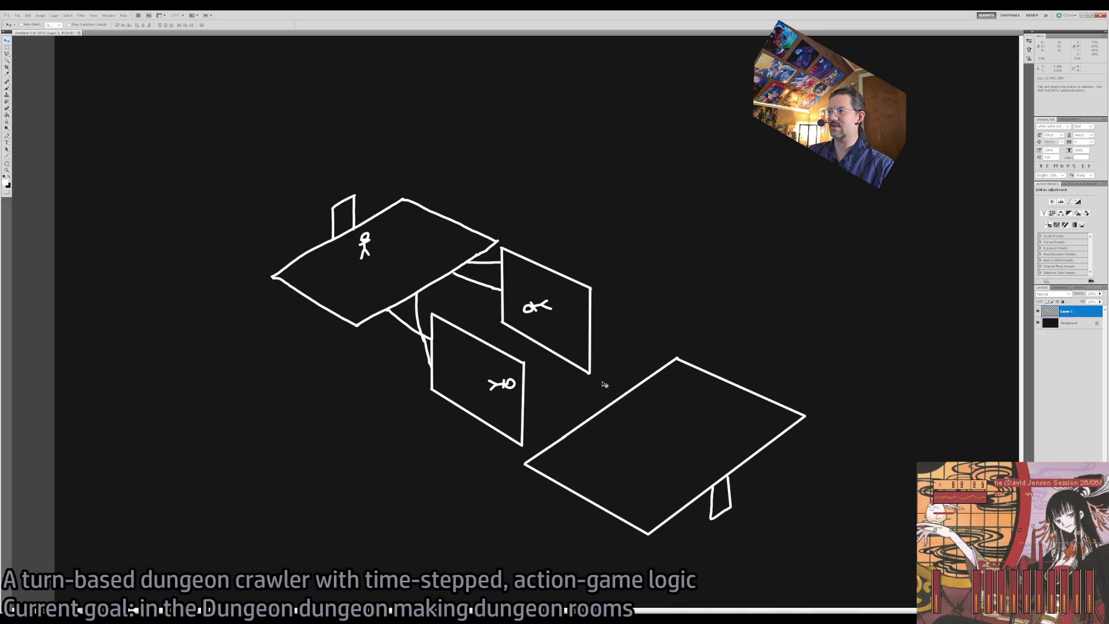
key(b)
scroll(602, 381, up, 3)
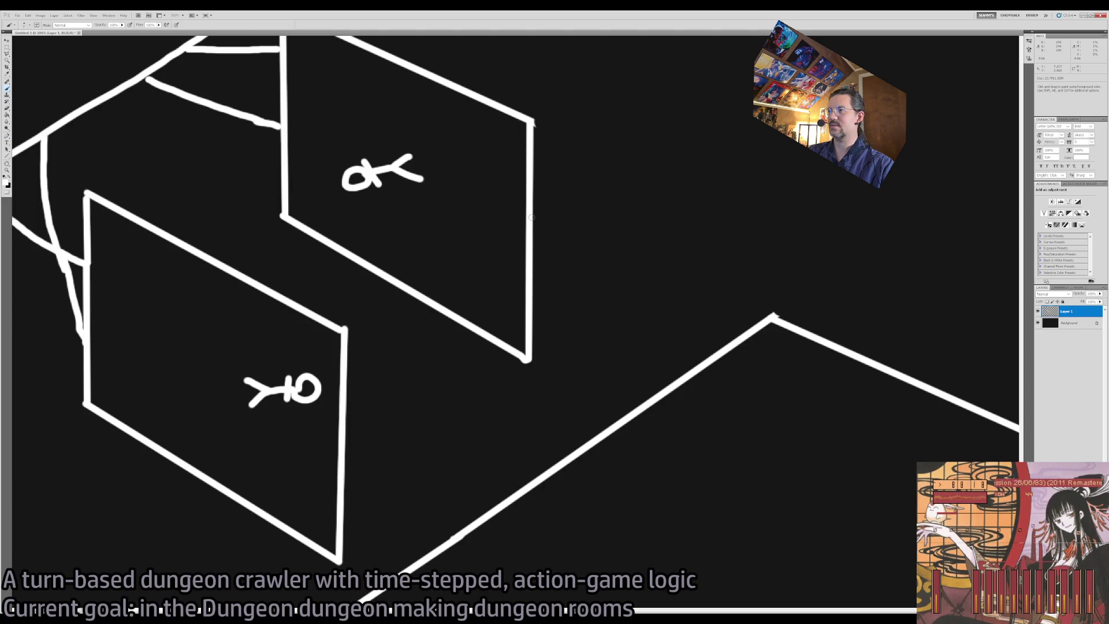
- Brush two curved connector lines from the right panel's edge down to the lower floor
mouse_move(536, 219)
mouse_down()
mouse_move(572, 328)
mouse_move(616, 410)
mouse_up()
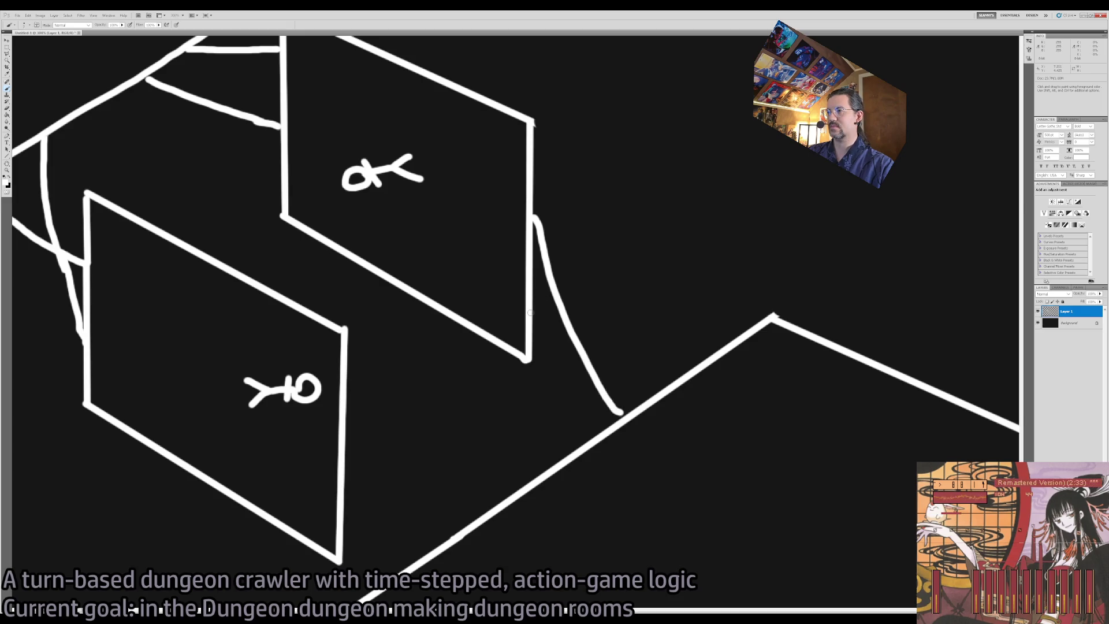
mouse_move(534, 313)
mouse_down()
mouse_move(570, 334)
mouse_move(582, 319)
mouse_move(691, 371)
mouse_up()
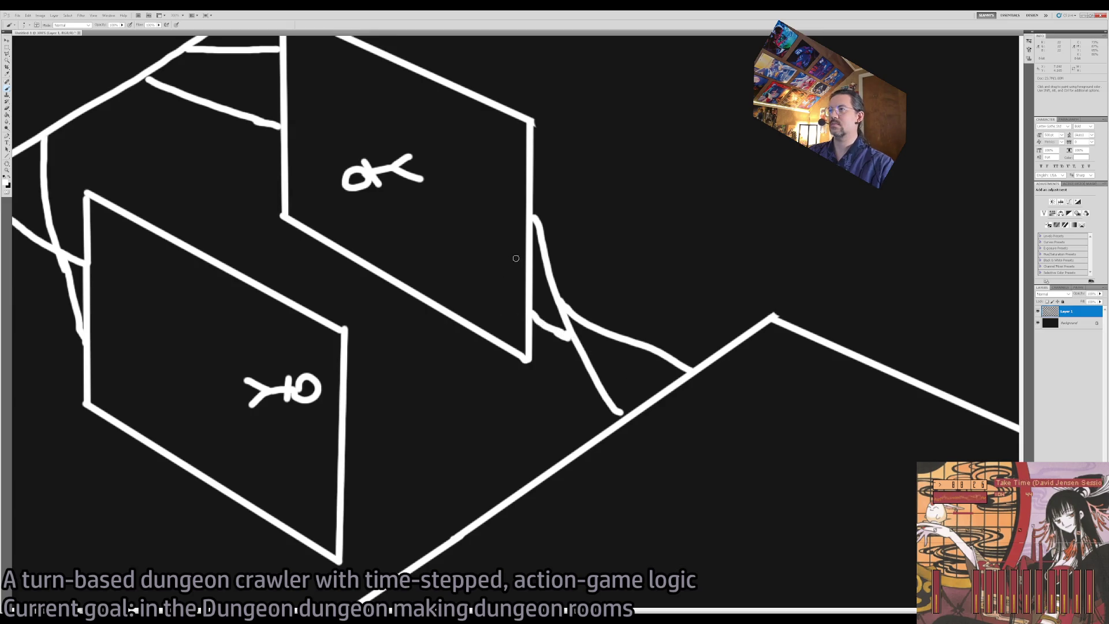
drag(466, 271, 645, 420)
- Erase the stray vertical, diagonal and below-panel strokes around the connectors
key(e)
drag(465, 215, 465, 269)
drag(349, 208, 330, 218)
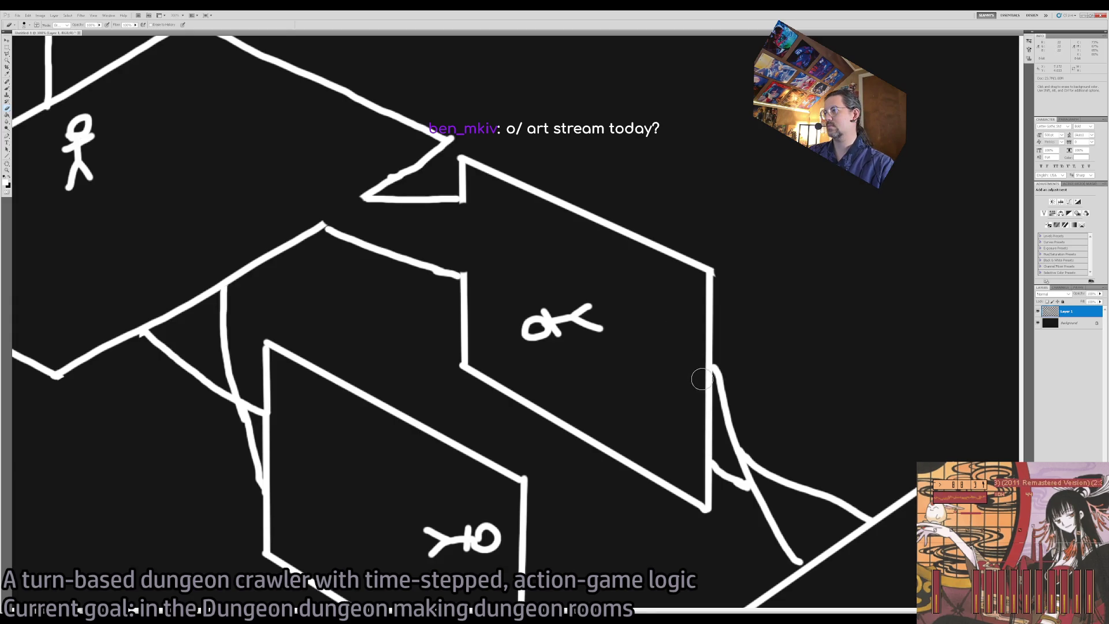
drag(702, 379, 713, 449)
mouse_move(635, 425)
mouse_down()
mouse_move(641, 396)
mouse_move(698, 341)
mouse_up()
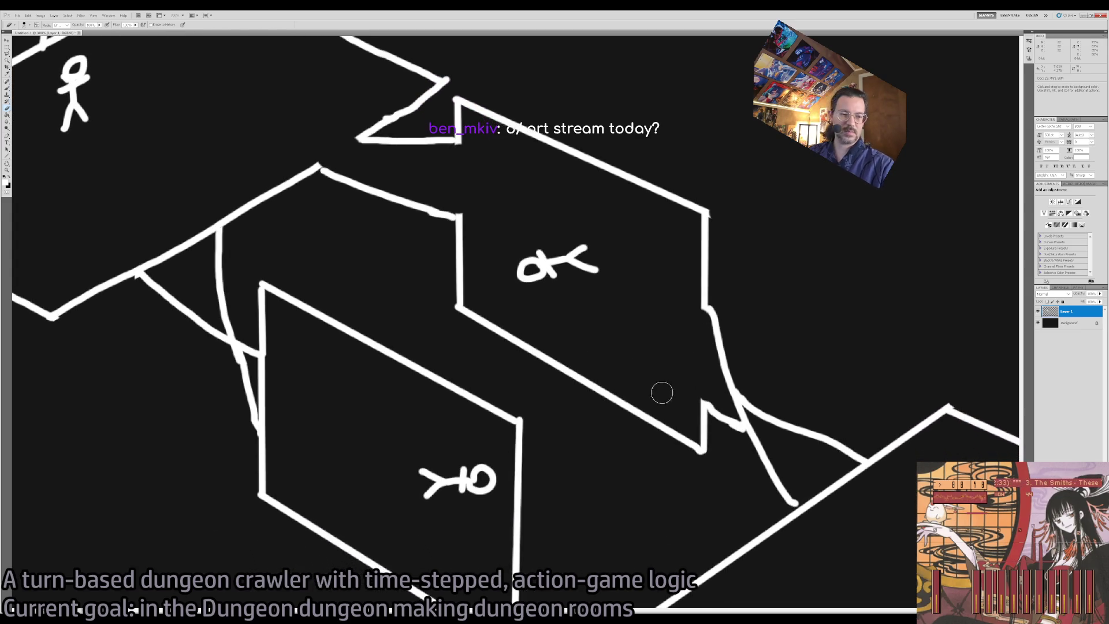
drag(391, 336, 580, 341)
ctrl+click(447, 368)
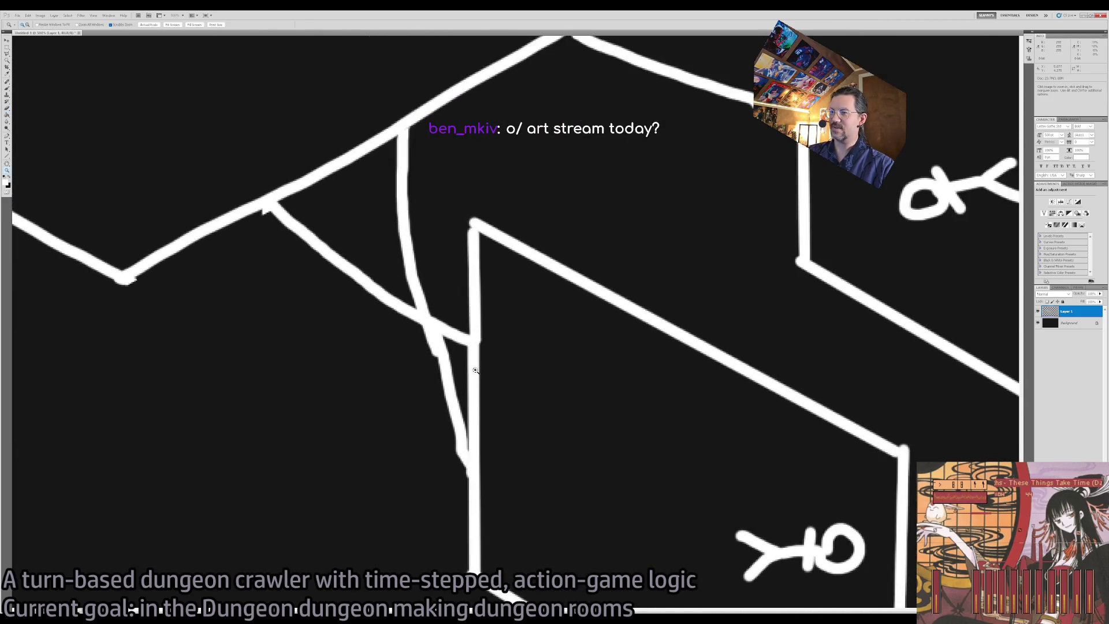
- Erase the diagonal stroke by the left connector, then restore the erased floor-joining lines
drag(387, 217, 448, 345)
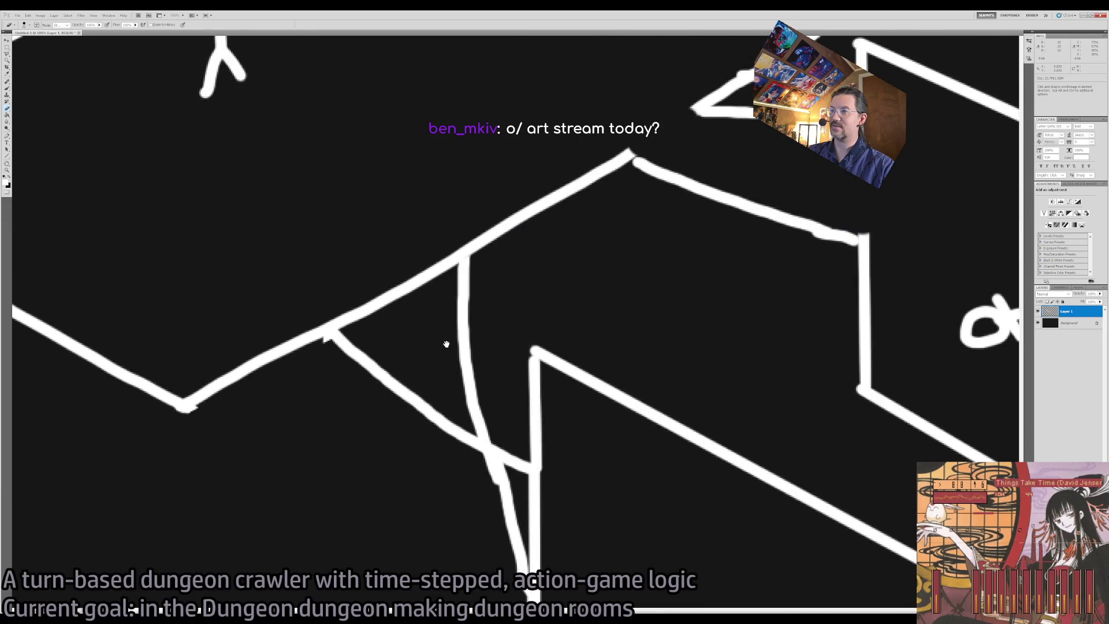
mouse_move(435, 272)
mouse_down()
mouse_move(435, 257)
mouse_move(354, 317)
mouse_move(421, 265)
mouse_up()
key(z)
alt+click(432, 385)
alt+click(432, 385)
alt+click(432, 384)
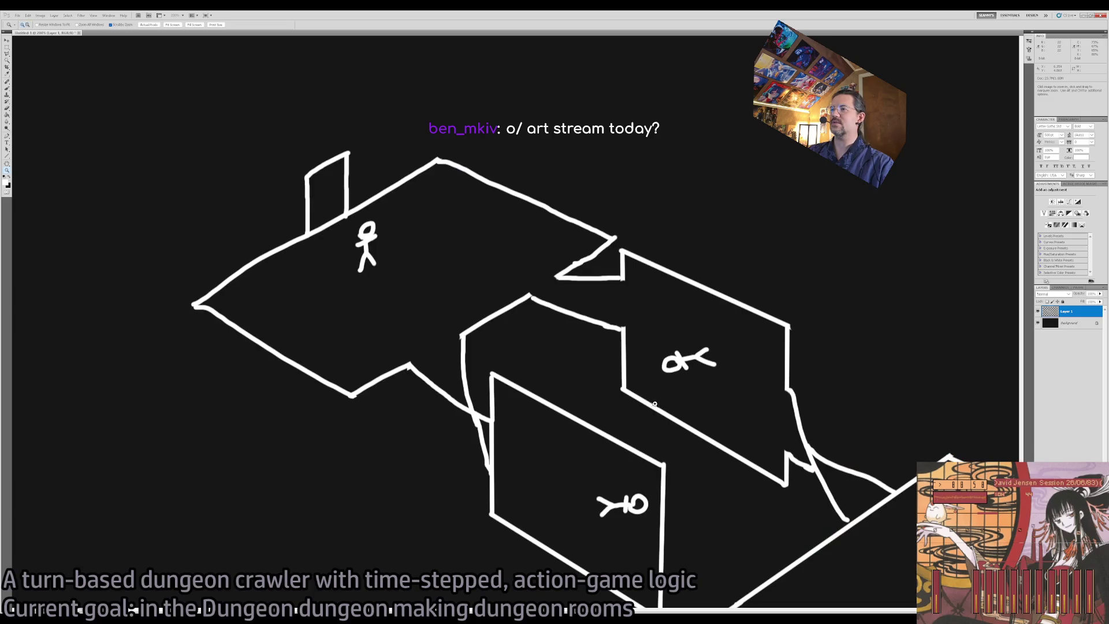
drag(621, 398, 453, 410)
click(378, 316)
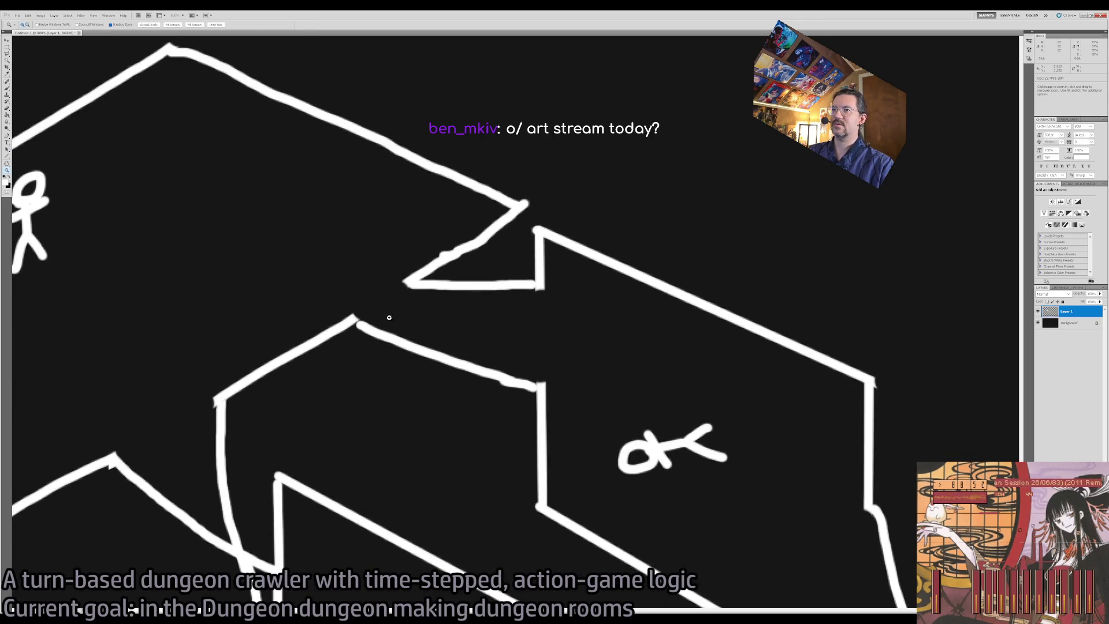
key(ctrl)
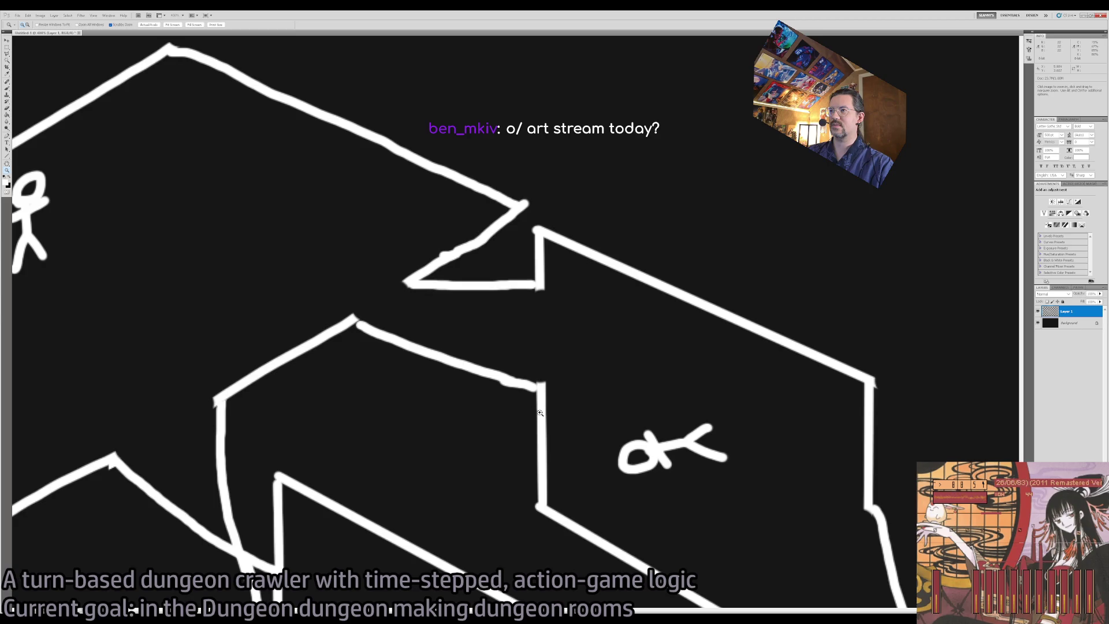
key(ctrl+z)
key(ctrl+z)
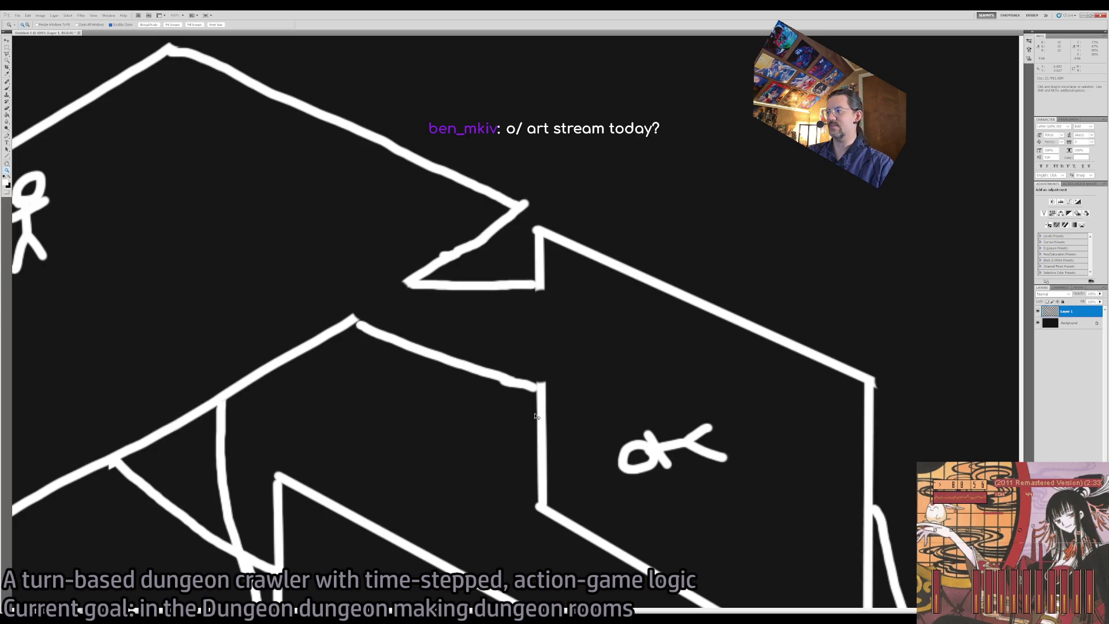
key(ctrl+alt+z)
key(ctrl+alt+z)
key(ctrl+z)
key(ctrl+z)
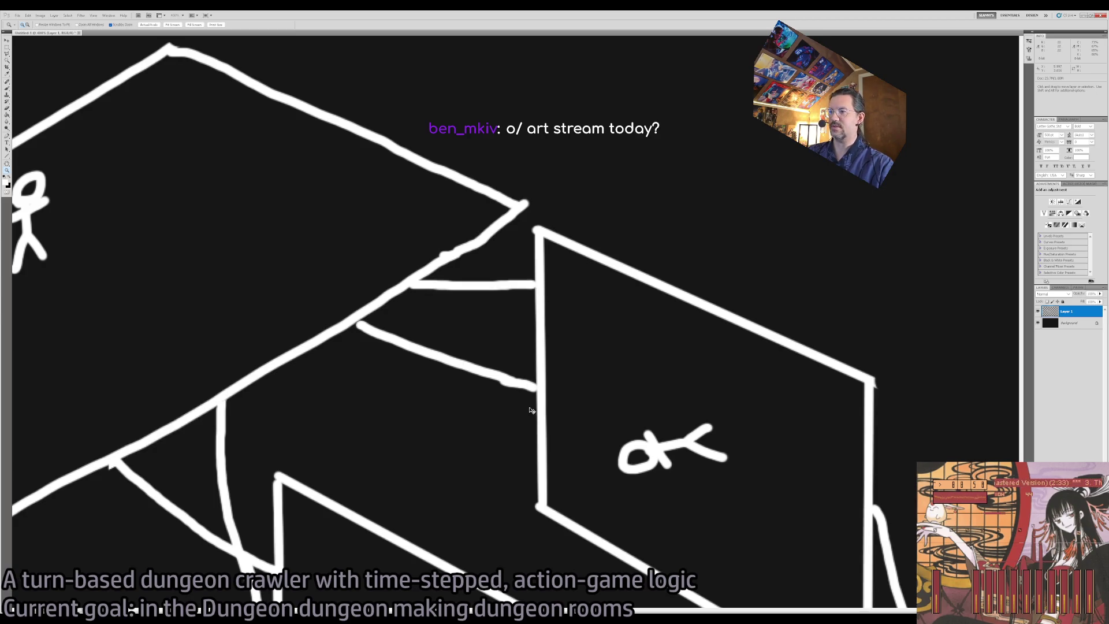
- Hatch the gap under the upper floor with five straight parallel lines
mouse_move(564, 462)
mouse_down()
mouse_move(518, 251)
mouse_move(518, 144)
mouse_up()
alt+click(518, 144)
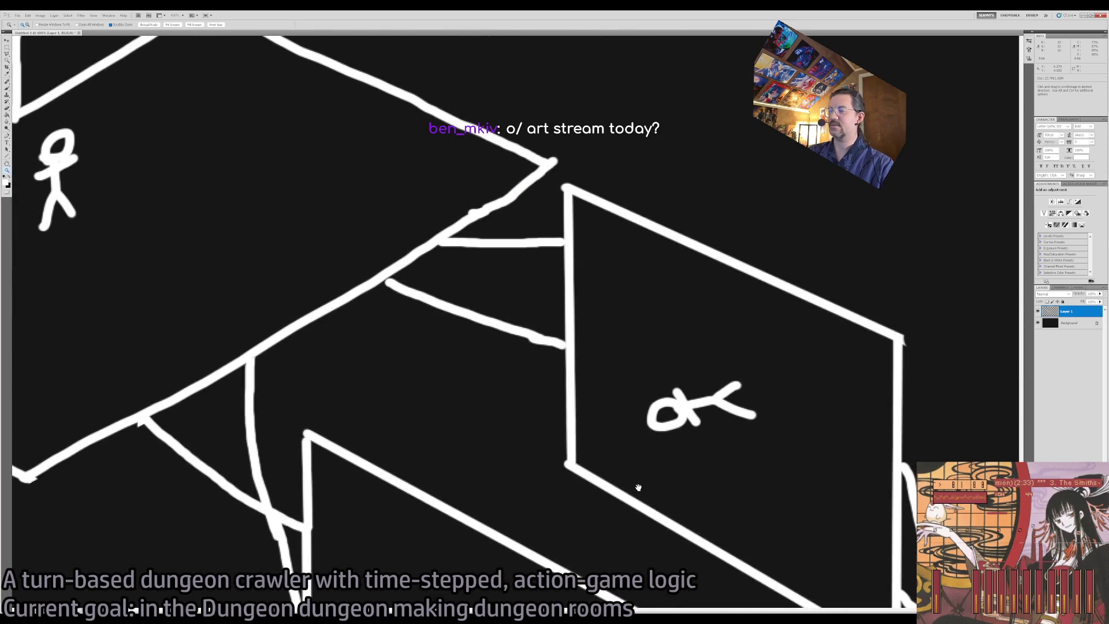
click(441, 268)
key(b)
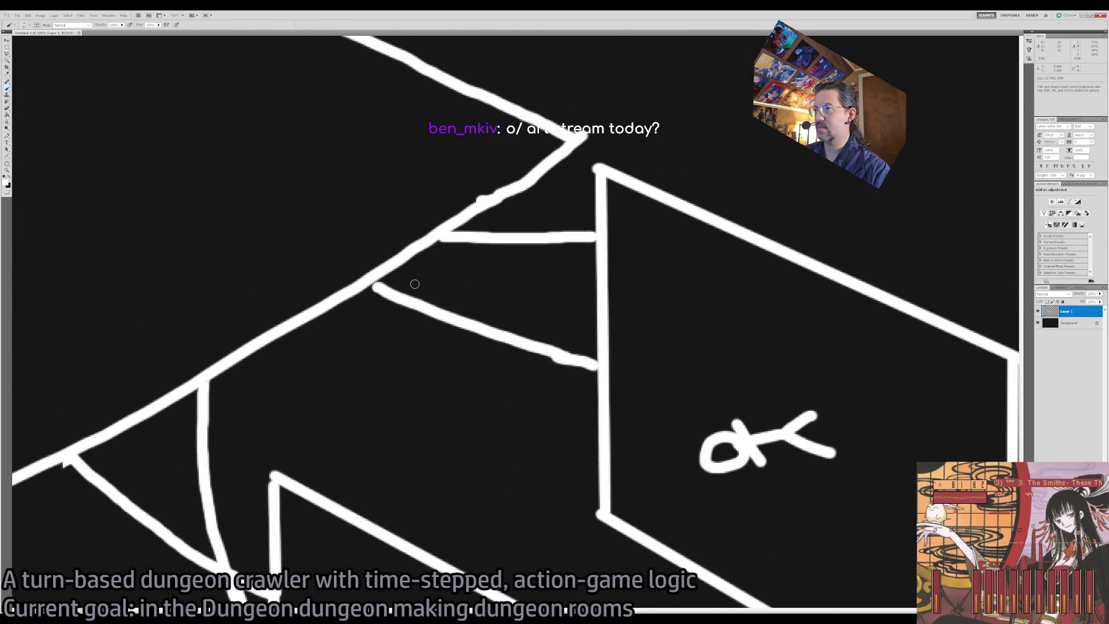
mouse_move(440, 249)
mouse_down()
mouse_move(393, 280)
mouse_move(462, 253)
mouse_up()
shift+click(491, 254)
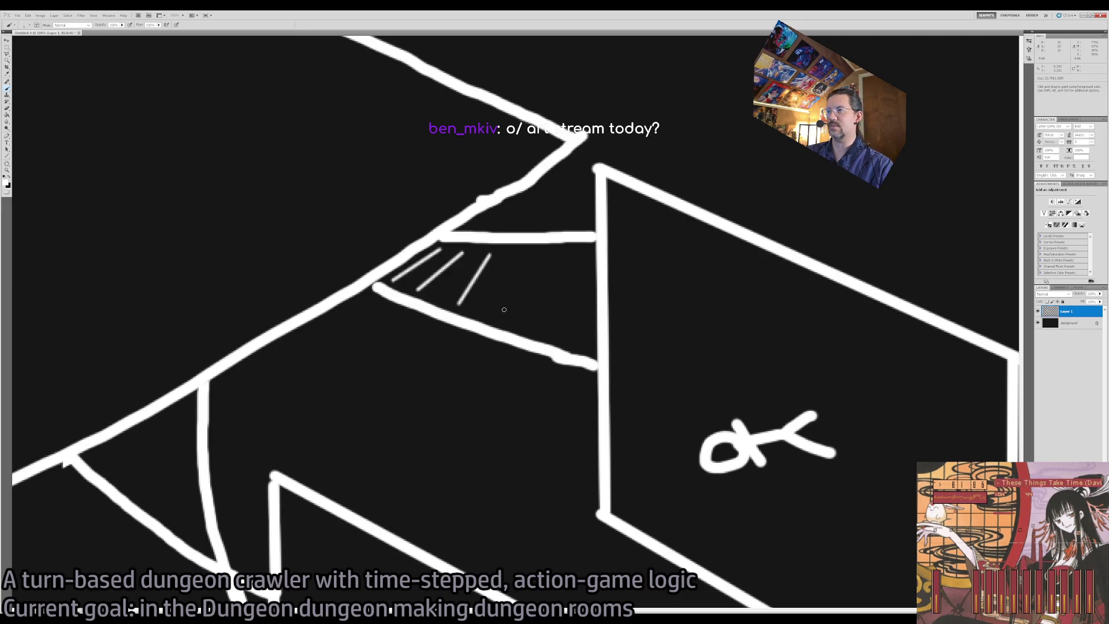
shift+click(522, 254)
shift+click(551, 257)
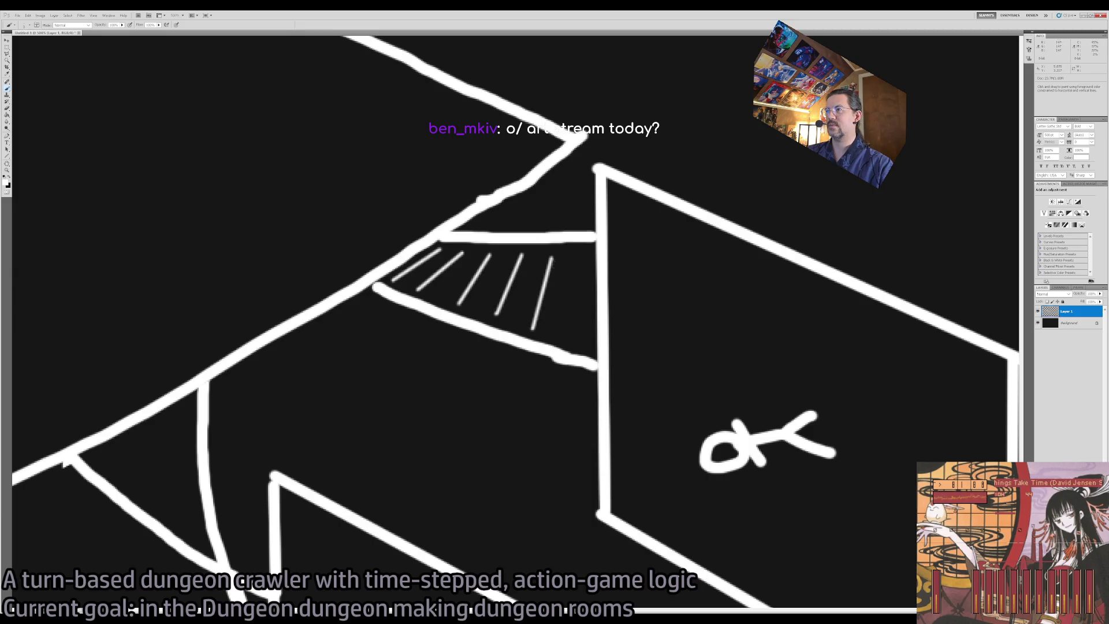
shift+click(574, 260)
- Hatch the left triangular gap, erasing misplaced strokes with a smaller eraser
drag(564, 384, 659, 292)
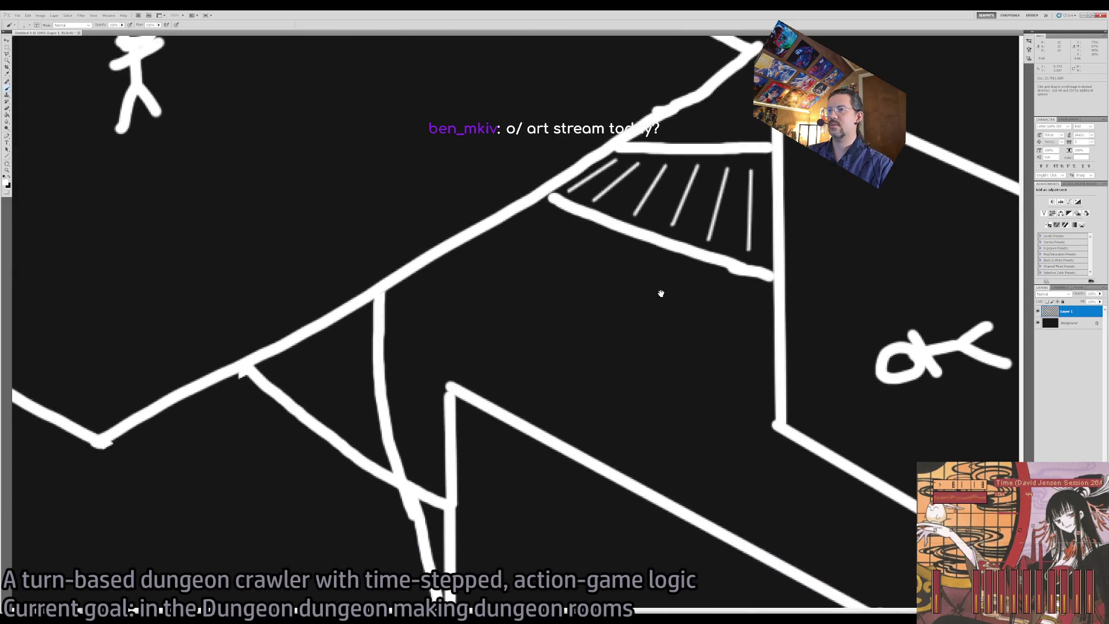
mouse_move(338, 425)
mouse_down()
mouse_move(428, 354)
mouse_move(426, 389)
mouse_up()
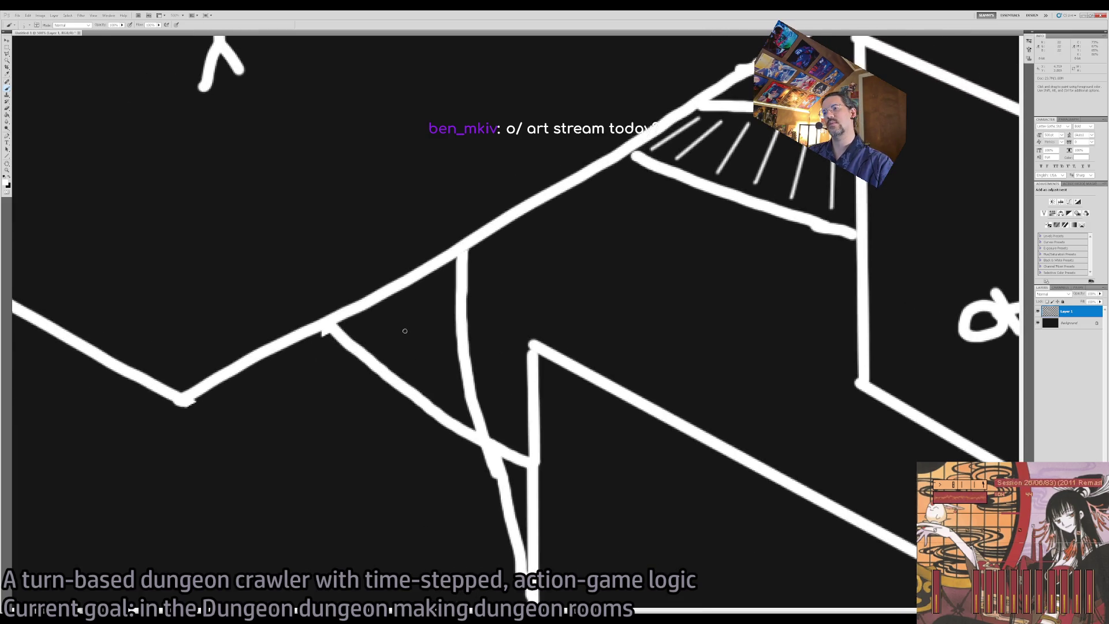
drag(503, 484, 506, 423)
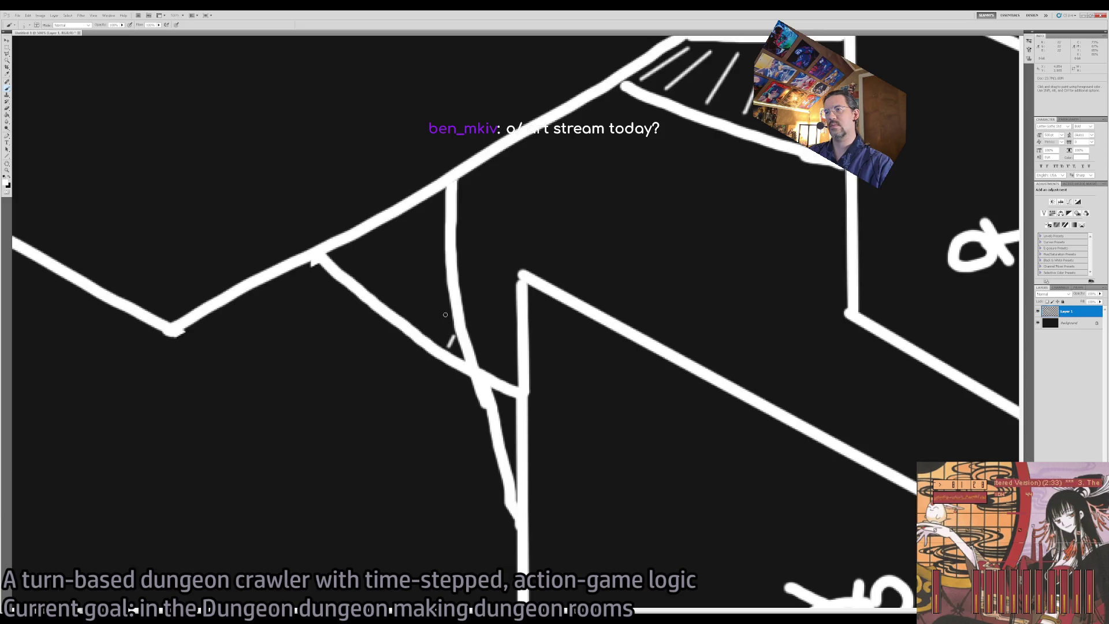
drag(437, 259, 393, 295)
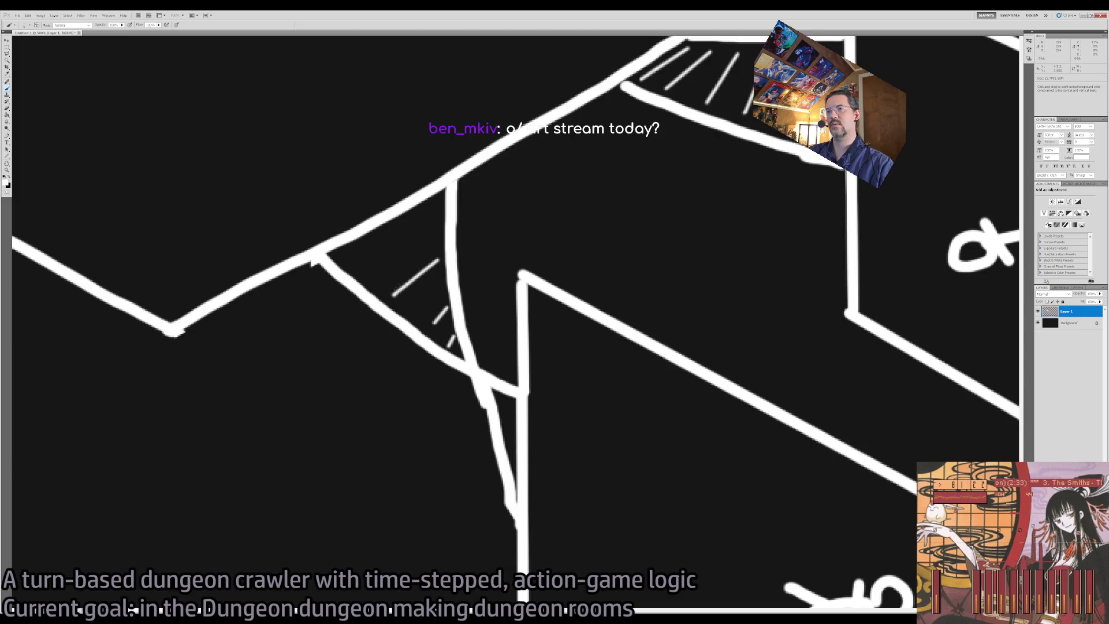
shift+click(354, 261)
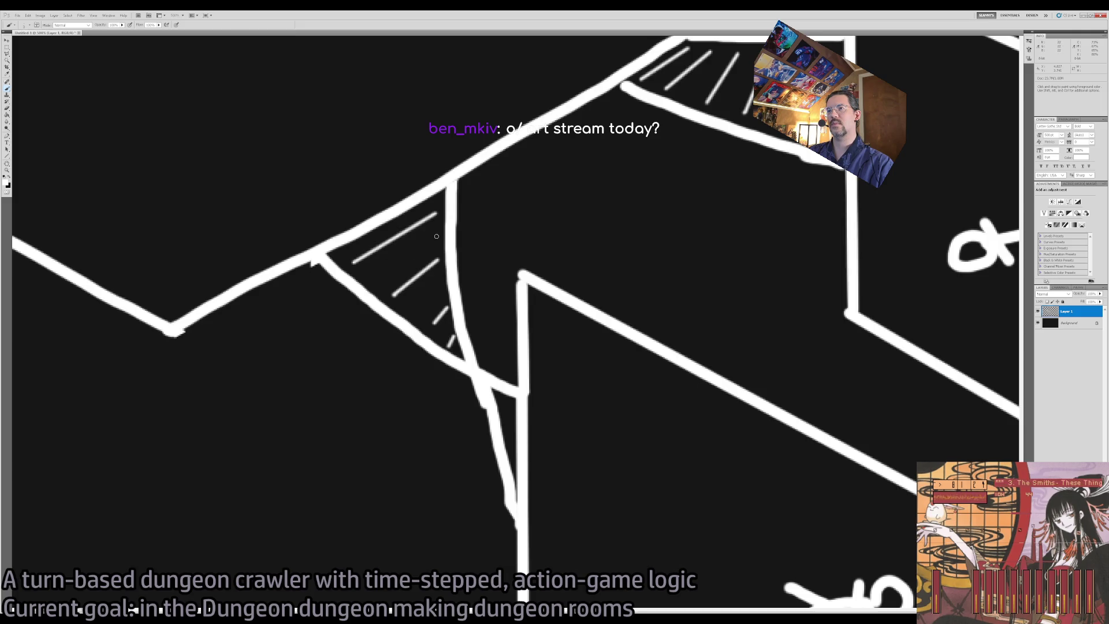
key(e)
click(436, 314)
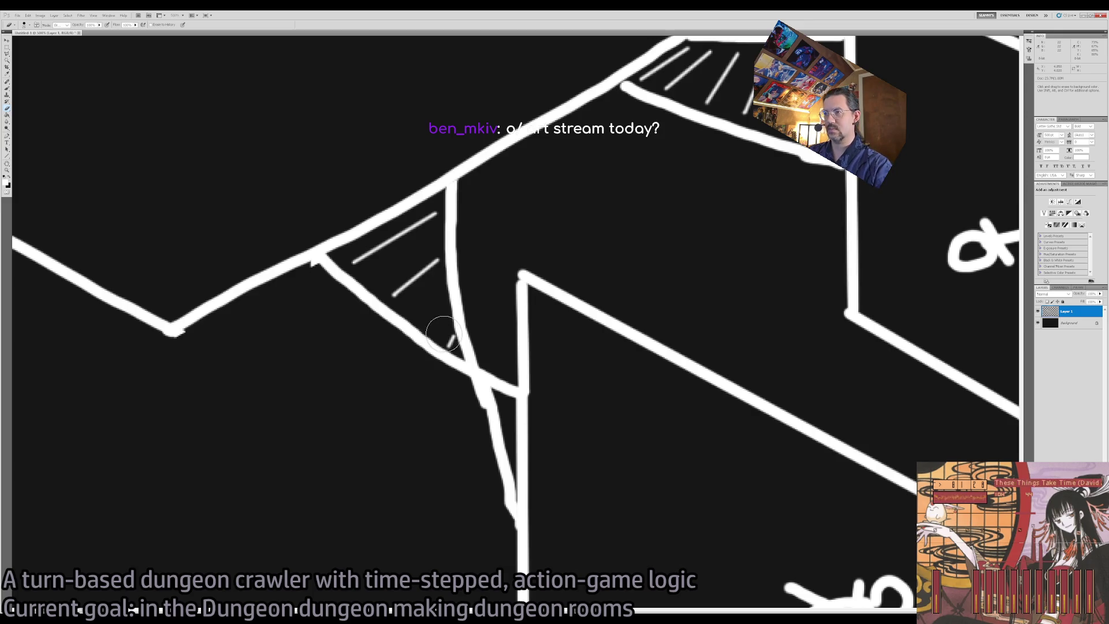
key(bracketleft)
key(bracketleft)
drag(452, 337, 449, 339)
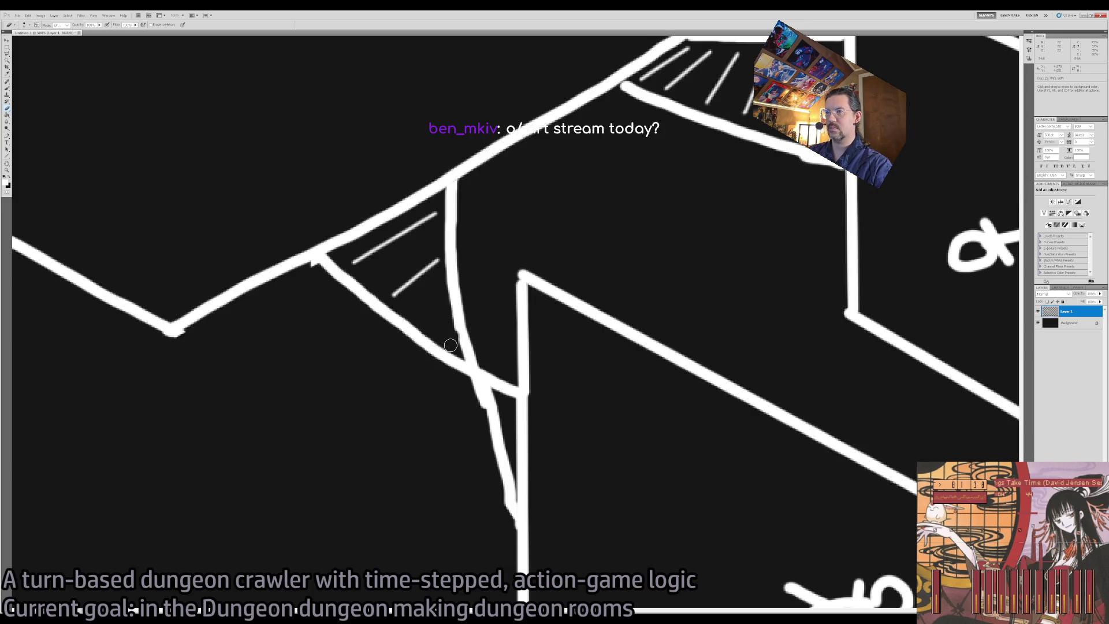
key(b)
shift+click(425, 325)
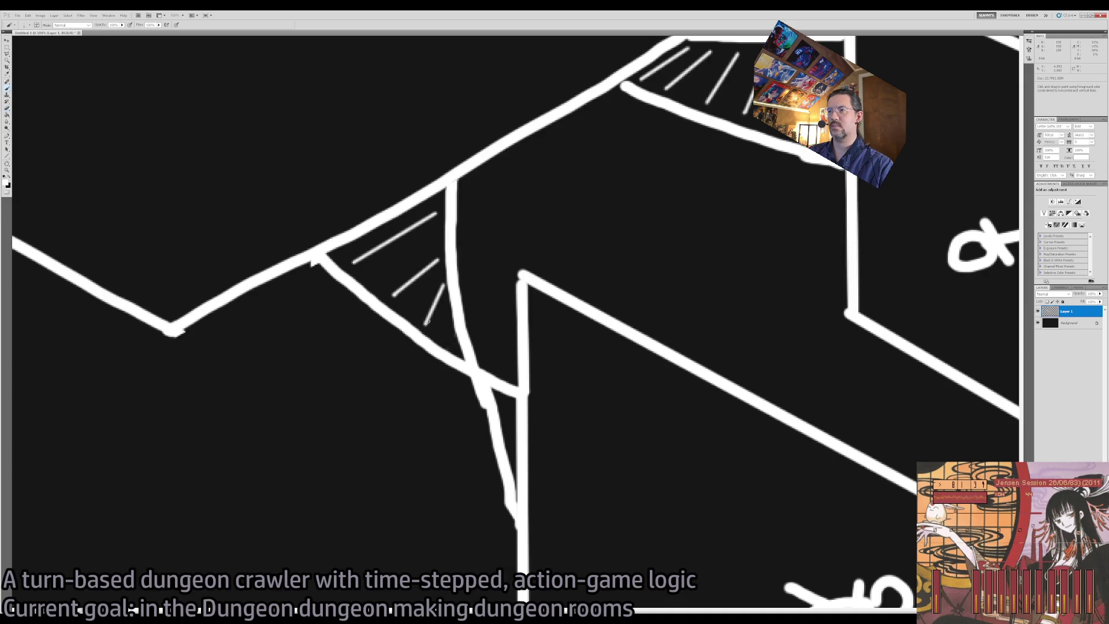
shift+click(449, 346)
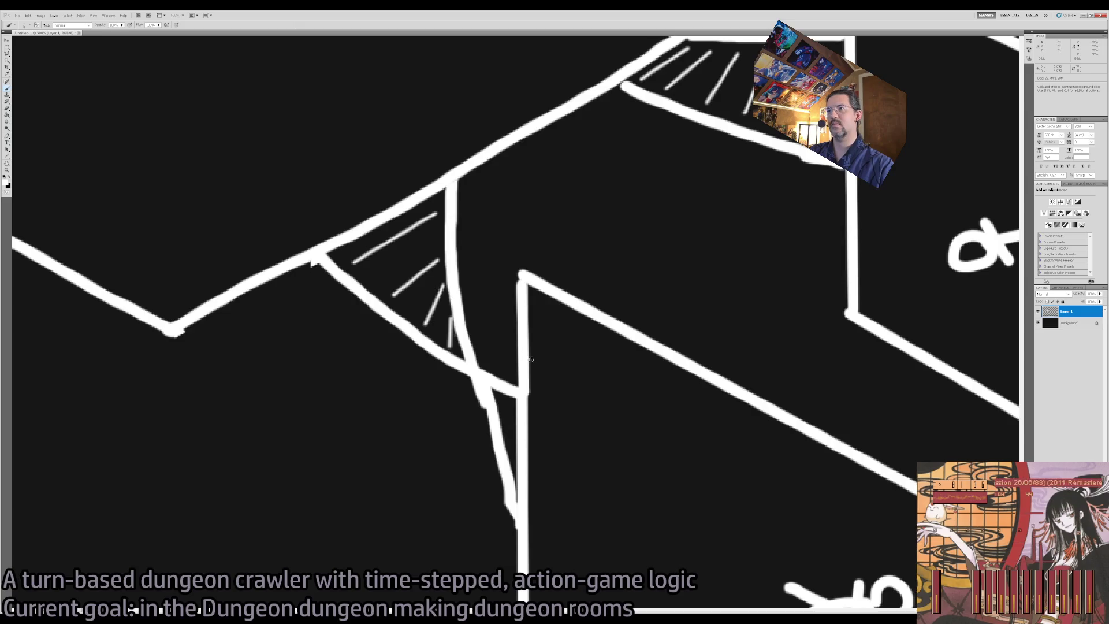
- Add three hatch lines beside the right panel's curved connector
key(z)
alt+click(515, 403)
alt+click(515, 404)
drag(653, 444, 435, 365)
click(594, 315)
click(595, 314)
key(b)
shift+click(607, 401)
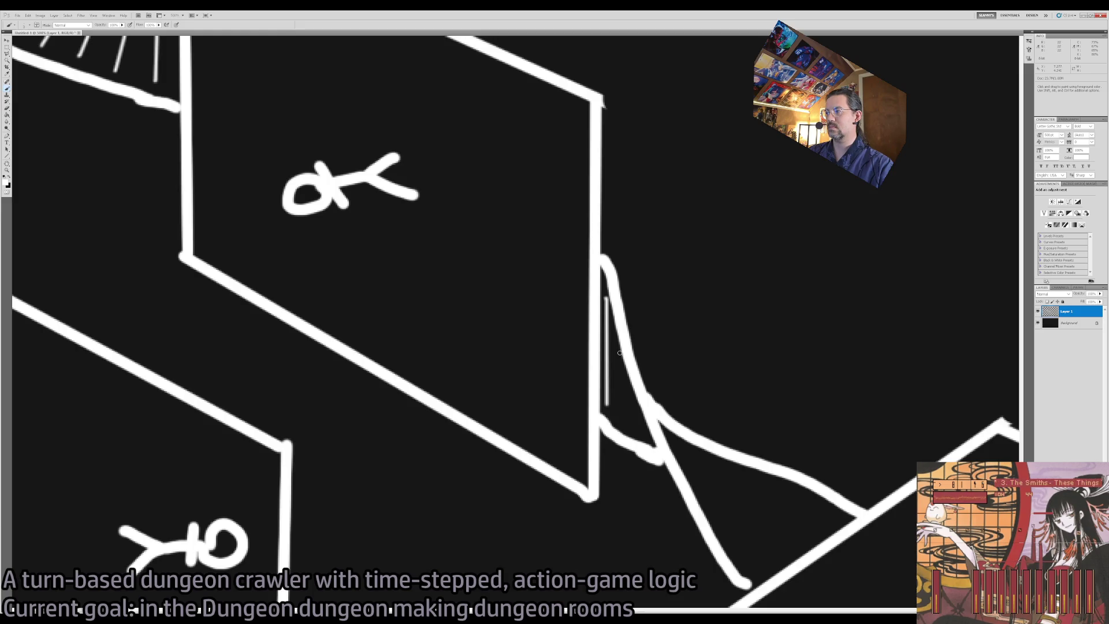
shift+click(615, 408)
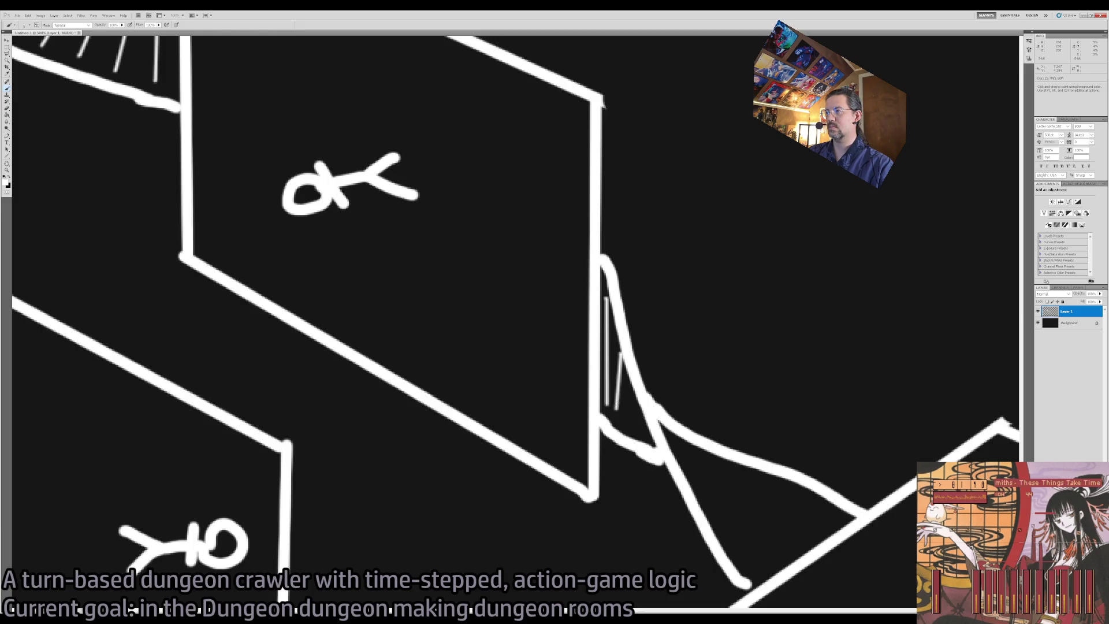
shift+click(624, 422)
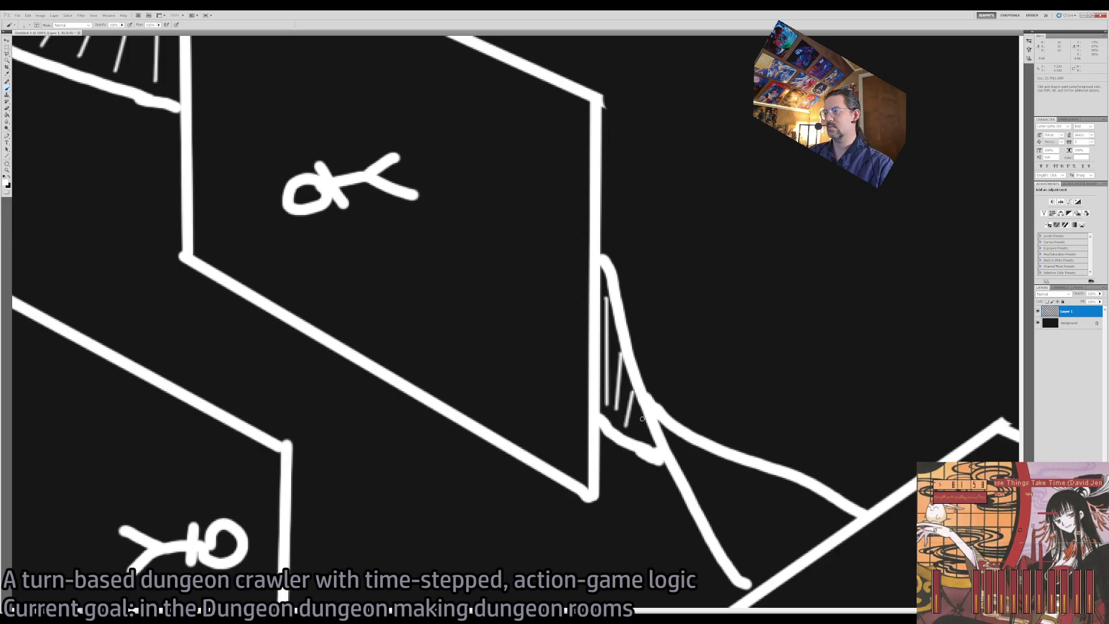
- Zoom out to view the whole dungeon sketch
key(z)
alt+click(636, 434)
alt+click(635, 433)
click(558, 408)
- Draw curved slope lines from the lower-left panel's right edge down to the floor
drag(557, 407, 542, 373)
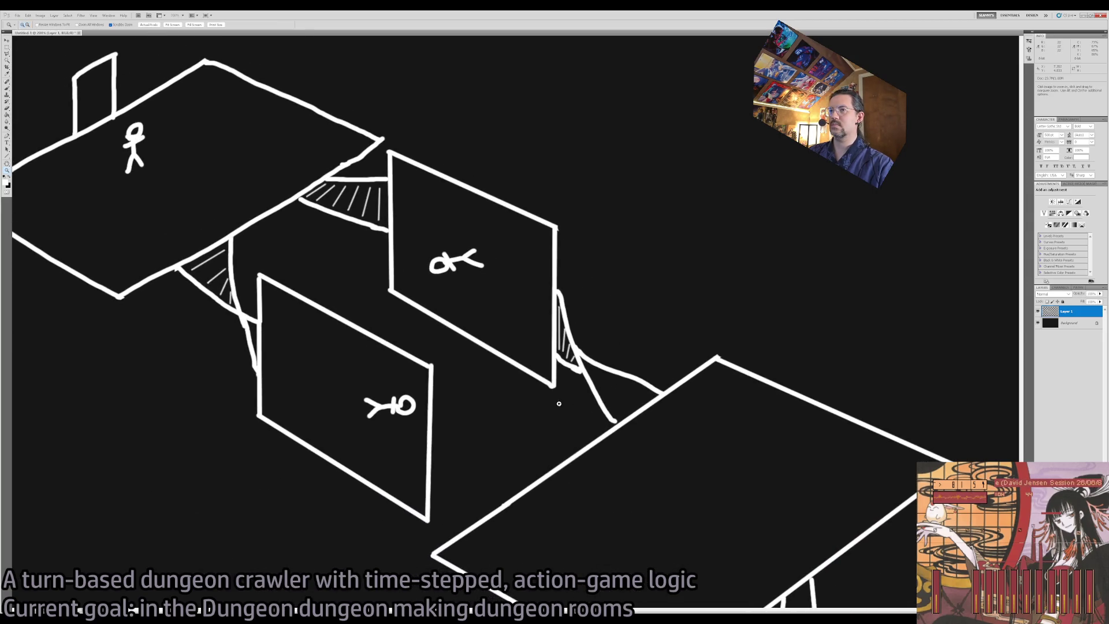
drag(584, 452, 552, 381)
click(396, 401)
key(b)
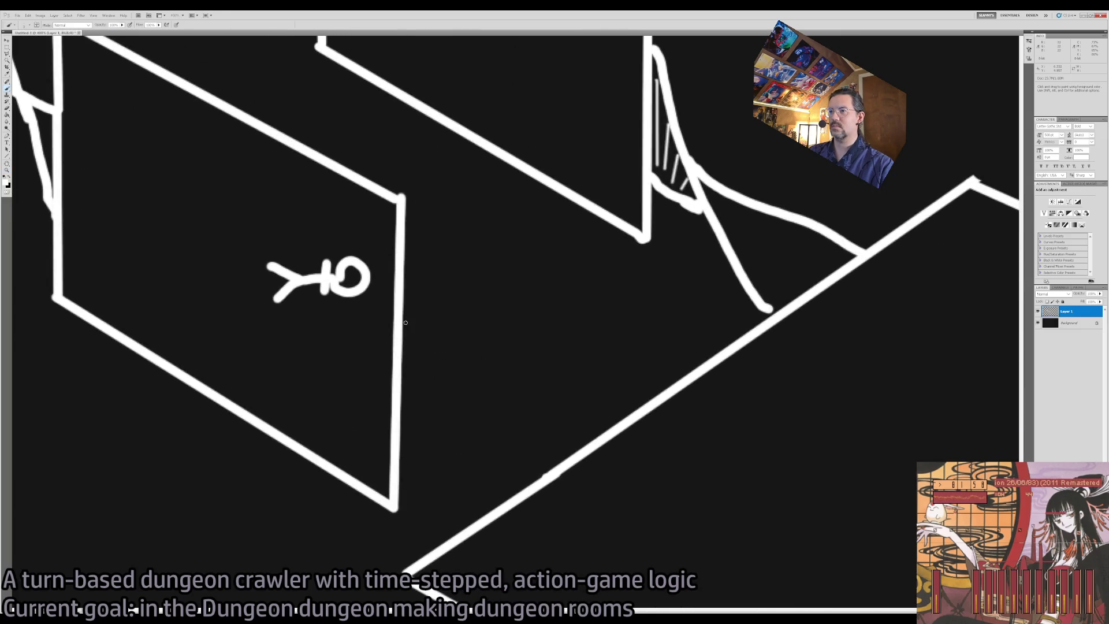
drag(416, 320, 462, 346)
drag(469, 292, 447, 333)
key(ctrl+alt+z)
key(ctrl+alt+z)
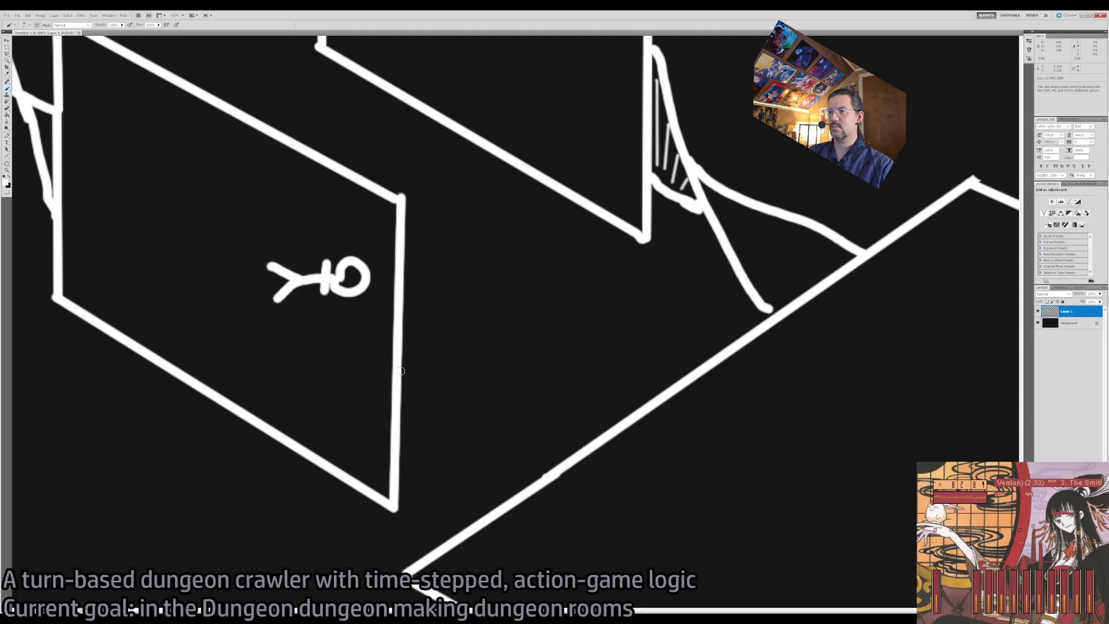
mouse_move(400, 370)
mouse_down()
mouse_move(428, 470)
mouse_move(462, 533)
mouse_up()
mouse_move(398, 462)
mouse_down()
mouse_move(432, 492)
mouse_move(462, 479)
mouse_move(512, 490)
mouse_up()
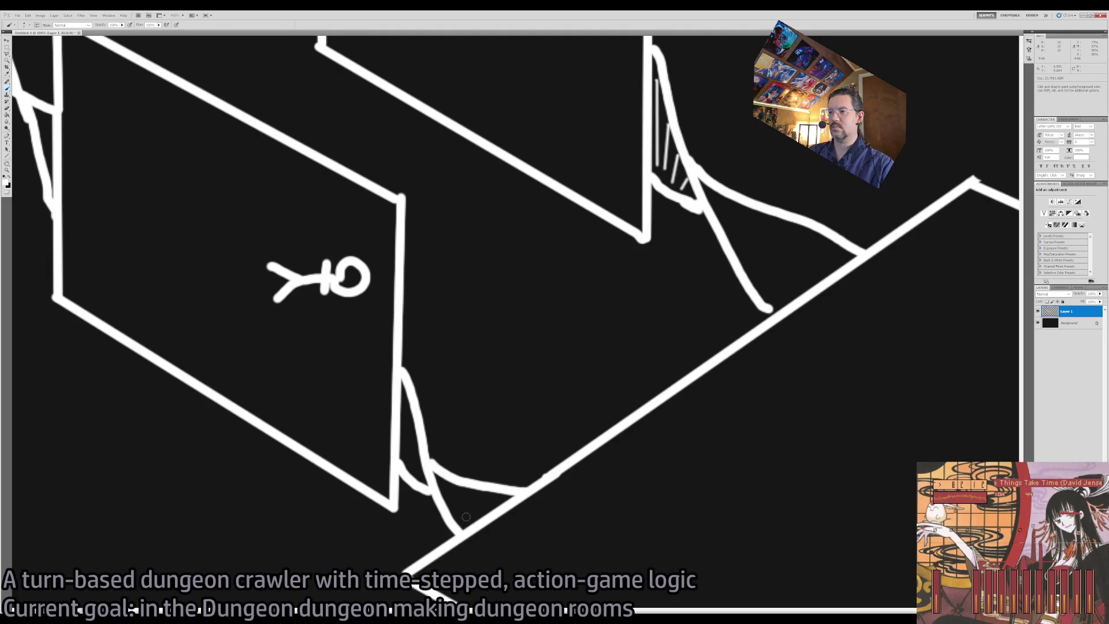
scroll(466, 517, up, 2)
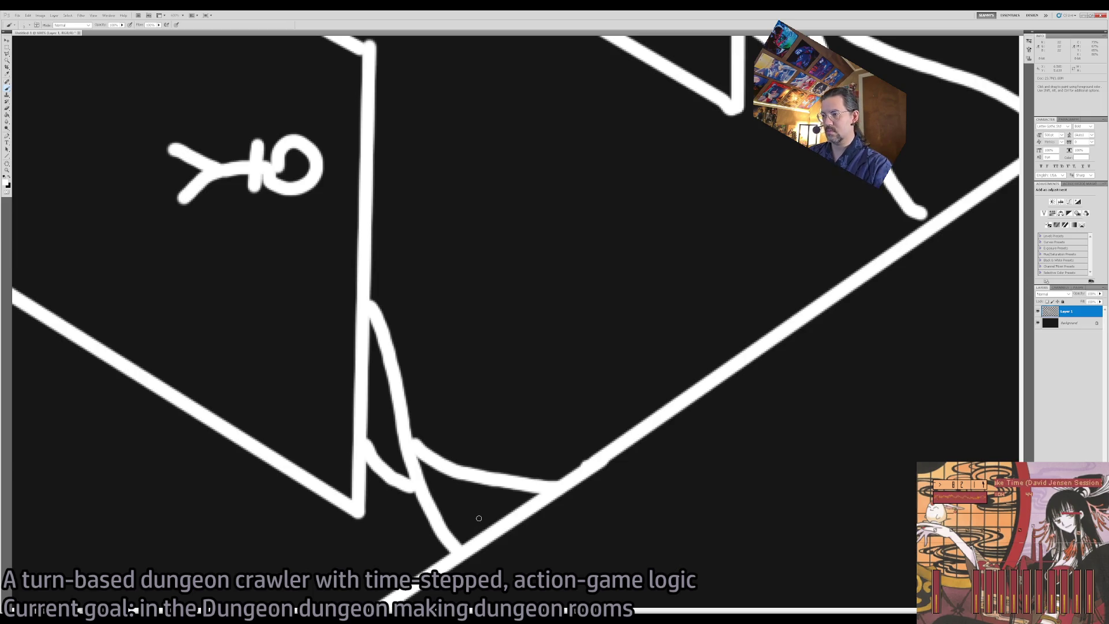
- Hatch the slope's triangle, then zoom back out
drag(517, 500, 465, 533)
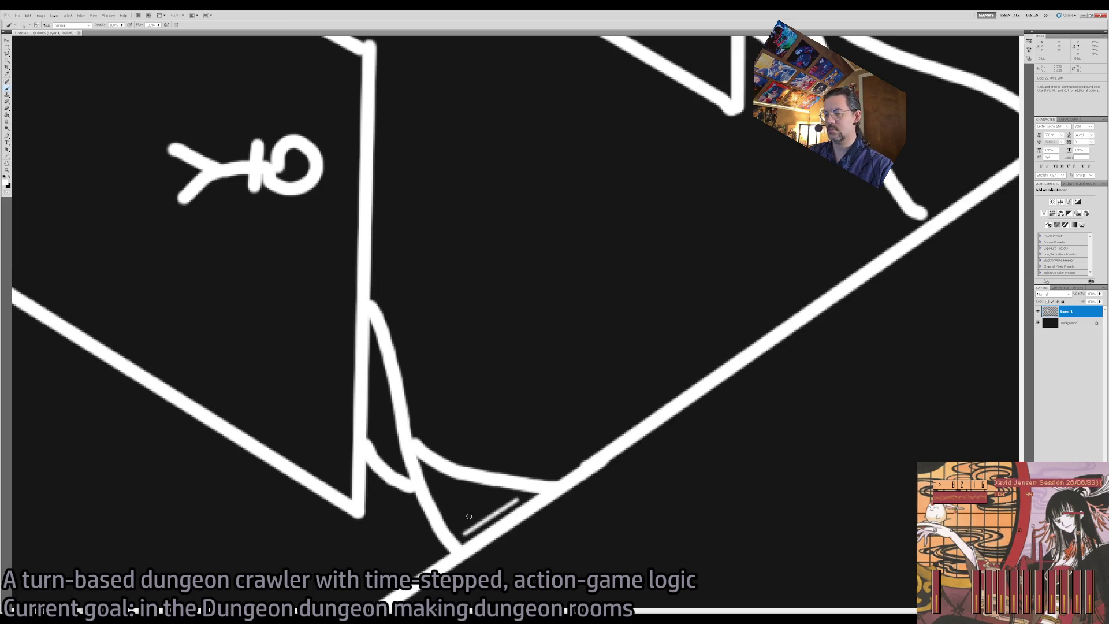
mouse_move(501, 495)
mouse_down()
mouse_move(448, 518)
mouse_move(472, 490)
mouse_move(460, 483)
mouse_up()
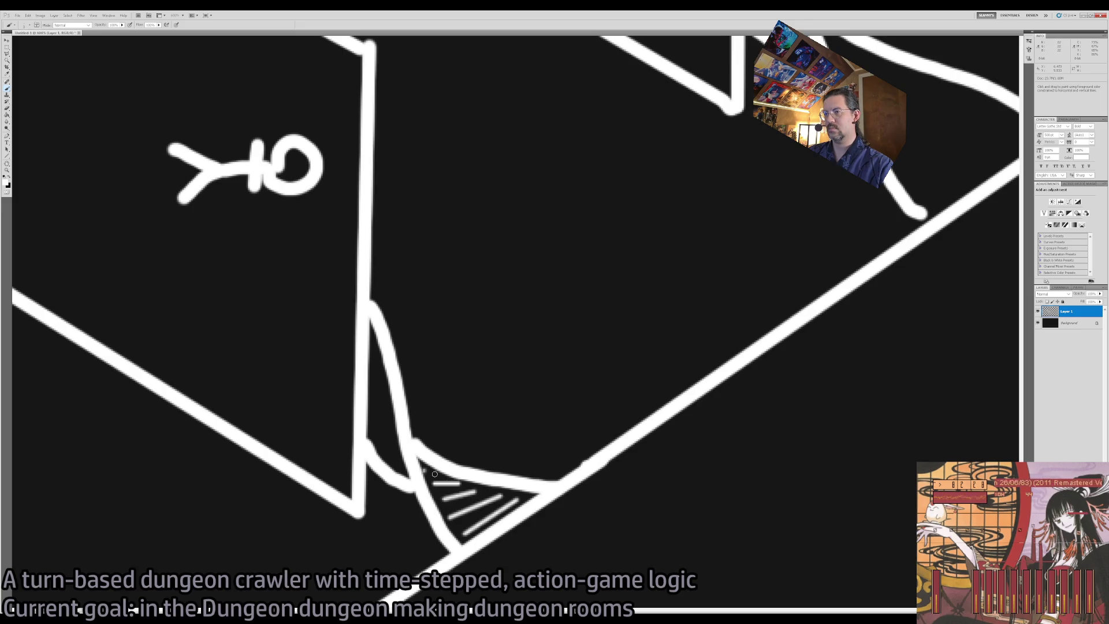
key(z)
scroll(466, 445, down, 4)
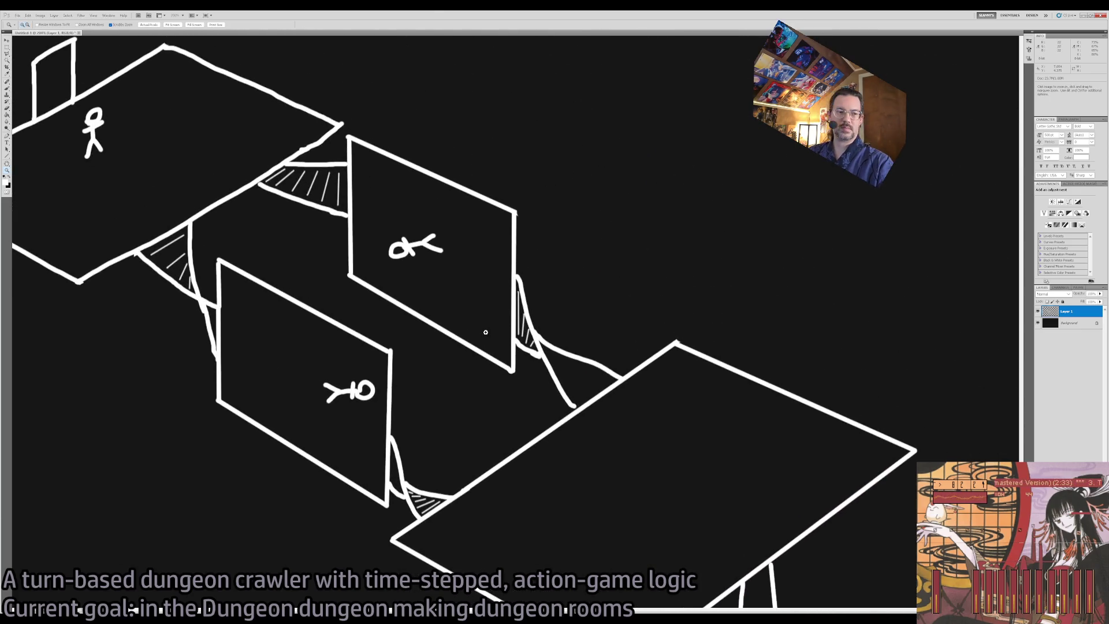
drag(506, 278, 503, 339)
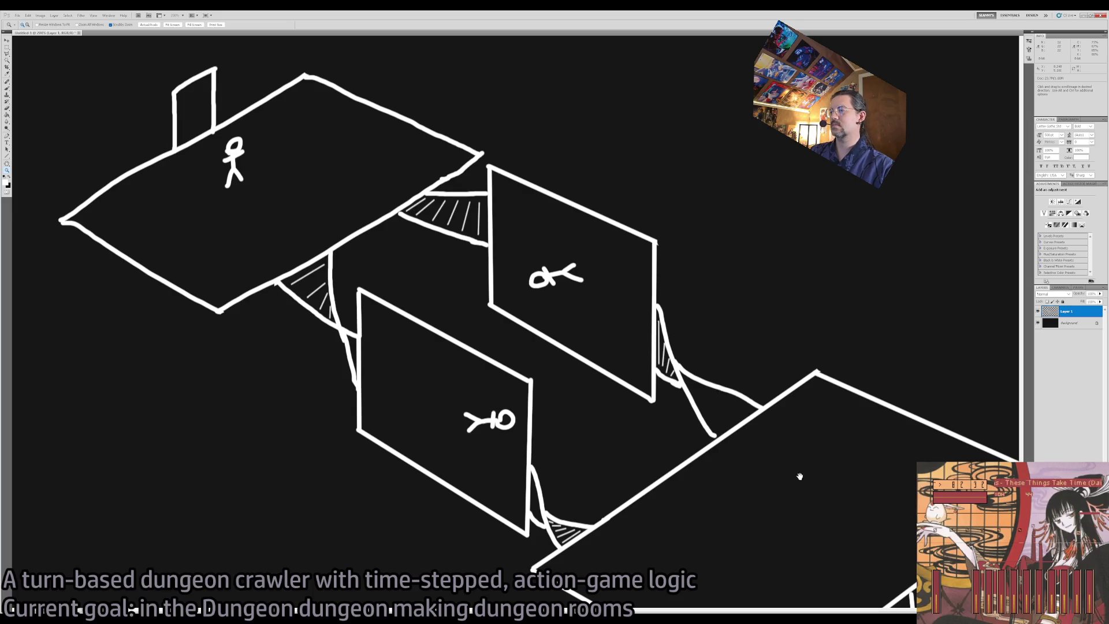
- Paint a Y symbol on the lower floor, redrawing it after a first attempt
drag(797, 475, 683, 324)
key(b)
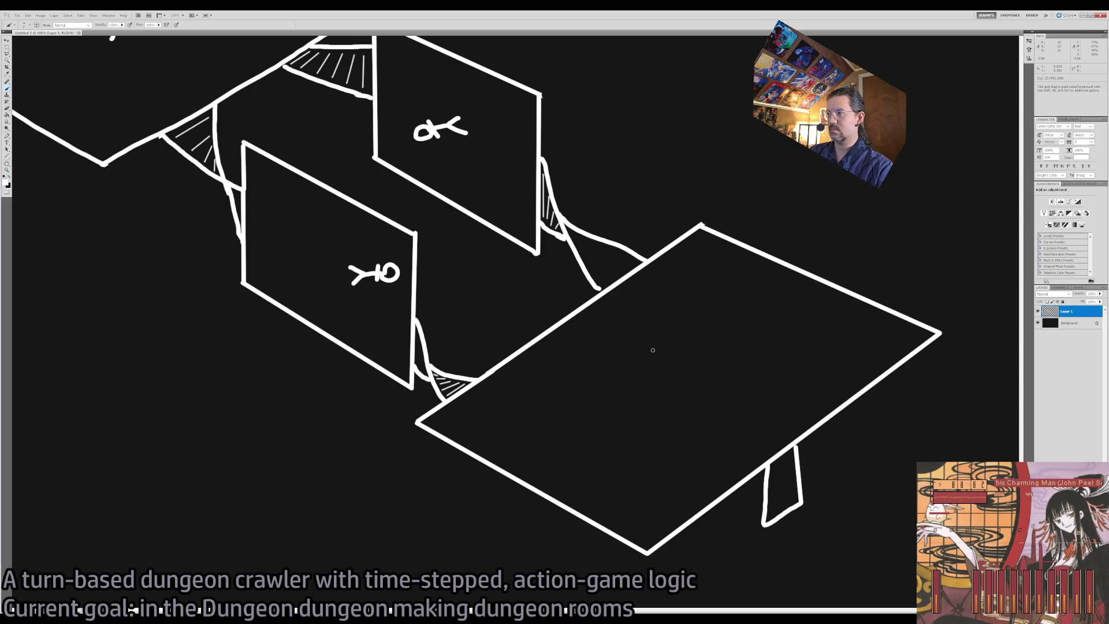
key(z)
click(657, 340)
key(b)
mouse_move(628, 349)
mouse_down()
mouse_move(646, 396)
mouse_move(672, 343)
mouse_up()
drag(649, 394, 649, 444)
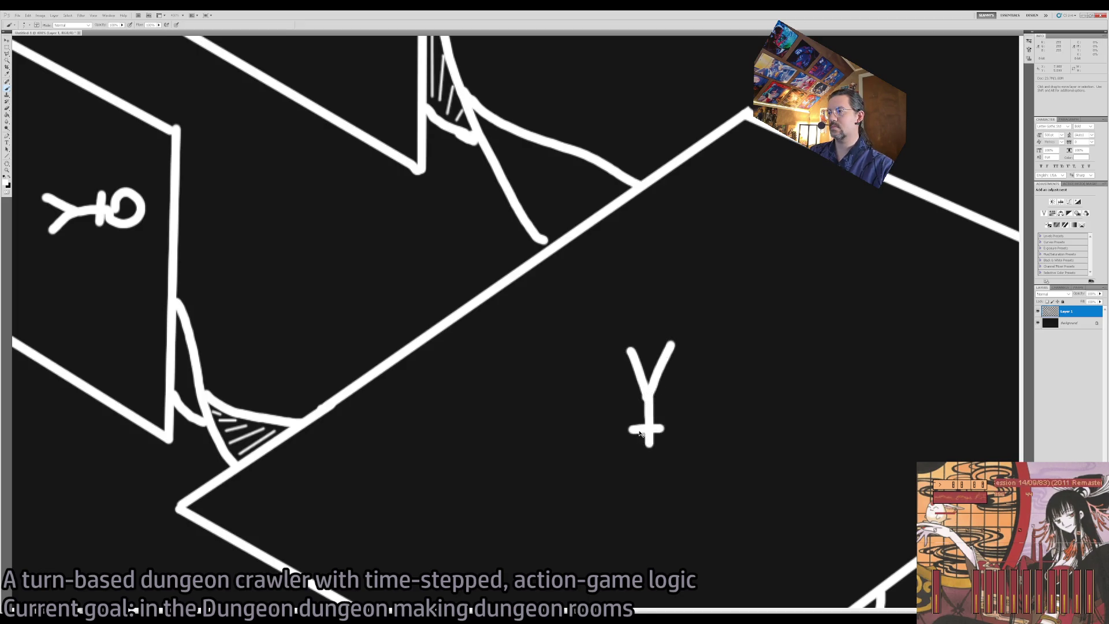
key(ctrl+alt+z)
key(ctrl+alt+z)
key(ctrl+alt+z)
mouse_move(632, 359)
mouse_down()
mouse_move(648, 387)
mouse_move(660, 357)
mouse_move(645, 419)
mouse_move(664, 416)
mouse_move(651, 441)
mouse_up()
- Erase the left side of the tab under the lower floor and redraw it straight
key(z)
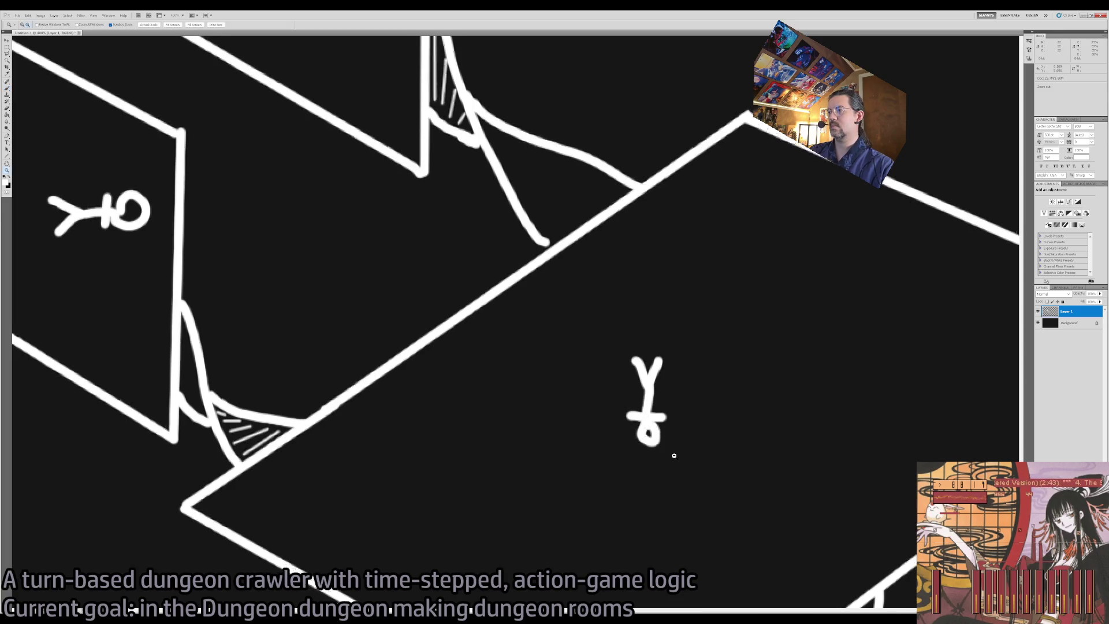
alt+click(668, 453)
click(683, 424)
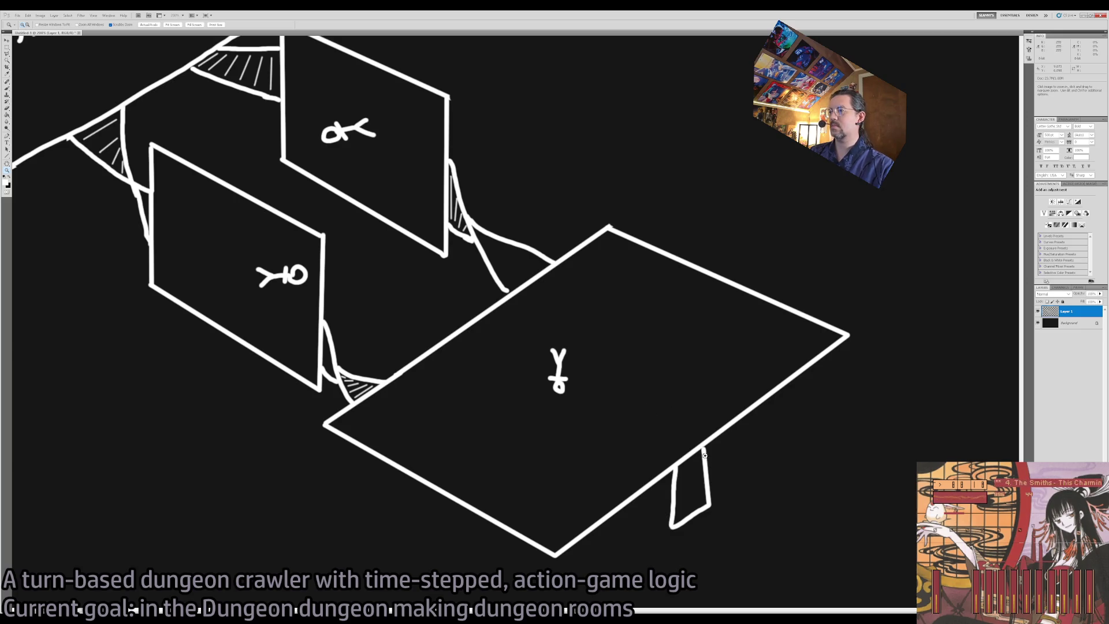
mouse_move(642, 447)
mouse_down()
mouse_move(882, 609)
mouse_move(982, 618)
mouse_move(709, 473)
mouse_move(581, 381)
mouse_move(585, 414)
mouse_move(631, 441)
mouse_up()
click(585, 404)
key(b)
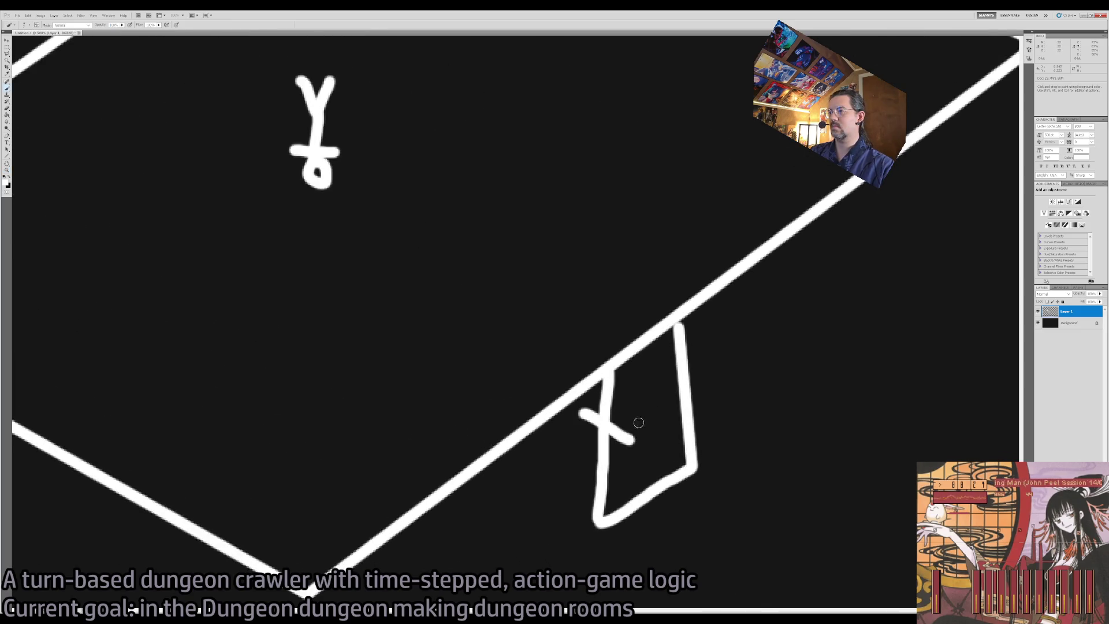
key(ctrl+z)
key(e)
mouse_move(615, 378)
mouse_down()
mouse_move(601, 401)
mouse_move(620, 422)
mouse_move(621, 453)
mouse_move(599, 523)
mouse_up()
key(b)
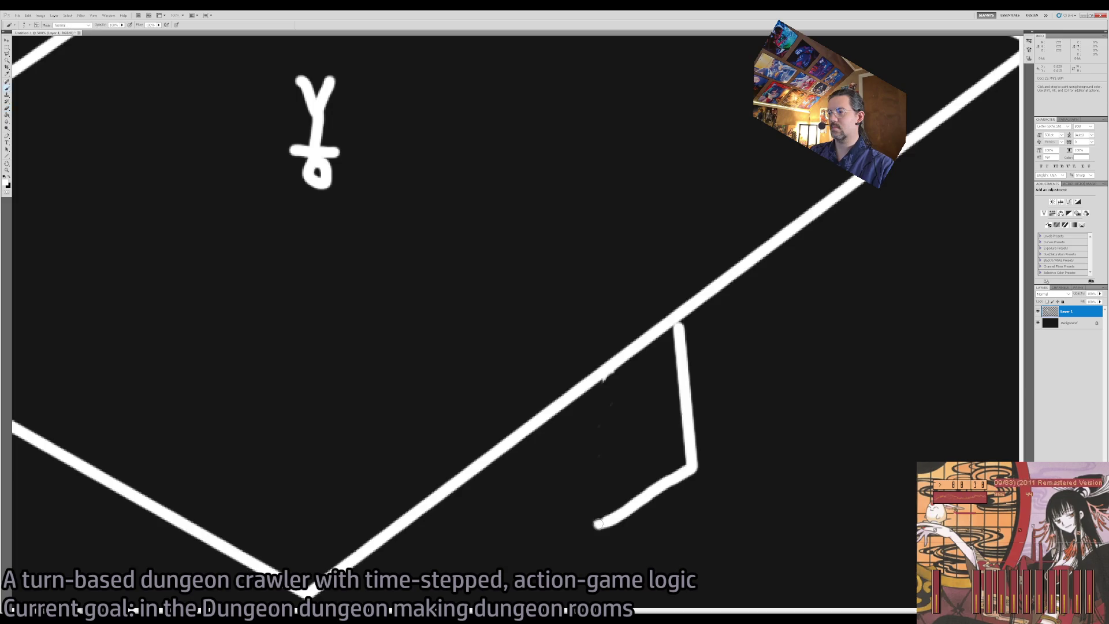
shift+click(586, 388)
- Zoom out to the whole sketch, then zoom in on the gaps between rooms
key(e)
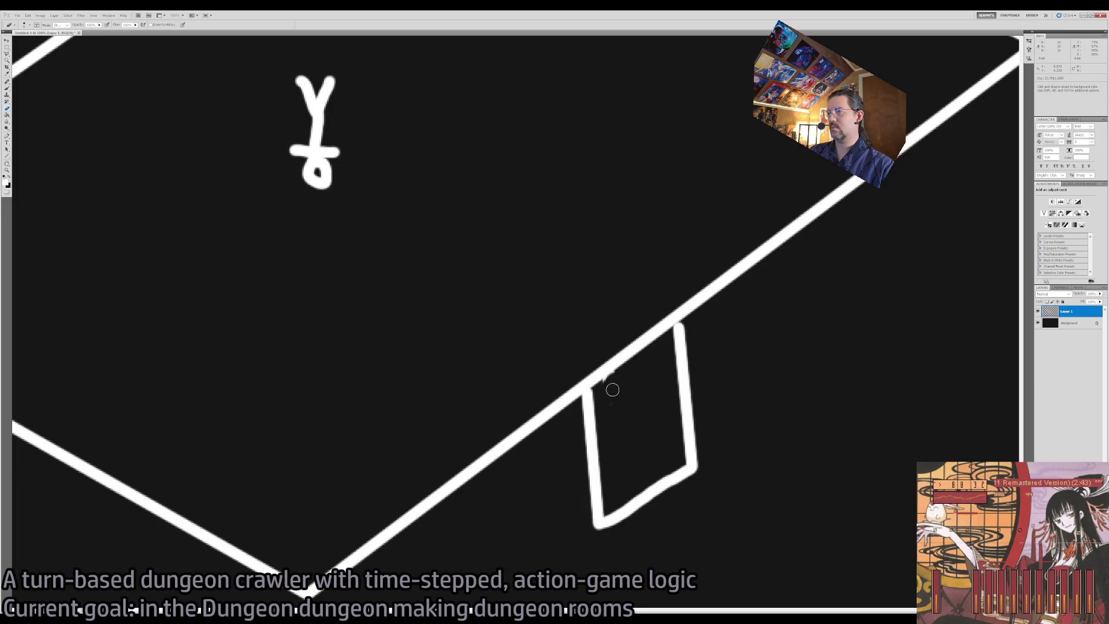
key(z)
alt+click(615, 442)
alt+click(615, 441)
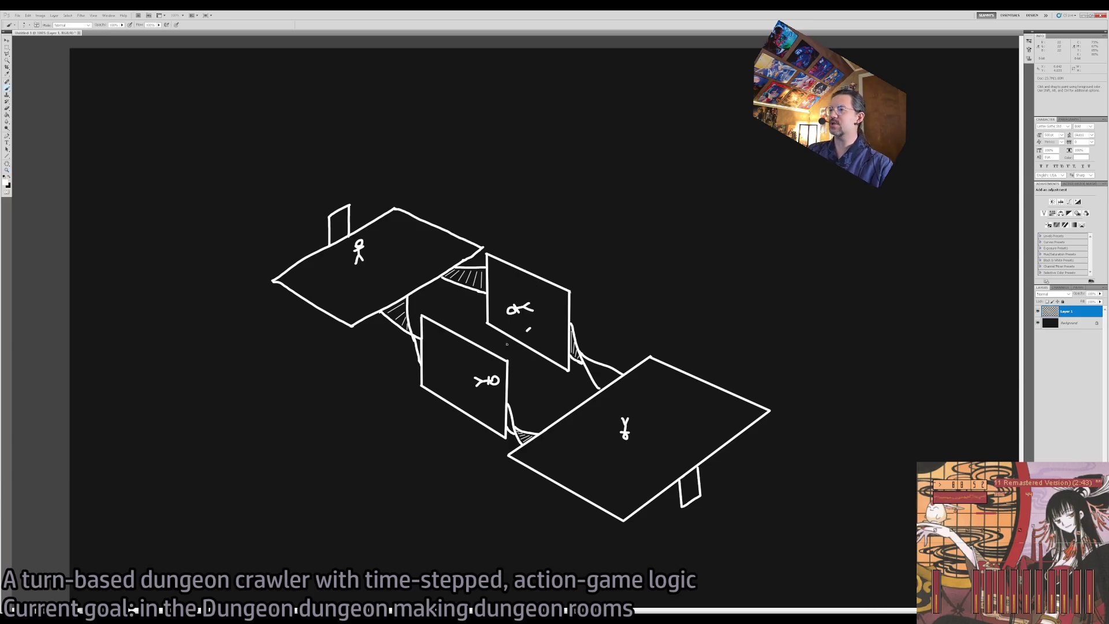
click(498, 340)
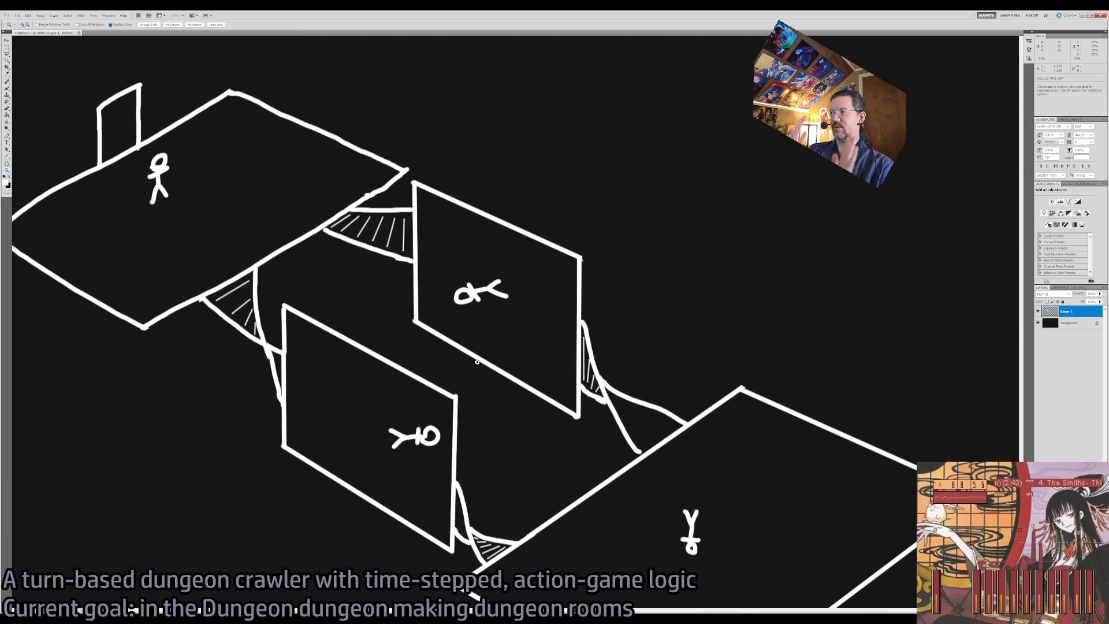
key(b)
drag(455, 404, 589, 267)
drag(456, 543, 579, 420)
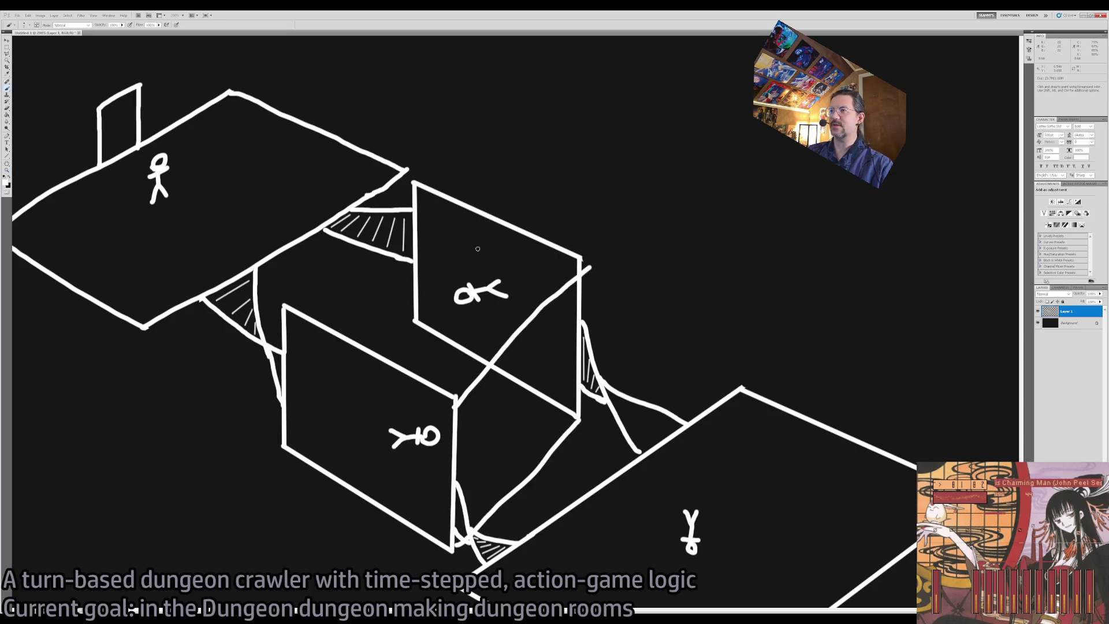
drag(411, 187, 270, 304)
drag(276, 443, 414, 326)
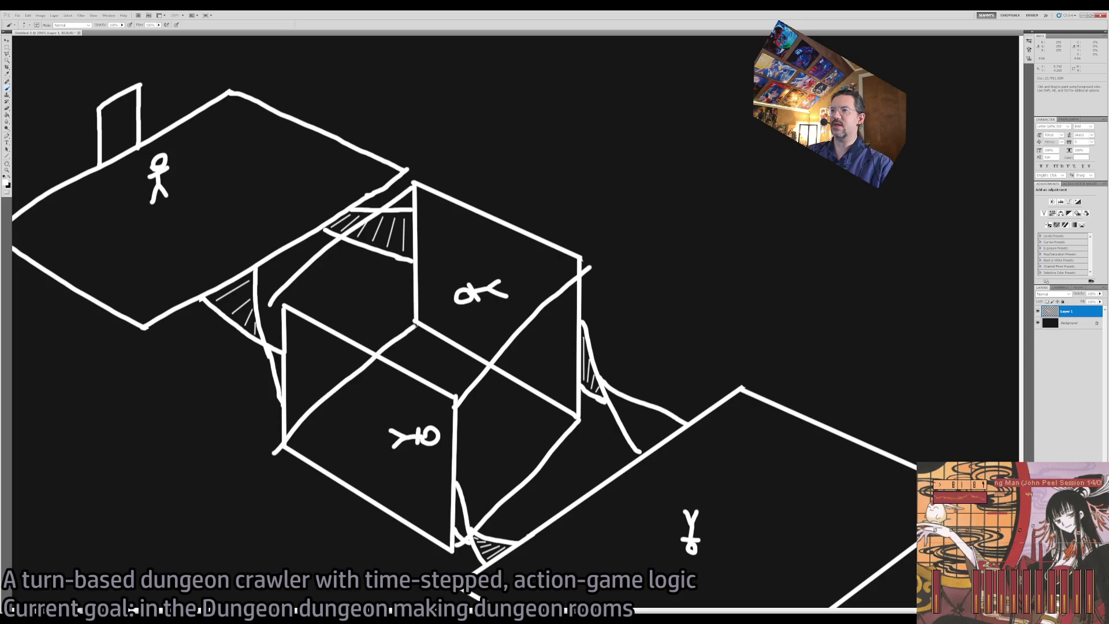
mouse_move(413, 203)
mouse_down()
mouse_move(384, 277)
mouse_move(423, 275)
mouse_up()
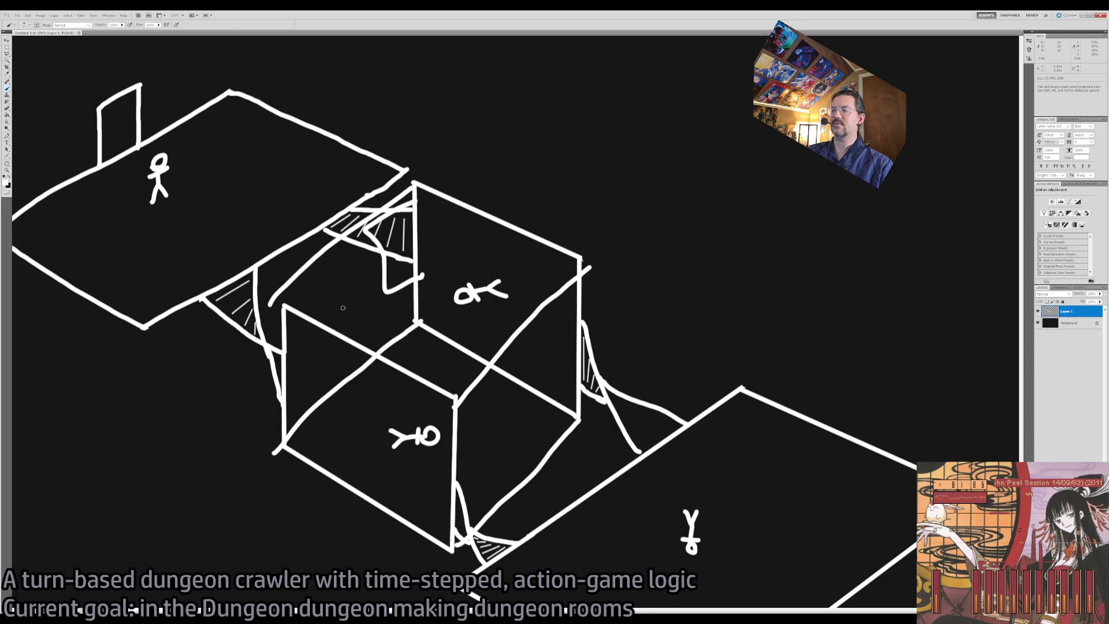
mouse_move(283, 349)
mouse_down()
mouse_move(335, 382)
mouse_move(279, 425)
mouse_up()
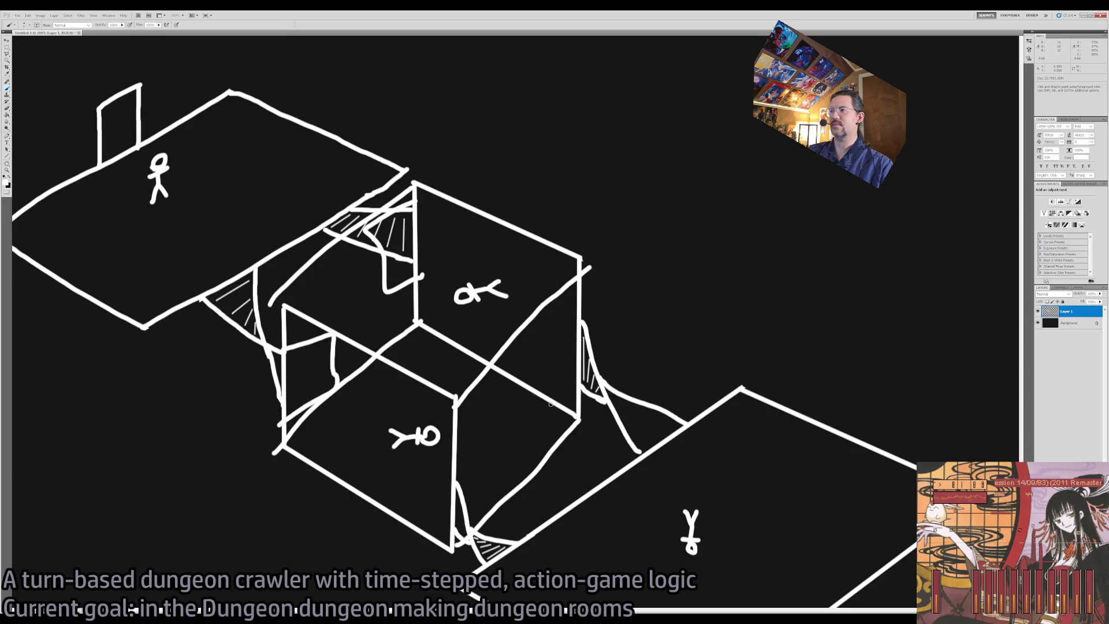
key(ctrl+alt+z)
key(ctrl+alt+z)
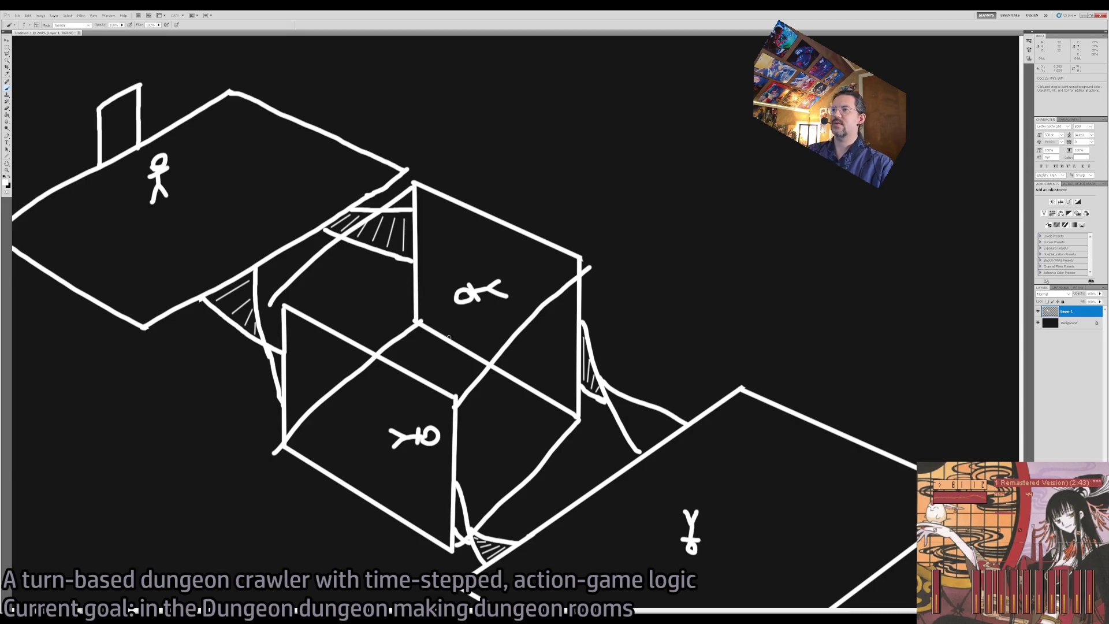
key(ctrl+alt+z)
key(ctrl+alt+z)
key(ctrl+alt+z)
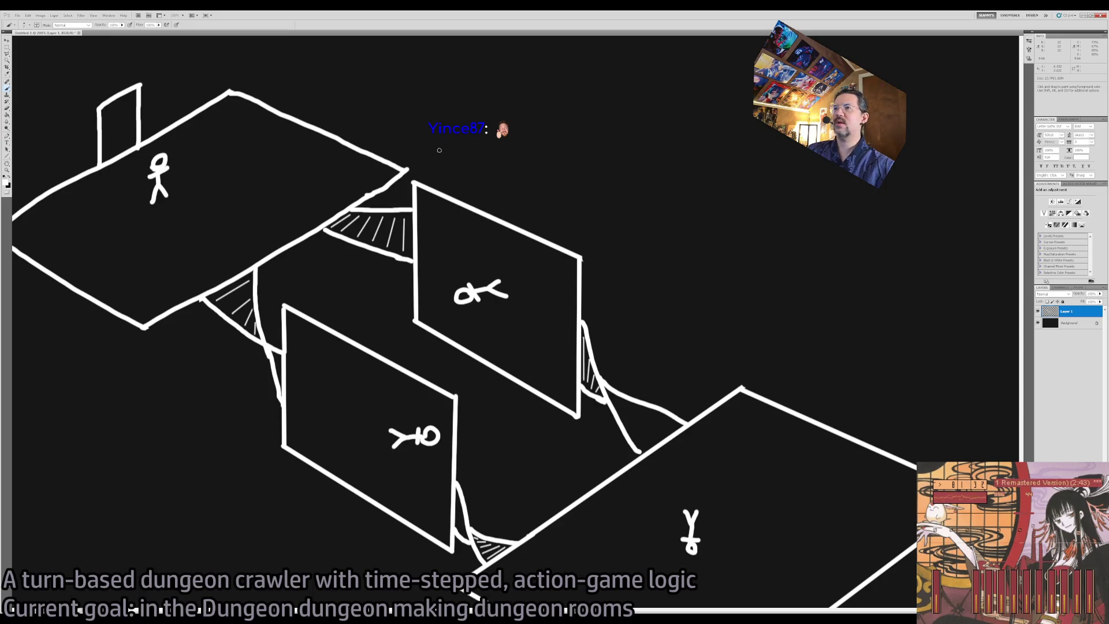
mouse_move(414, 158)
mouse_down()
mouse_move(693, 191)
mouse_move(456, 124)
mouse_up()
- Undo the looping strokes and erase gaps at the upper floor outline's corners and edges
key(ctrl+z)
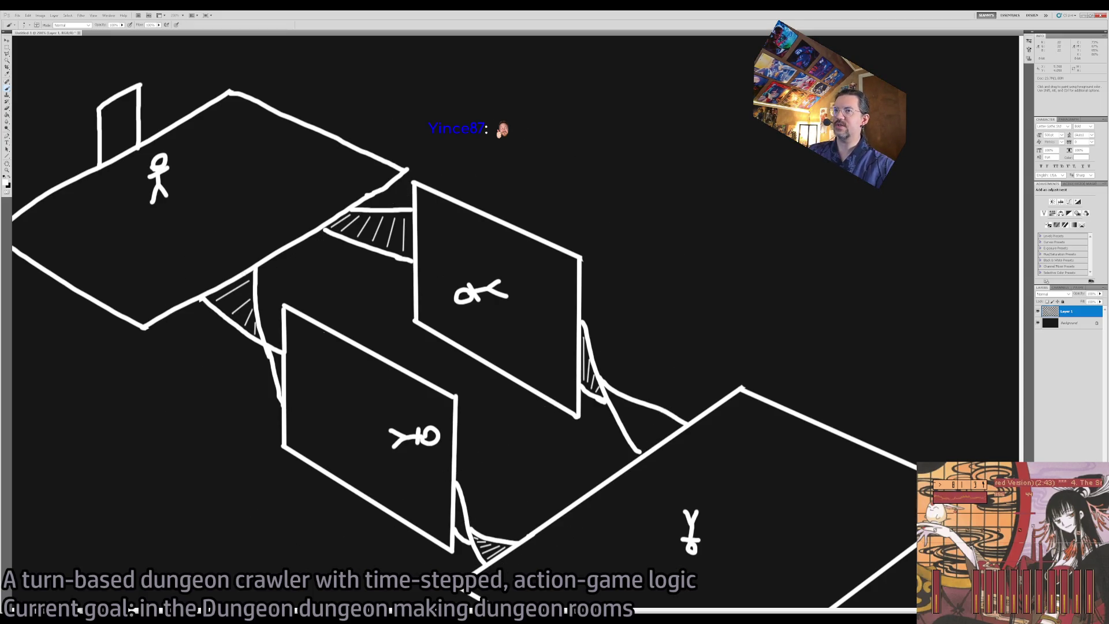
drag(242, 249, 492, 354)
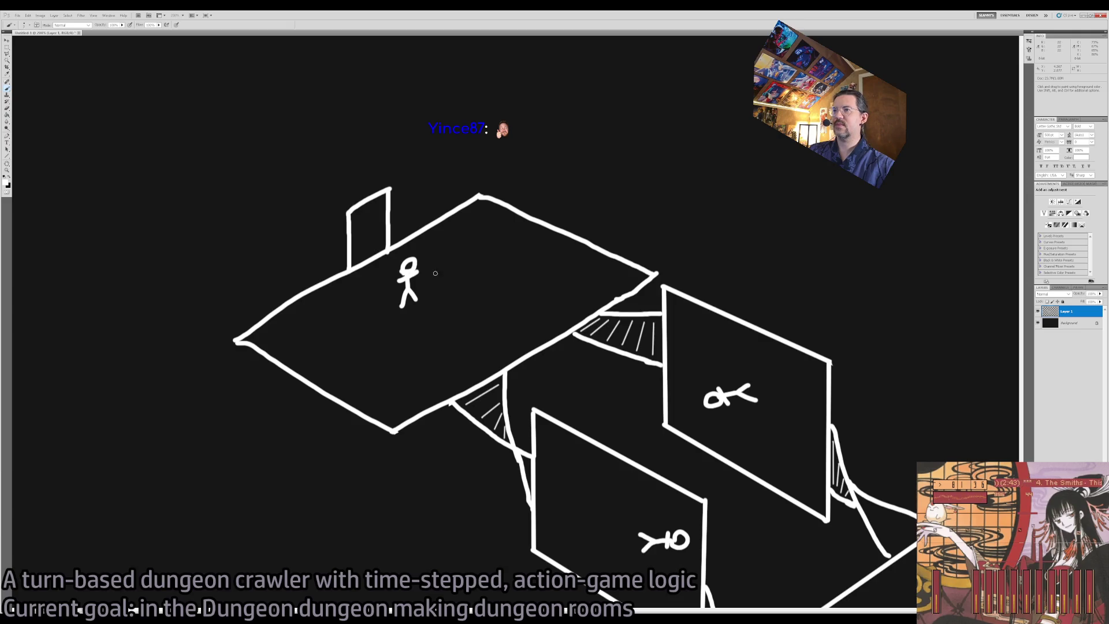
key(m)
key(e)
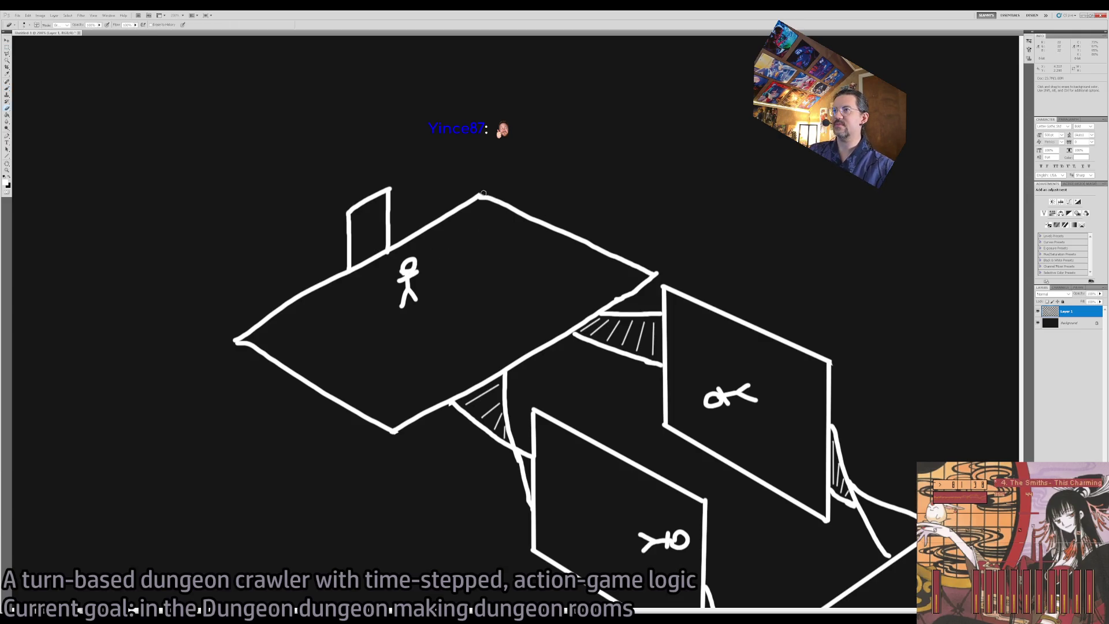
drag(485, 197, 486, 198)
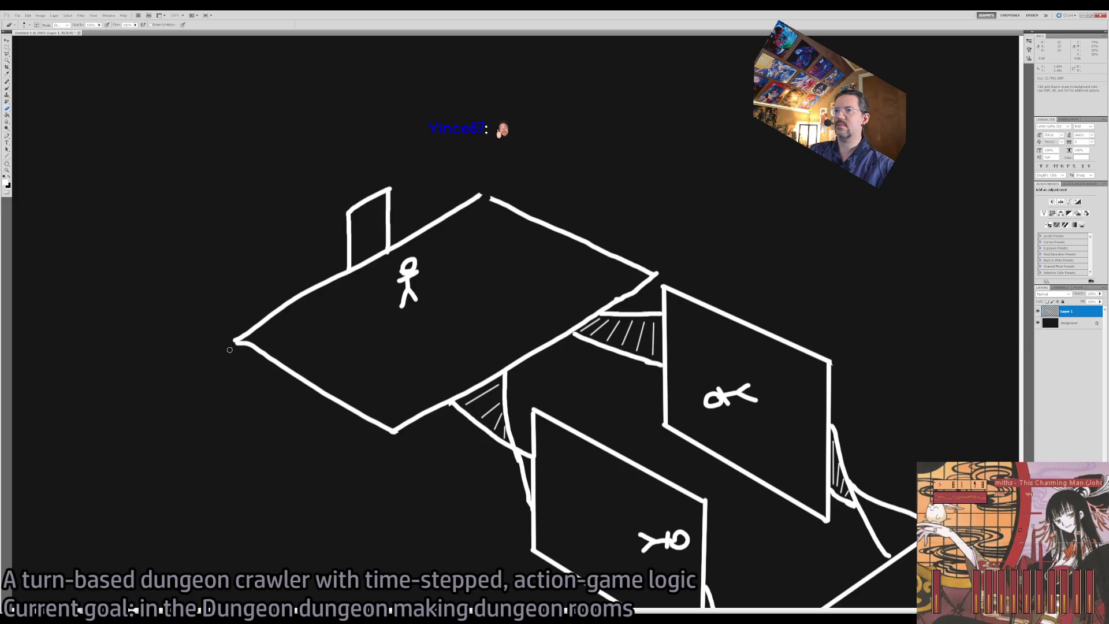
drag(243, 343, 244, 345)
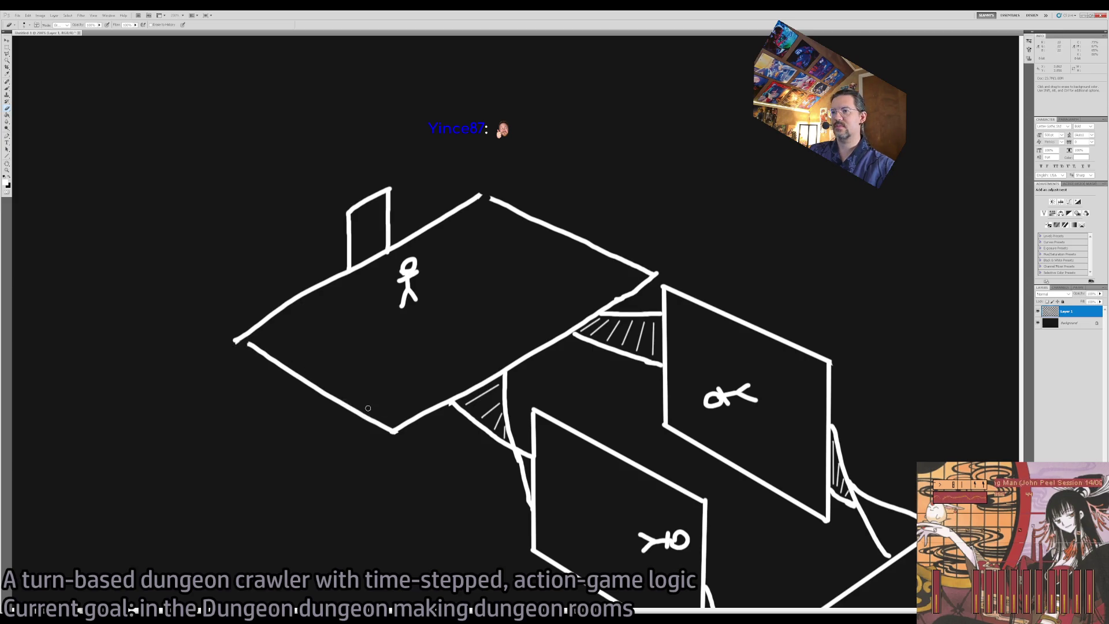
drag(332, 395, 324, 393)
mouse_move(583, 226)
mouse_down()
mouse_move(555, 238)
mouse_move(568, 239)
mouse_up()
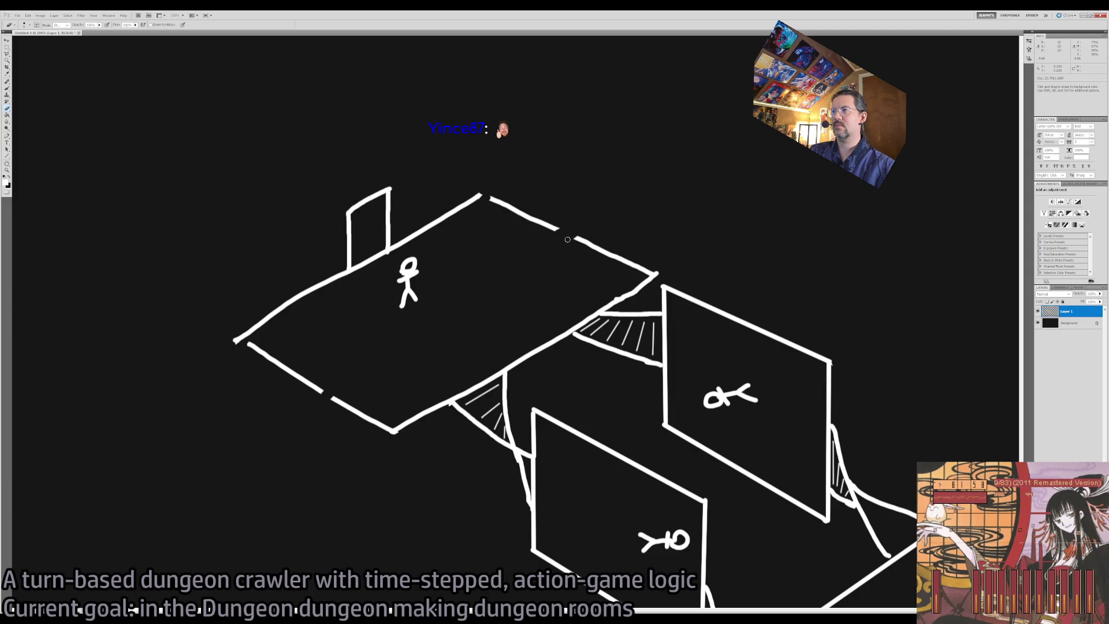
- Lasso the unwanted upper-right and lower-left parts of the floor and delete them
key(l)
click(509, 183)
click(575, 224)
click(545, 248)
click(475, 219)
click(484, 193)
click(502, 175)
click(341, 365)
click(326, 397)
click(286, 429)
click(232, 391)
click(243, 337)
click(293, 332)
click(342, 365)
key(Delete)
key(ctrl+d)
- Select the remaining floor piece and shift it right and down against the panels
click(496, 155)
click(480, 333)
click(188, 376)
click(161, 259)
click(496, 155)
key(v)
drag(429, 264, 528, 314)
key(ctrl+d)
- Brush the ledge's top and left corners closed
key(b)
click(581, 241)
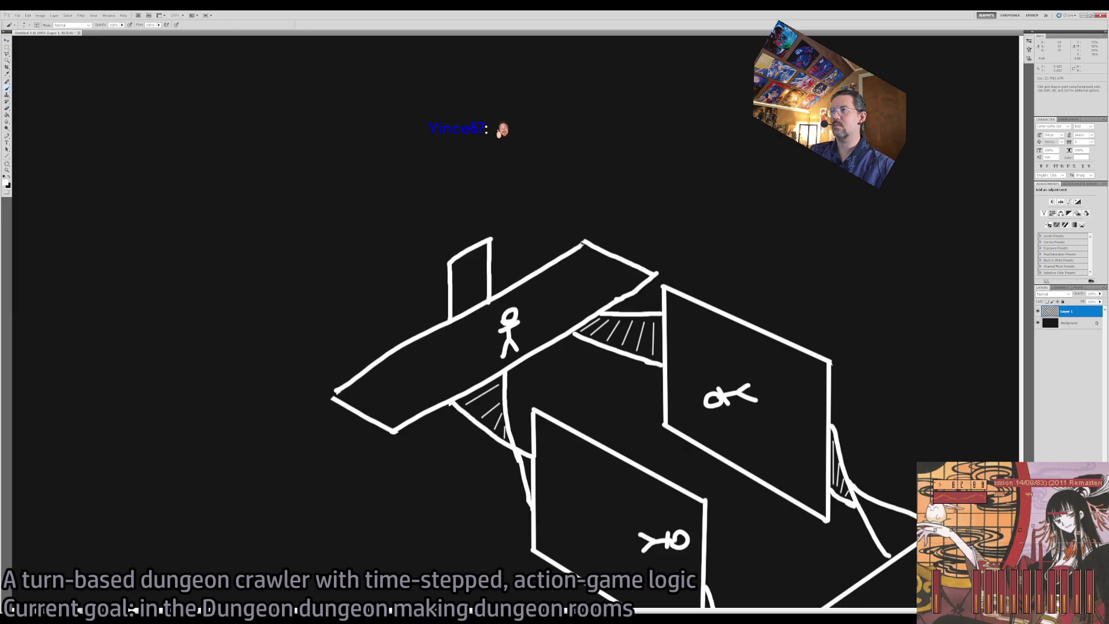
drag(337, 390, 331, 396)
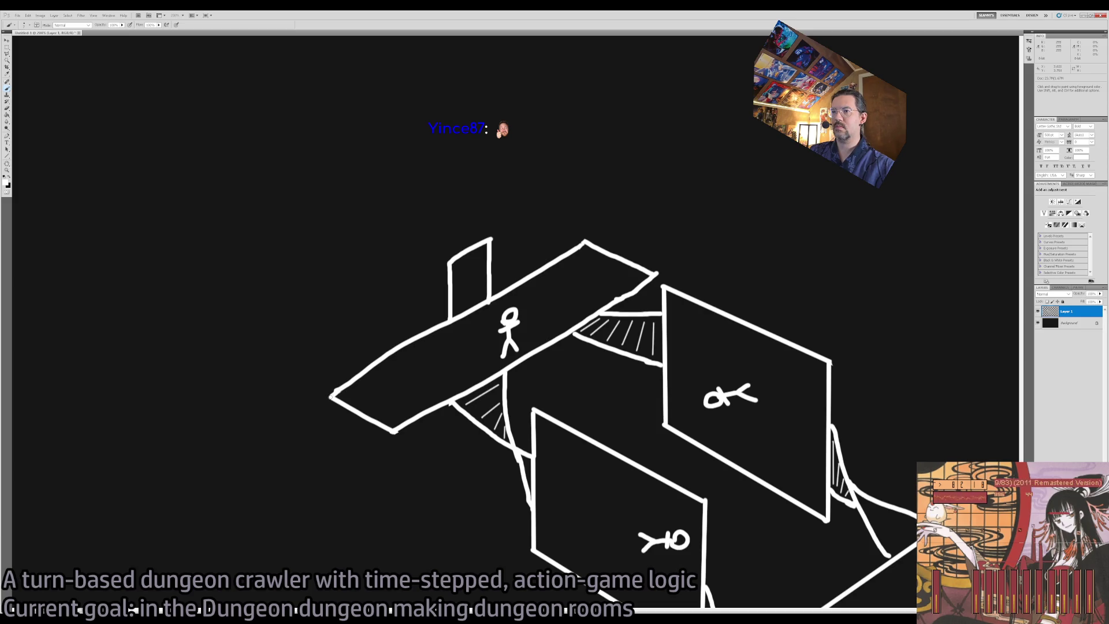
- Sketch trial support lines from the lower-right room's wall corner for a column
mouse_move(570, 469)
mouse_down()
mouse_move(581, 403)
mouse_move(471, 367)
mouse_up()
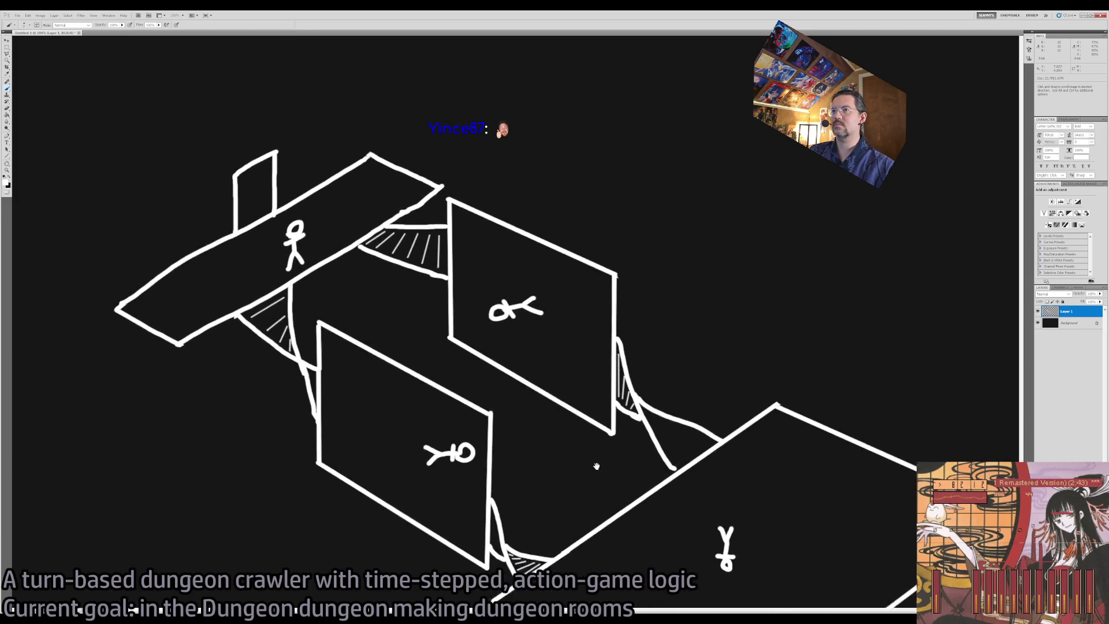
drag(612, 493, 547, 423)
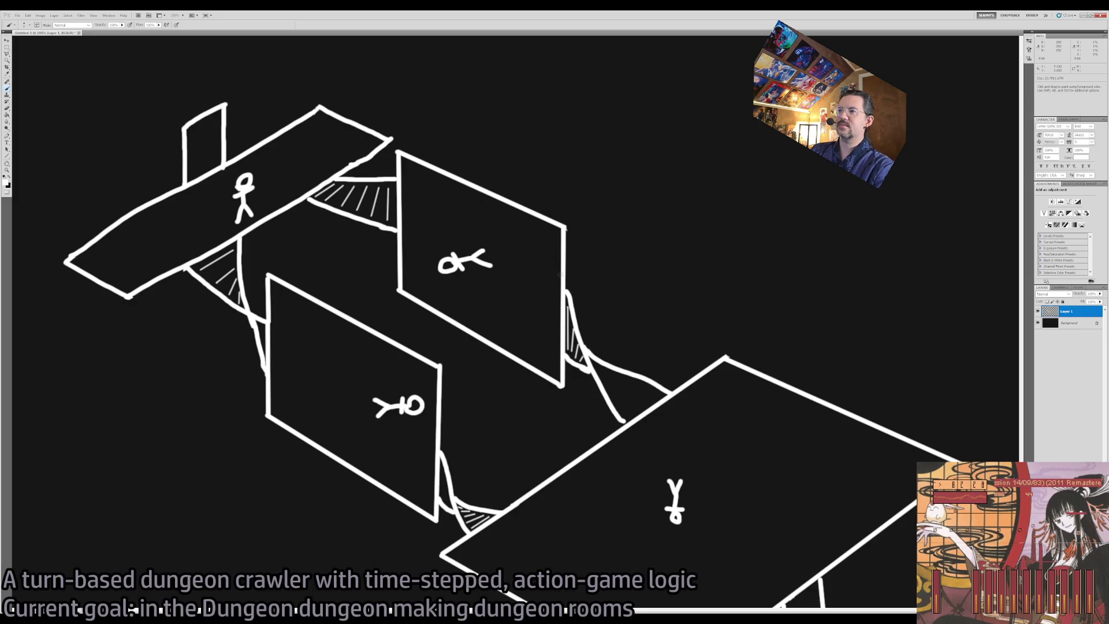
mouse_move(561, 282)
mouse_down()
mouse_move(520, 316)
mouse_move(496, 297)
mouse_move(522, 264)
mouse_up()
mouse_move(560, 385)
mouse_down()
mouse_move(523, 413)
mouse_move(467, 385)
mouse_move(482, 350)
mouse_up()
key(ctrl+z)
mouse_move(562, 385)
mouse_down()
mouse_move(526, 414)
mouse_move(482, 392)
mouse_move(485, 291)
mouse_move(560, 278)
mouse_up()
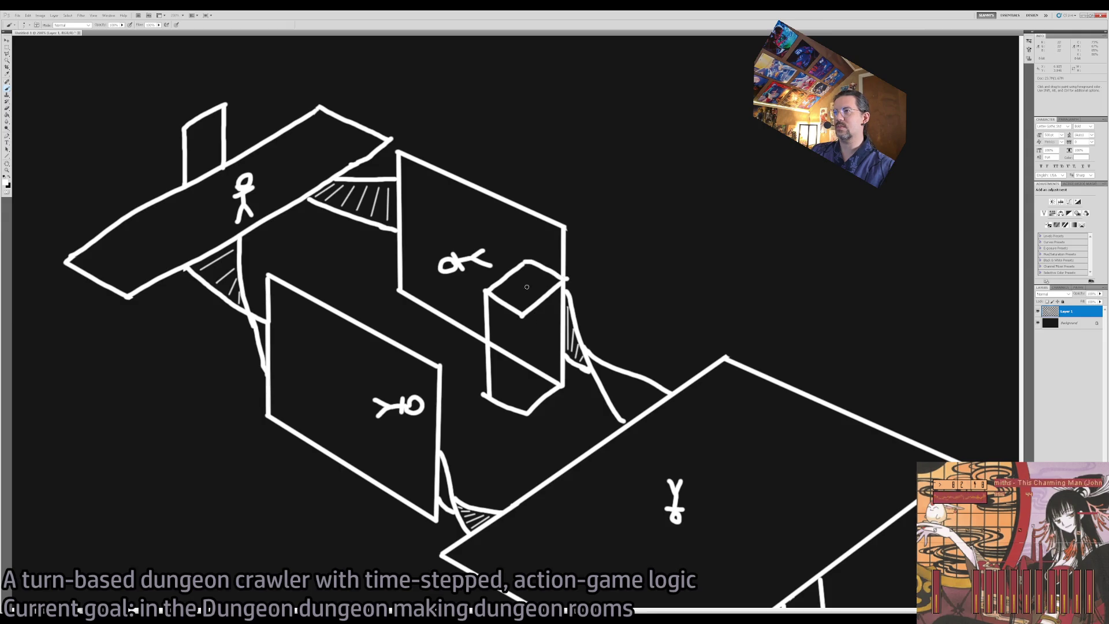
- Erase the column's diagonal, add an arrow and hook, then undo back before the column
key(e)
mouse_move(508, 354)
mouse_down()
mouse_move(493, 345)
mouse_move(553, 386)
mouse_move(503, 361)
mouse_move(538, 375)
mouse_move(548, 362)
mouse_move(517, 327)
mouse_move(560, 299)
mouse_up()
key(b)
drag(566, 338, 538, 334)
mouse_move(534, 276)
mouse_down()
mouse_move(547, 237)
mouse_move(514, 257)
mouse_up()
key(ctrl+alt+z)
key(ctrl+alt+z)
key(ctrl+alt+z)
key(ctrl+alt+z)
key(ctrl+alt+z)
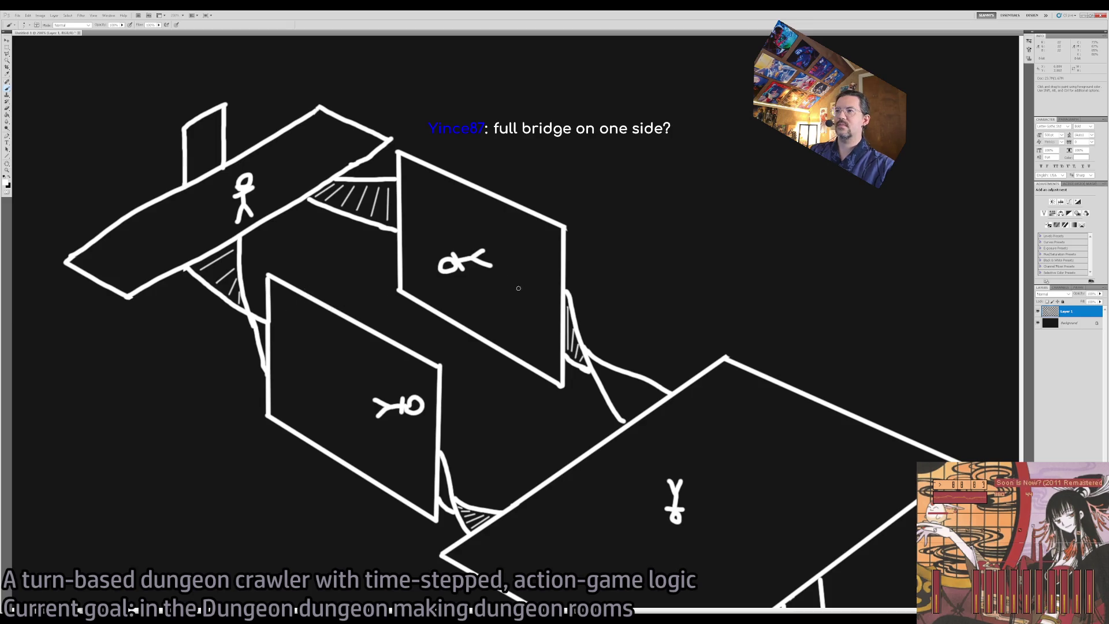
drag(447, 230, 504, 264)
key(ctrl+z)
mouse_move(428, 220)
mouse_down()
mouse_move(508, 245)
mouse_move(505, 309)
mouse_up()
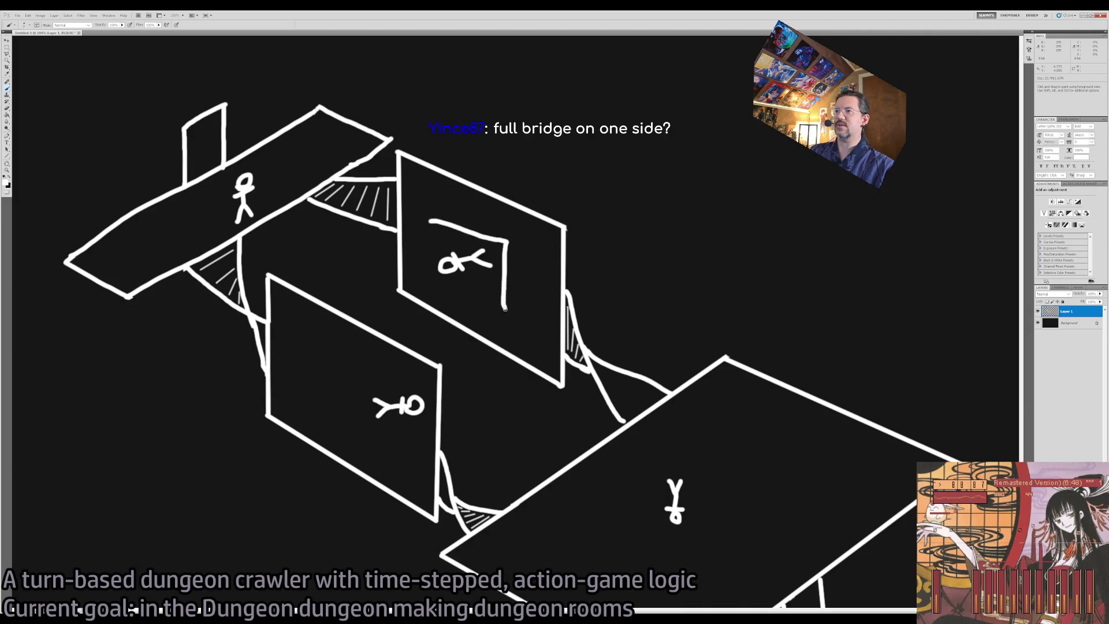
key(ctrl+z)
mouse_move(436, 219)
mouse_down()
mouse_move(501, 243)
mouse_move(491, 324)
mouse_move(438, 283)
mouse_move(438, 220)
mouse_up()
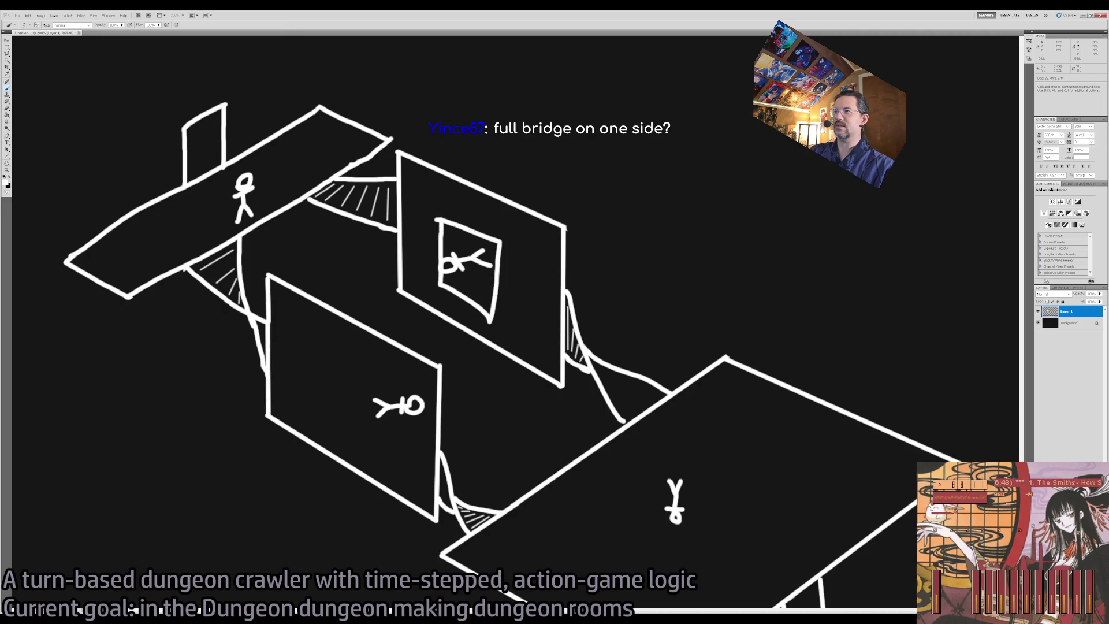
drag(502, 241, 511, 237)
mouse_move(437, 220)
mouse_down()
mouse_move(456, 212)
mouse_move(517, 233)
mouse_up()
mouse_move(491, 322)
mouse_down()
mouse_move(517, 313)
mouse_move(521, 238)
mouse_up()
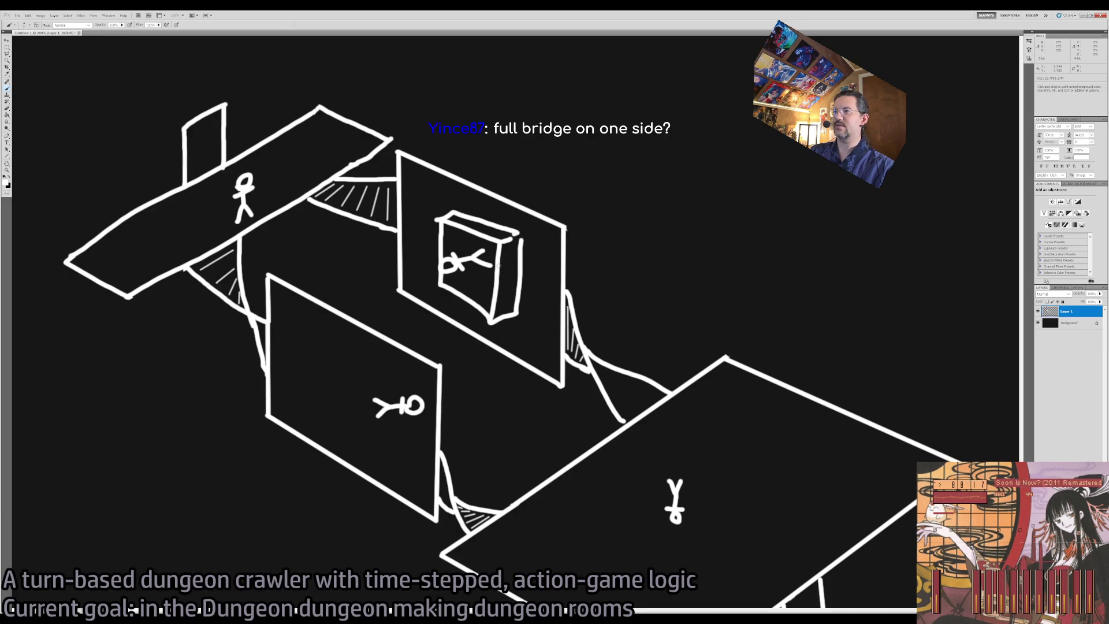
mouse_move(503, 267)
mouse_down()
mouse_move(544, 285)
mouse_move(526, 307)
mouse_up()
mouse_move(529, 288)
mouse_down()
mouse_move(520, 309)
mouse_move(508, 300)
mouse_up()
mouse_move(505, 271)
mouse_down()
mouse_move(498, 292)
mouse_move(497, 283)
mouse_up()
drag(494, 281, 490, 295)
key(ctrl+alt+z)
key(ctrl+alt+z)
key(ctrl+alt+z)
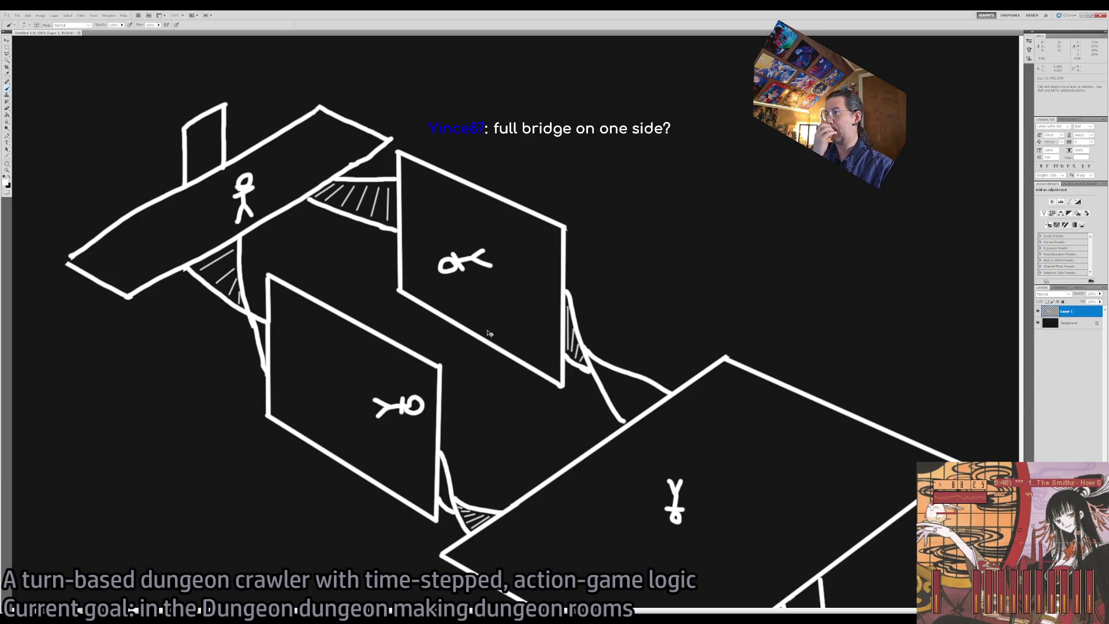
key(ctrl+shift+z)
key(ctrl+alt+z)
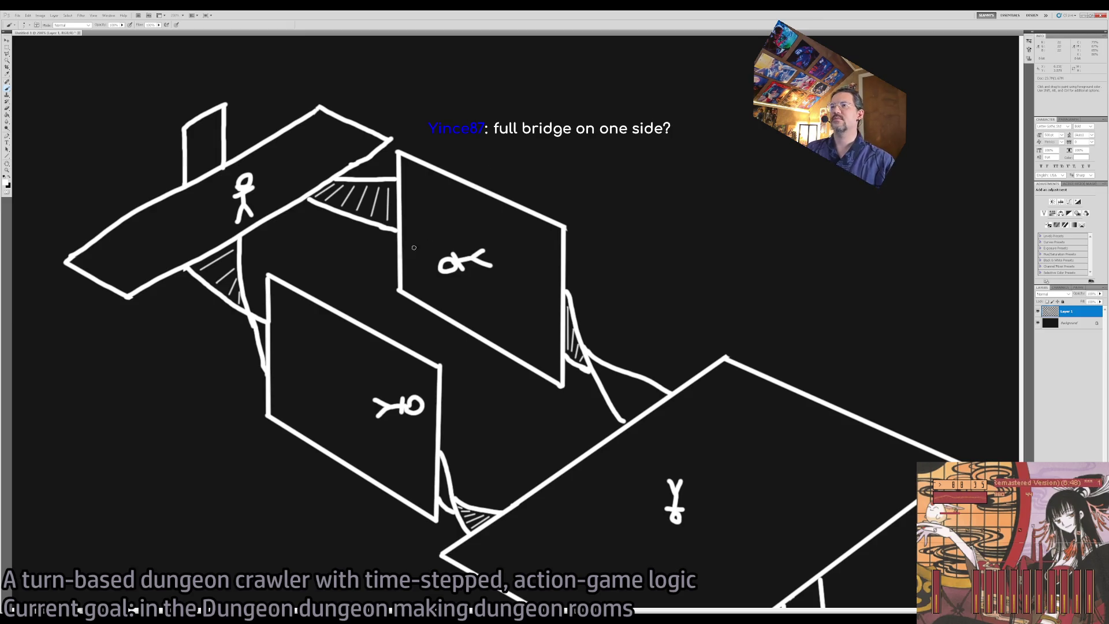
mouse_move(504, 209)
mouse_down()
mouse_move(282, 338)
mouse_move(347, 314)
mouse_move(361, 340)
mouse_up()
key(z)
key(ctrl+z)
key(b)
mouse_move(336, 312)
mouse_down()
mouse_move(331, 257)
mouse_move(368, 162)
mouse_move(487, 120)
mouse_move(516, 203)
mouse_up()
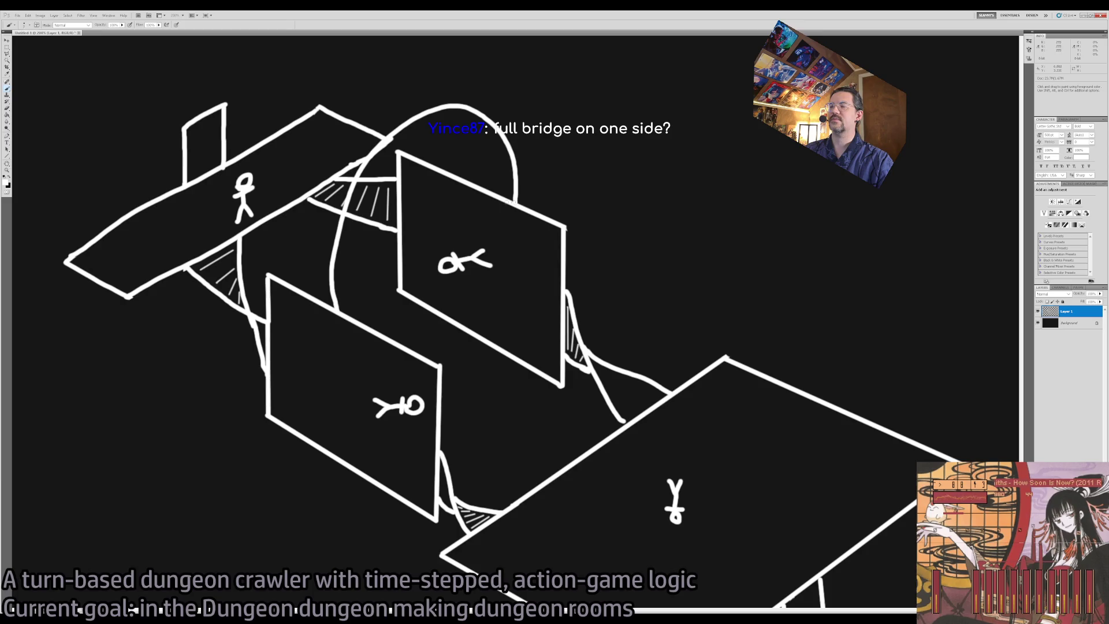
mouse_move(299, 288)
mouse_down()
mouse_move(300, 191)
mouse_move(372, 93)
mouse_move(449, 67)
mouse_up()
key(ctrl+z)
mouse_move(301, 289)
mouse_down()
mouse_move(317, 185)
mouse_move(367, 121)
mouse_move(446, 107)
mouse_move(466, 176)
mouse_move(506, 180)
mouse_move(509, 162)
mouse_up()
mouse_move(481, 143)
mouse_down()
mouse_move(502, 148)
mouse_move(494, 137)
mouse_up()
mouse_move(464, 120)
mouse_down()
mouse_move(476, 126)
mouse_move(462, 119)
mouse_up()
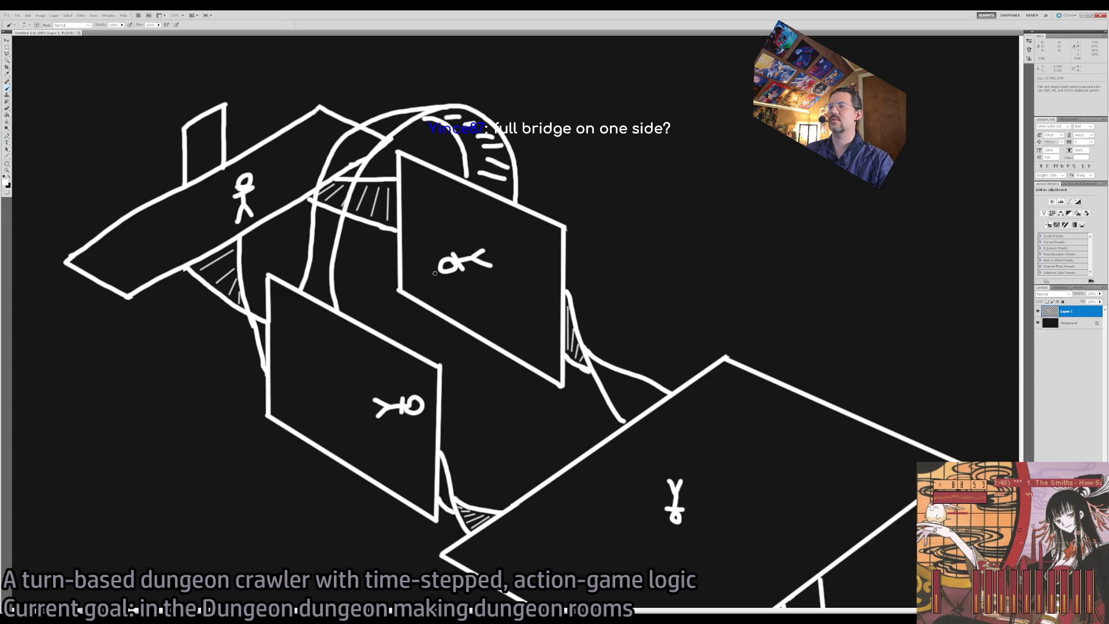
mouse_move(477, 239)
mouse_down()
mouse_move(487, 156)
mouse_move(366, 118)
mouse_move(315, 292)
mouse_move(375, 405)
mouse_move(400, 373)
mouse_up()
key(ctrl+alt+z)
key(ctrl+alt+z)
key(ctrl+alt+z)
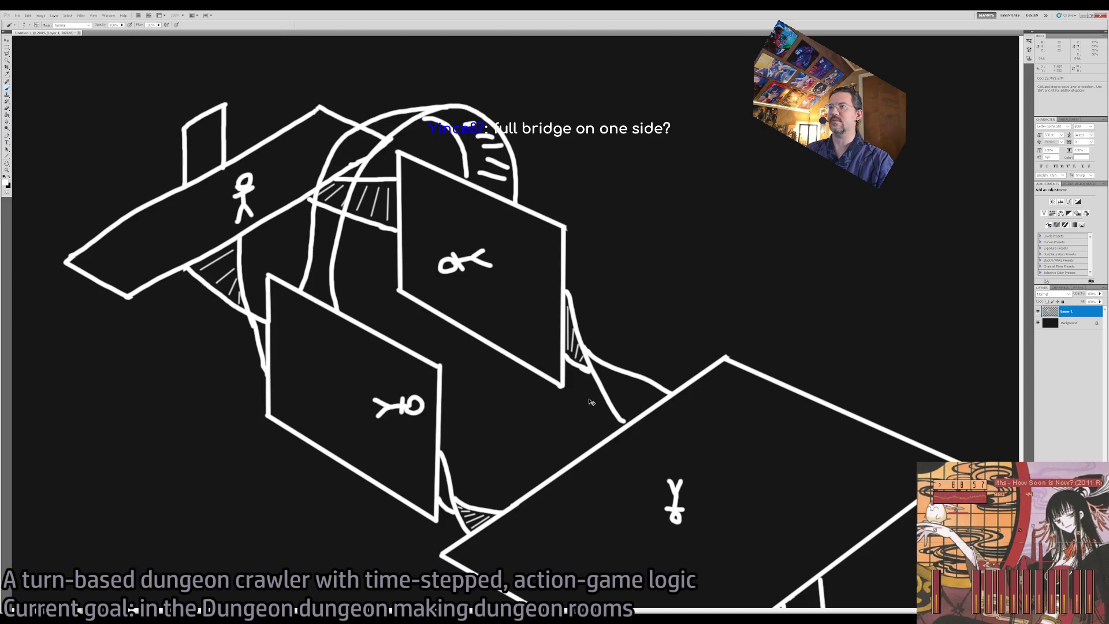
key(ctrl+alt+z)
key(ctrl+alt+z)
key(ctrl+alt+z)
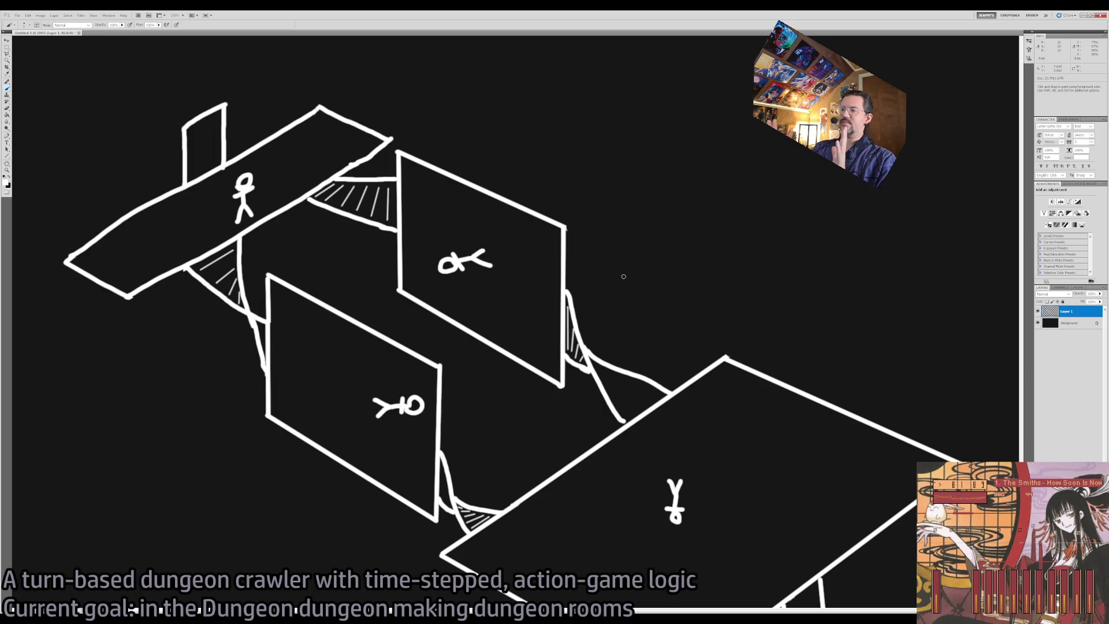
mouse_move(491, 257)
mouse_down()
mouse_move(315, 384)
mouse_move(497, 254)
mouse_move(312, 399)
mouse_move(487, 259)
mouse_up()
key(ctrl+z)
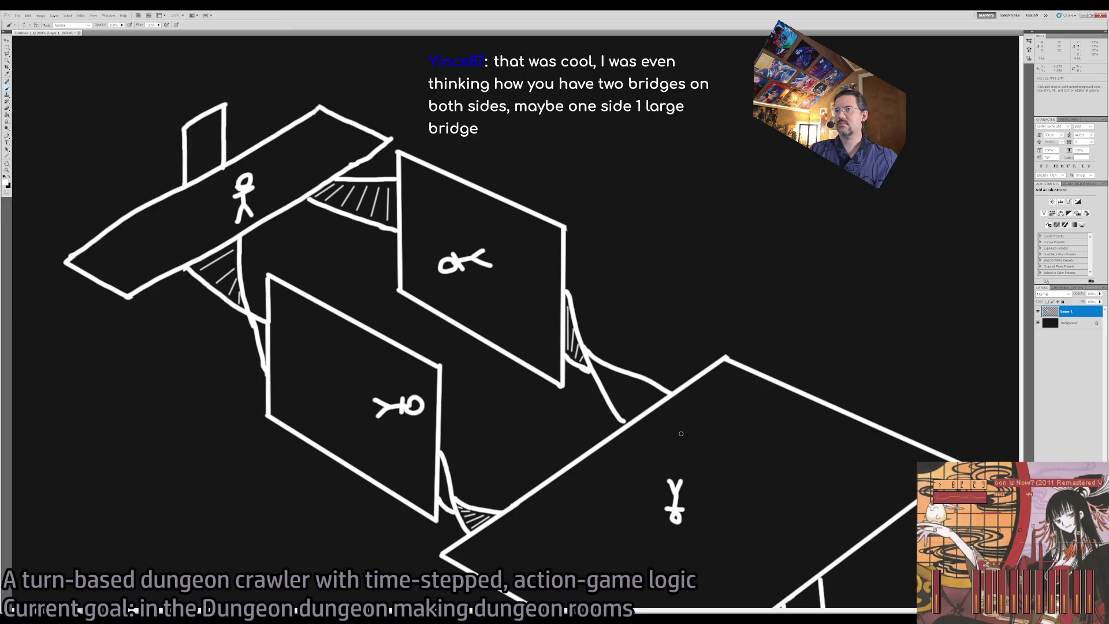
- Try a bridge-to-floor line and a lower-right floor edge stroke, undoing both
drag(683, 445, 635, 376)
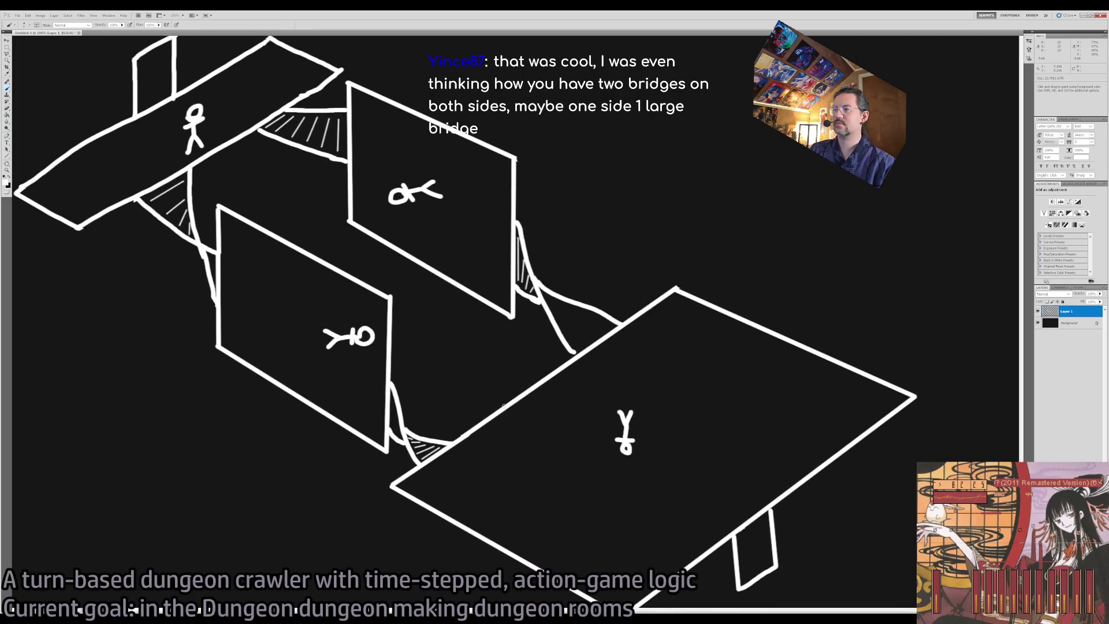
drag(323, 269, 509, 372)
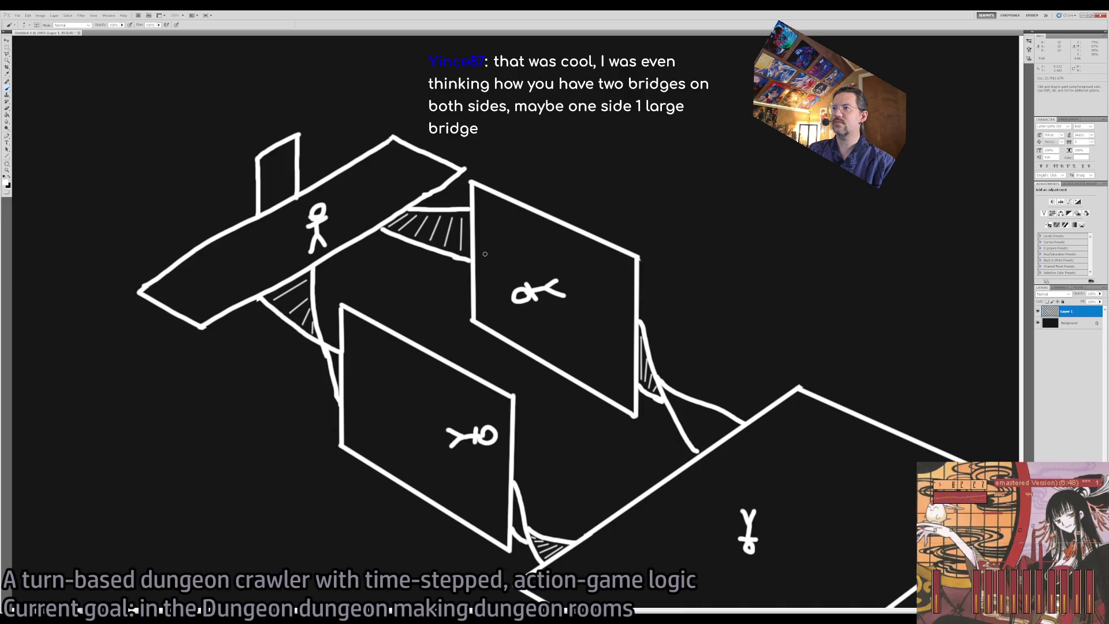
mouse_move(486, 238)
mouse_down()
mouse_move(405, 224)
mouse_move(269, 262)
mouse_move(377, 430)
mouse_up()
key(ctrl+z)
mouse_move(488, 487)
mouse_down()
mouse_move(506, 503)
mouse_move(678, 500)
mouse_move(685, 402)
mouse_move(608, 350)
mouse_move(548, 536)
mouse_move(745, 448)
mouse_move(604, 341)
mouse_move(606, 540)
mouse_up()
key(ctrl+z)
key(ctrl+z)
- Try a stroke along the bridge across the front wall, undo it, and pan to empty canvas
mouse_move(505, 243)
mouse_down()
mouse_move(340, 196)
mouse_move(283, 320)
mouse_move(385, 434)
mouse_up()
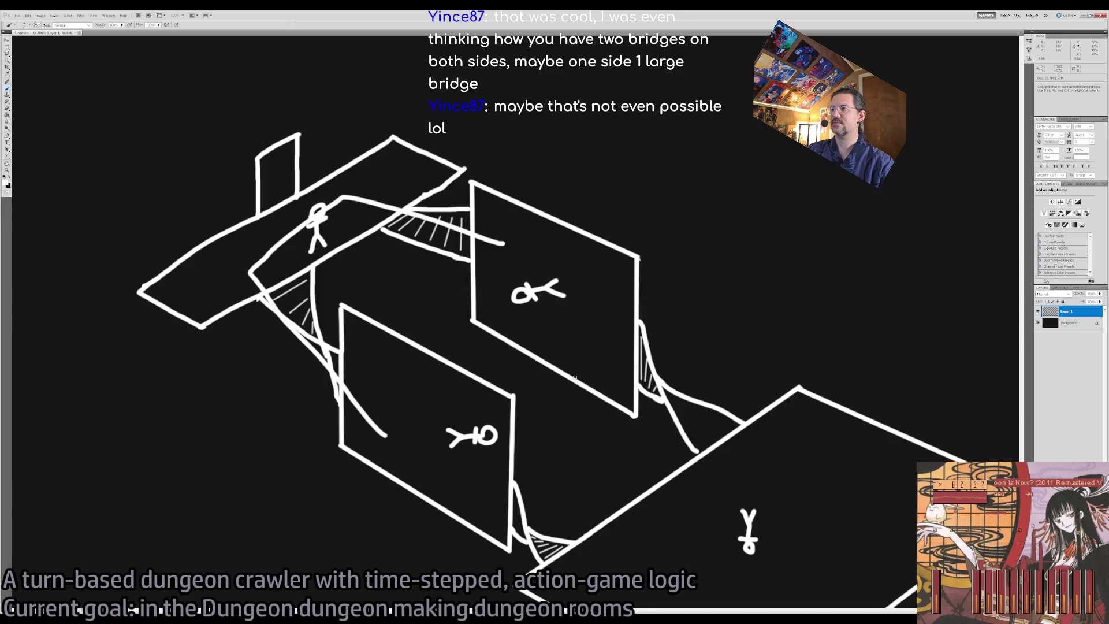
key(ctrl+z)
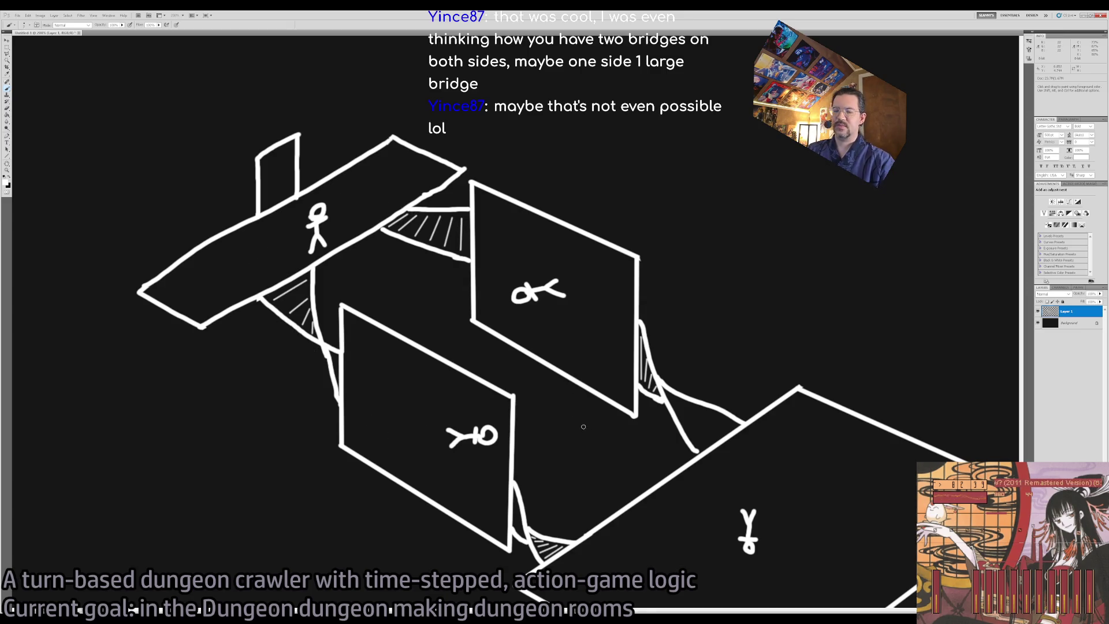
drag(782, 245, 477, 356)
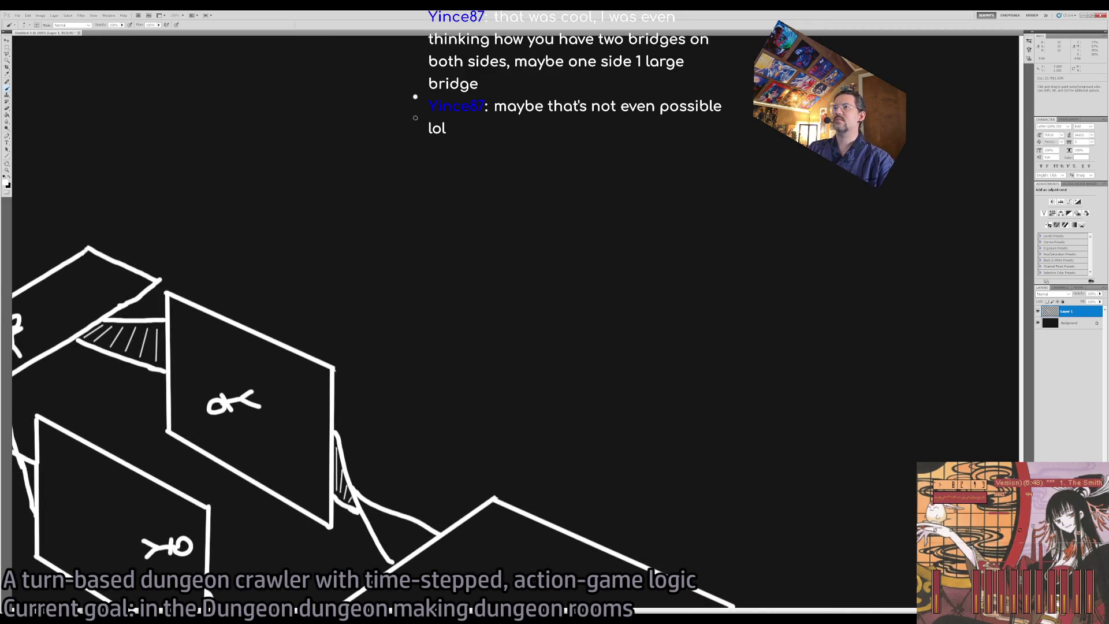
- Draw a large straight-edged rectangle from four corner points and recenter the view on it
shift+click(417, 392)
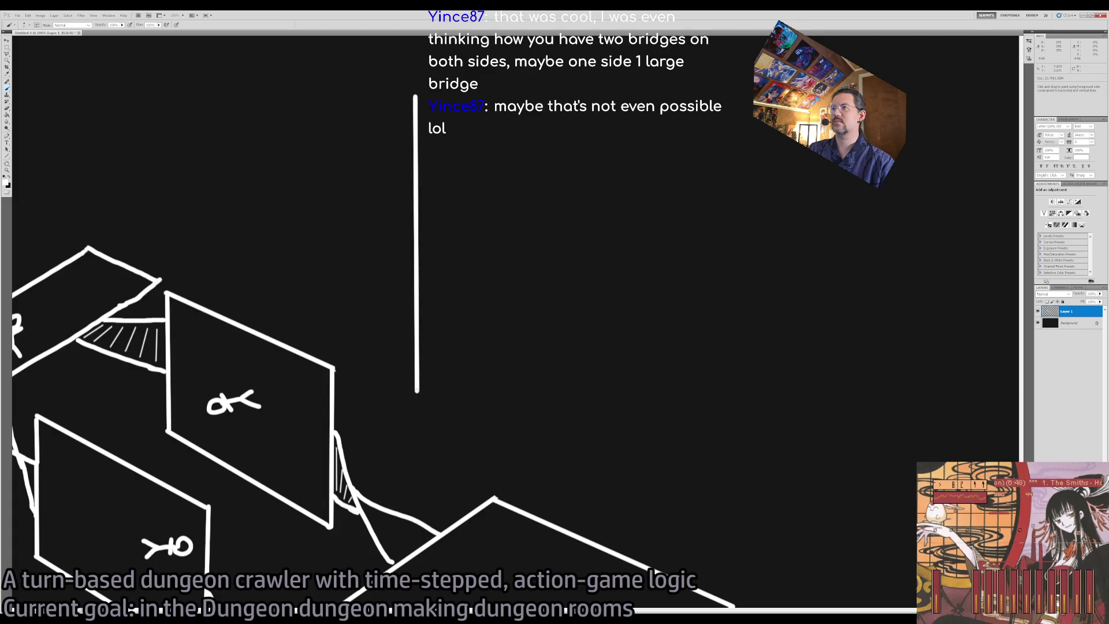
shift+click(922, 392)
shift+click(926, 93)
shift+click(927, 395)
mouse_move(576, 300)
mouse_down()
mouse_move(522, 314)
mouse_move(586, 312)
mouse_up()
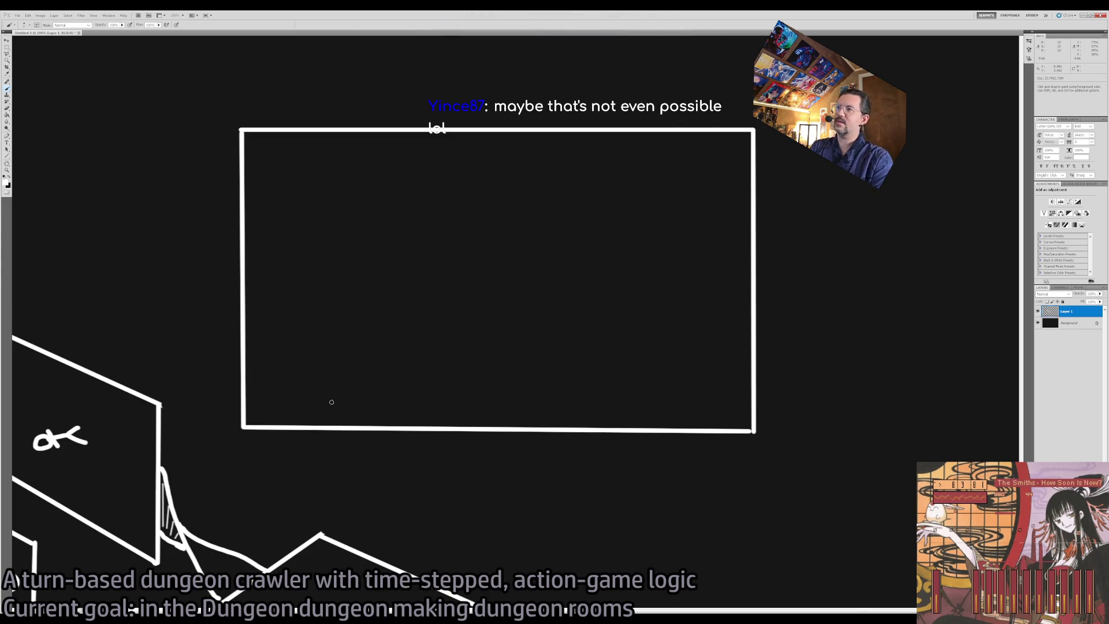
drag(349, 332, 391, 386)
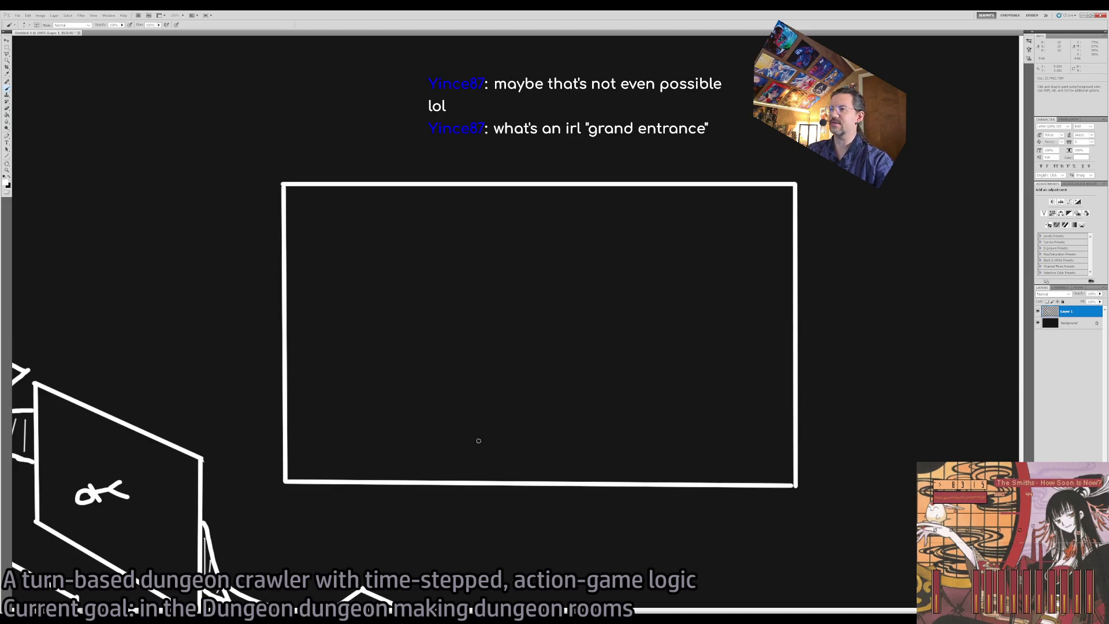
- Draw a stick figure and a tall crescent-shaped arch beside it, redrawing the top arc
drag(380, 461, 409, 455)
mouse_move(390, 411)
mouse_down()
mouse_move(383, 381)
mouse_move(415, 387)
mouse_move(360, 380)
mouse_up()
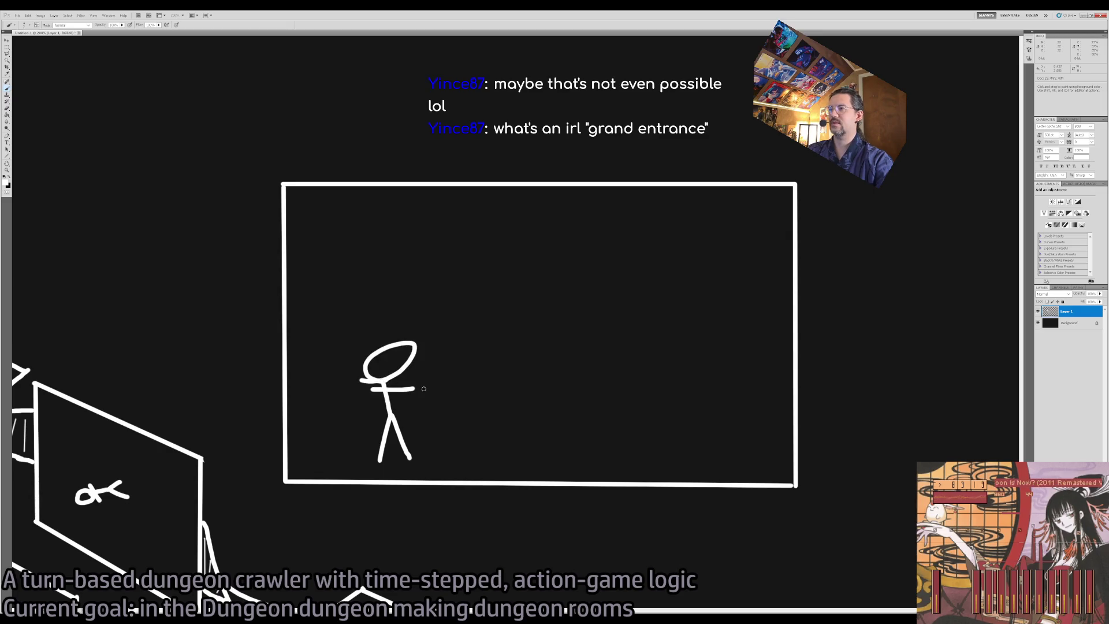
mouse_move(469, 417)
mouse_down()
mouse_move(493, 433)
mouse_move(557, 436)
mouse_move(603, 415)
mouse_up()
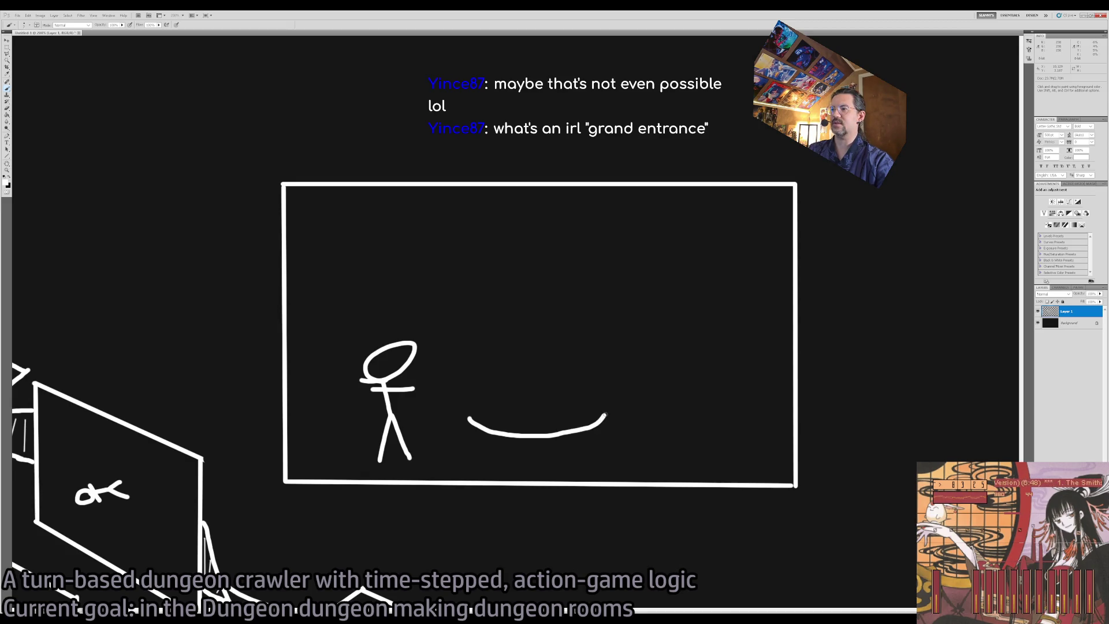
mouse_move(602, 411)
mouse_down()
mouse_move(557, 375)
mouse_move(557, 301)
mouse_move(600, 269)
mouse_move(552, 247)
mouse_move(455, 268)
mouse_up()
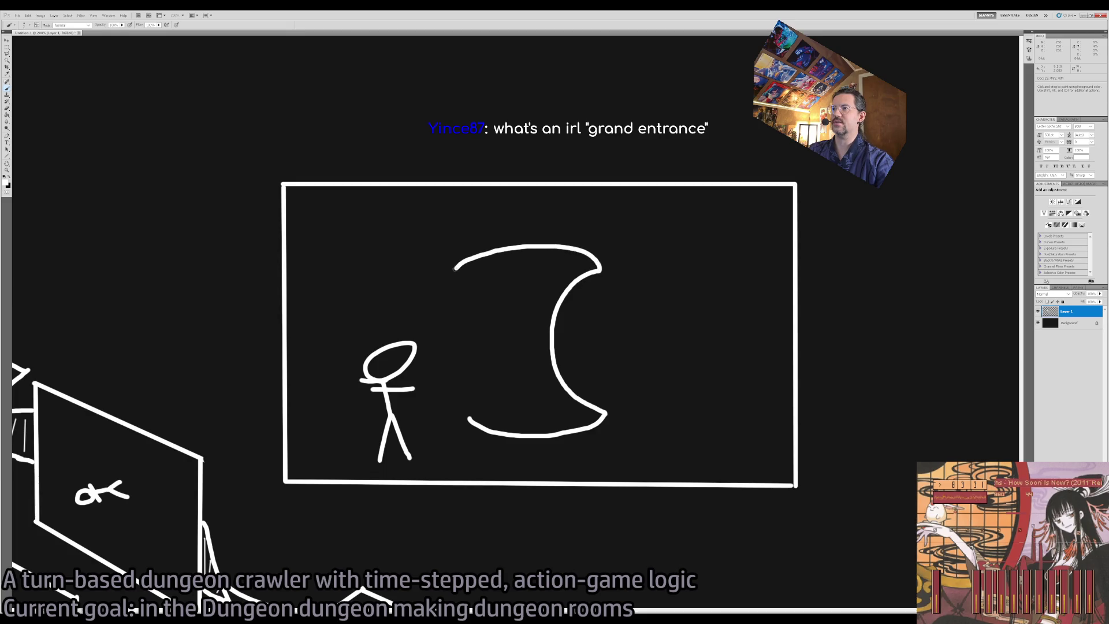
key(ctrl+z)
mouse_move(602, 272)
mouse_down()
mouse_move(504, 248)
mouse_move(466, 262)
mouse_move(502, 318)
mouse_move(492, 384)
mouse_move(459, 425)
mouse_up()
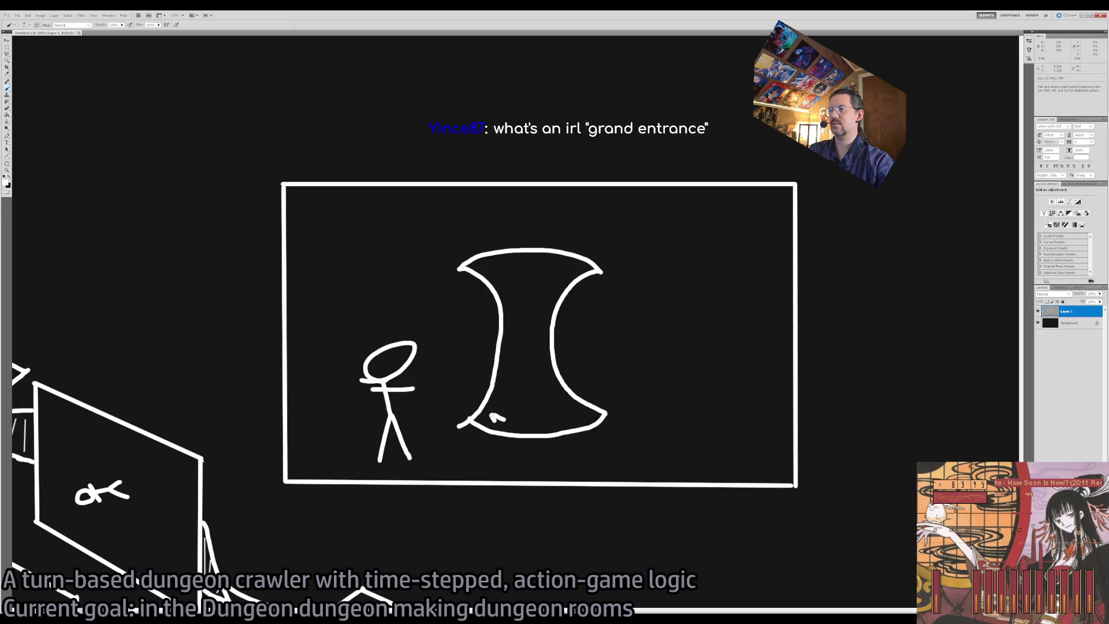
key(ctrl+z)
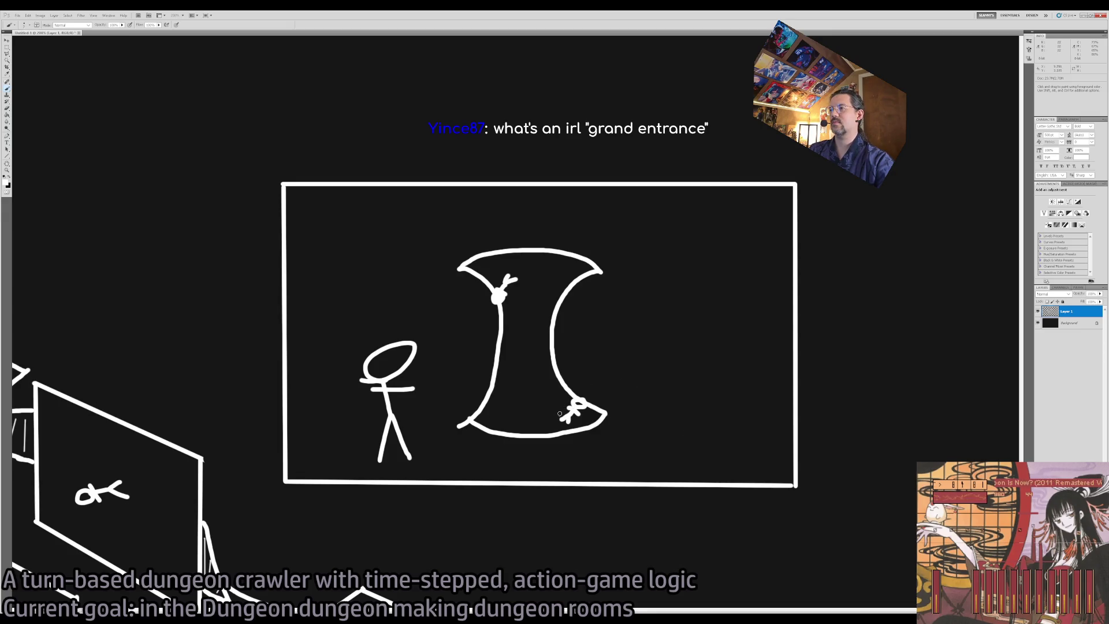
- Try a curve, a horizontal line and crescent waves over the archway, undoing them
mouse_move(627, 435)
mouse_down()
mouse_move(577, 432)
mouse_move(546, 409)
mouse_move(523, 355)
mouse_move(533, 288)
mouse_move(597, 250)
mouse_move(671, 250)
mouse_up()
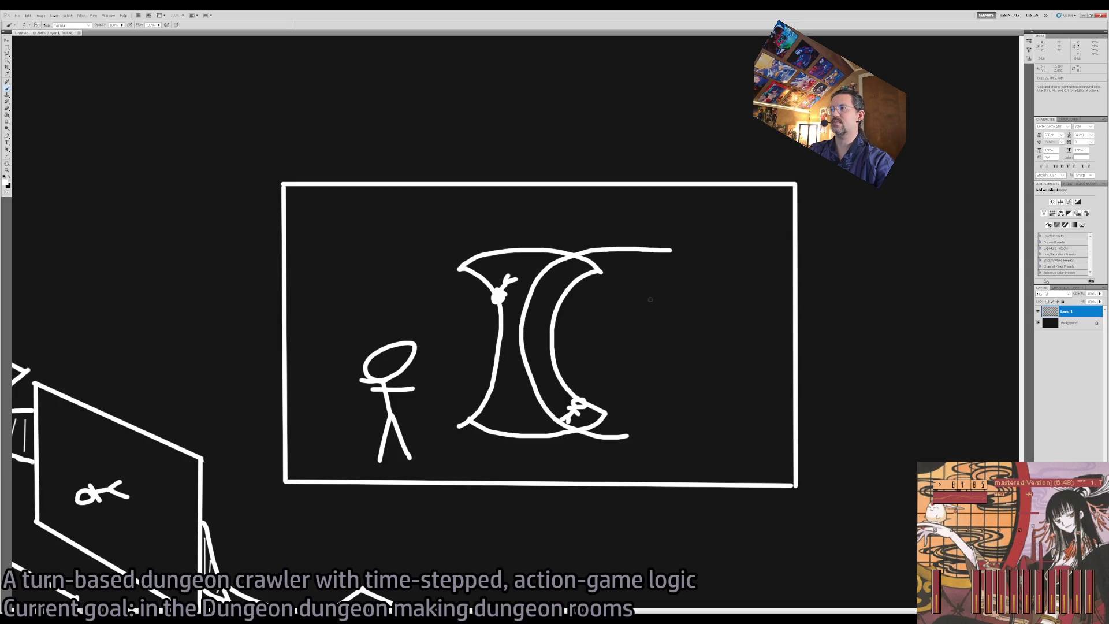
key(ctrl+z)
mouse_move(426, 328)
mouse_down()
mouse_move(627, 333)
mouse_move(497, 355)
mouse_move(416, 324)
mouse_move(578, 361)
mouse_up()
key(ctrl+z)
key(ctrl+z)
drag(664, 466, 506, 276)
mouse_move(628, 233)
mouse_down()
mouse_move(659, 481)
mouse_move(716, 207)
mouse_up()
key(ctrl+z)
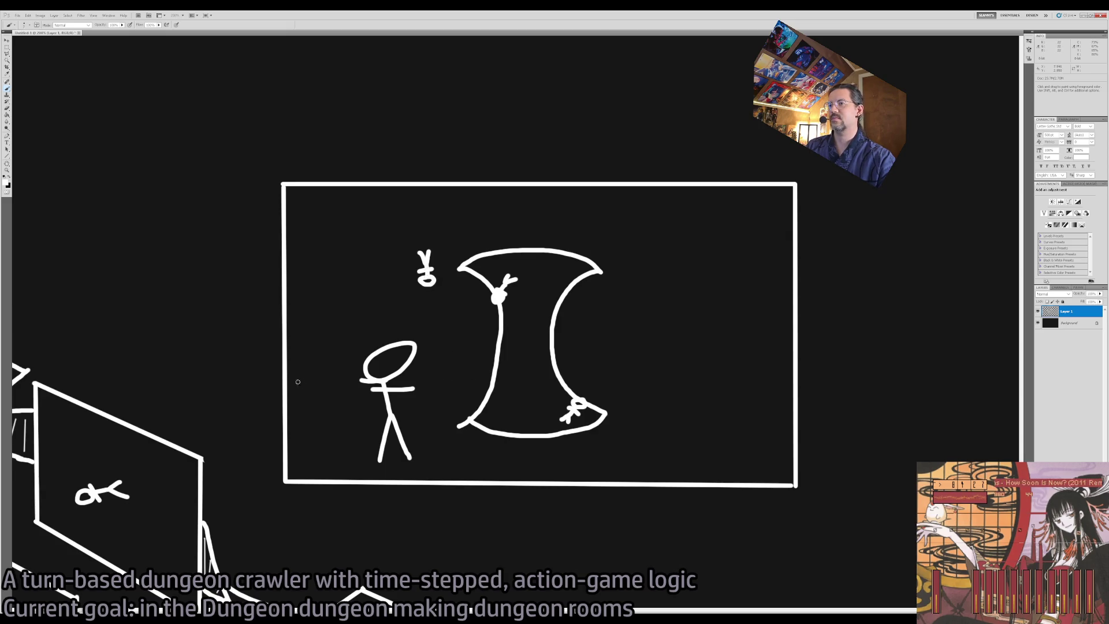
- Nudge the key doodle up slightly, pan to the isometric dungeon sketch, and switch to Google
key(e)
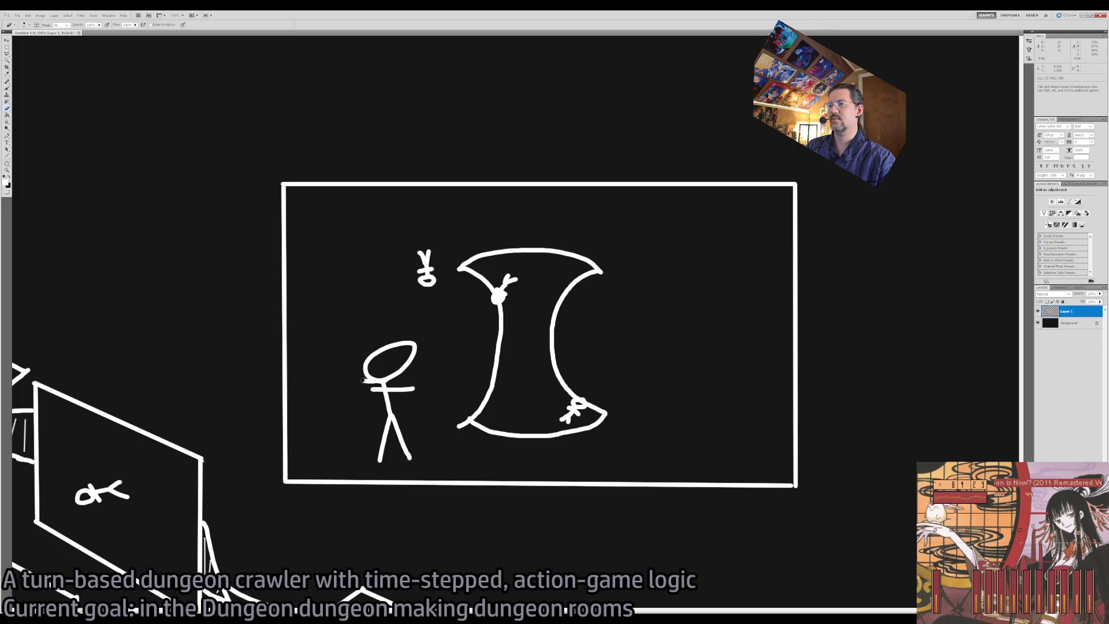
key(z)
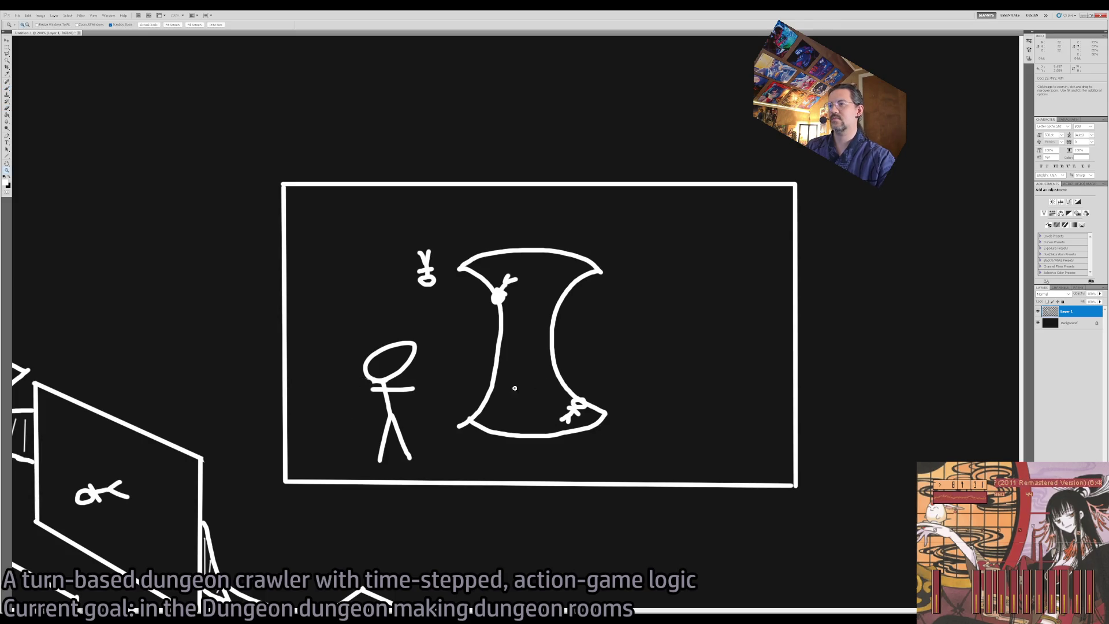
mouse_move(408, 261)
mouse_down()
mouse_move(430, 253)
mouse_move(475, 312)
mouse_up()
key(m)
drag(456, 272, 457, 247)
key(ctrl+d)
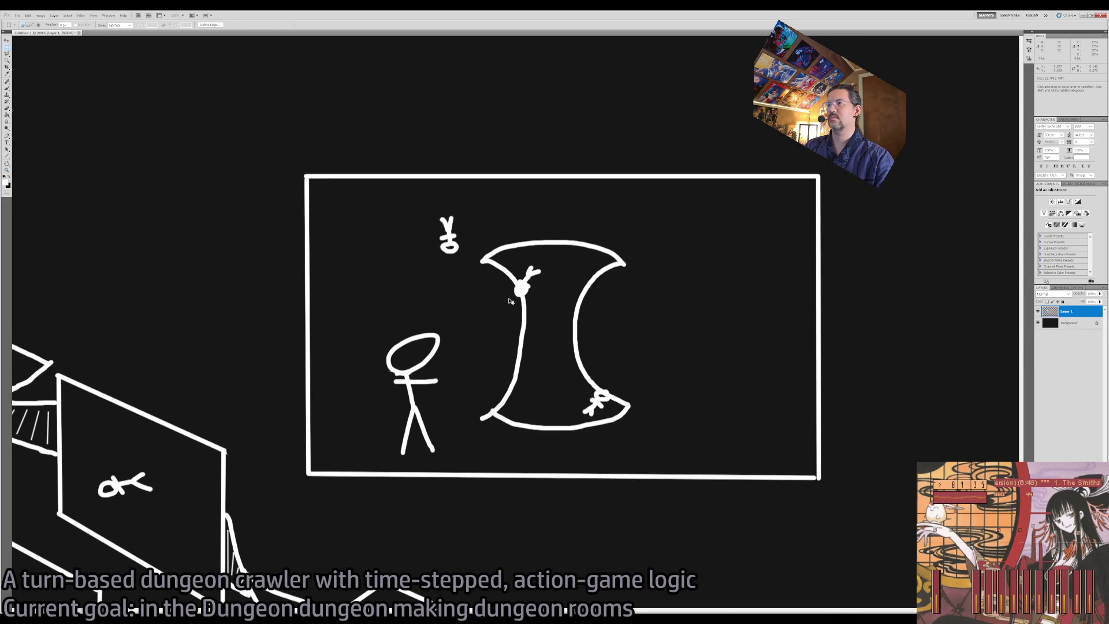
mouse_move(389, 411)
mouse_down()
mouse_move(596, 378)
mouse_move(810, 182)
mouse_move(765, 163)
mouse_up()
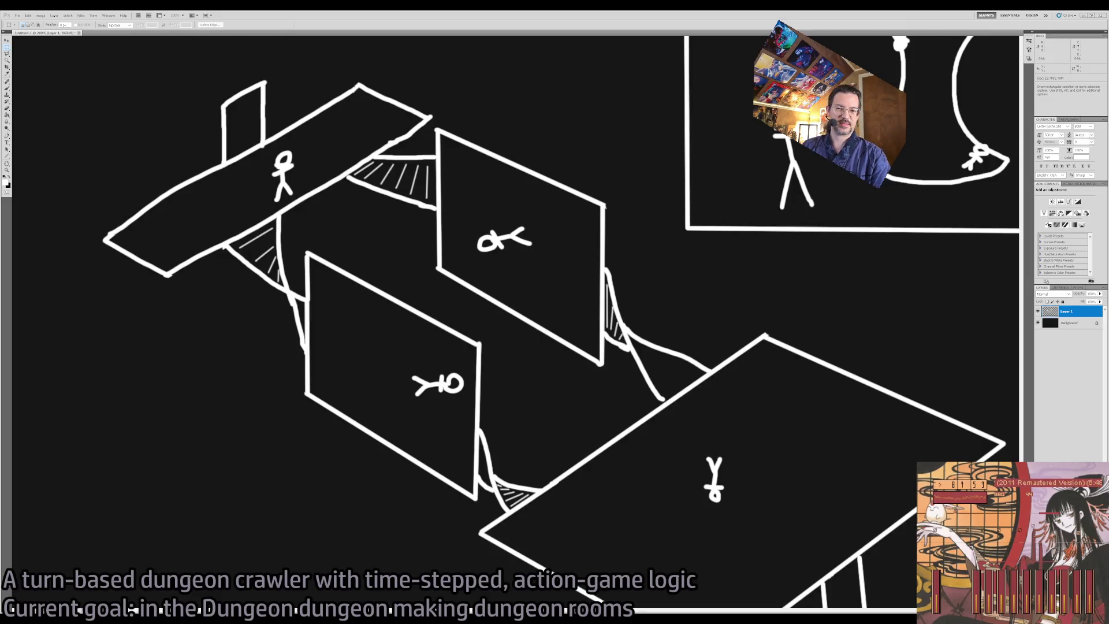
key(alt+Tab)
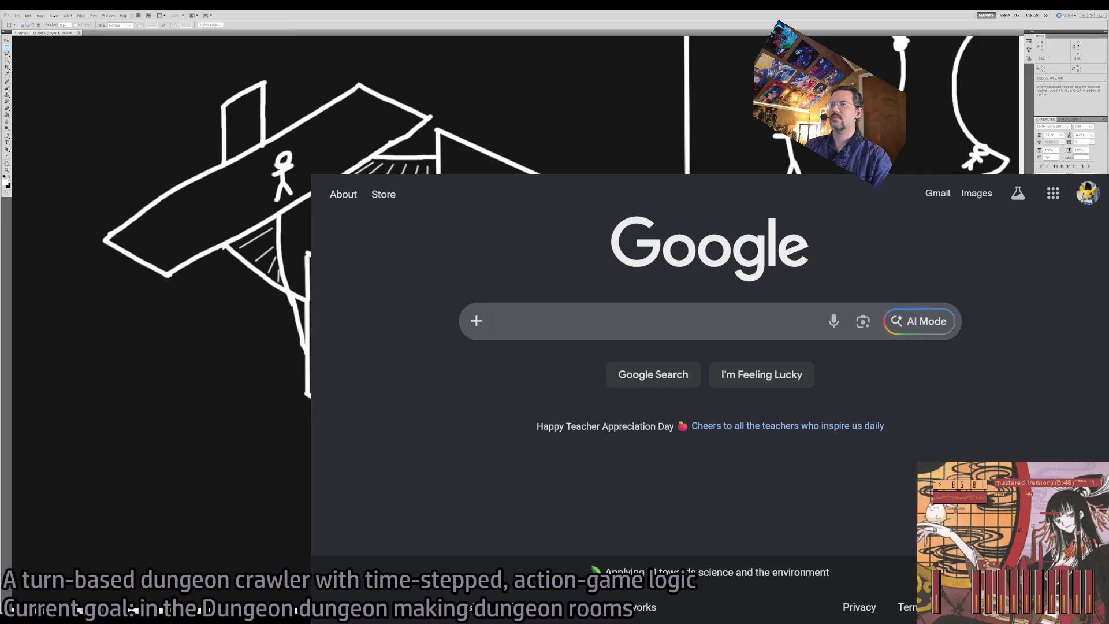
- Search Google Images for 'mansion diagram' and preview a few floor-plan results
click(511, 324)
click(471, 272)
click(526, 315)
text(mansion diagram)
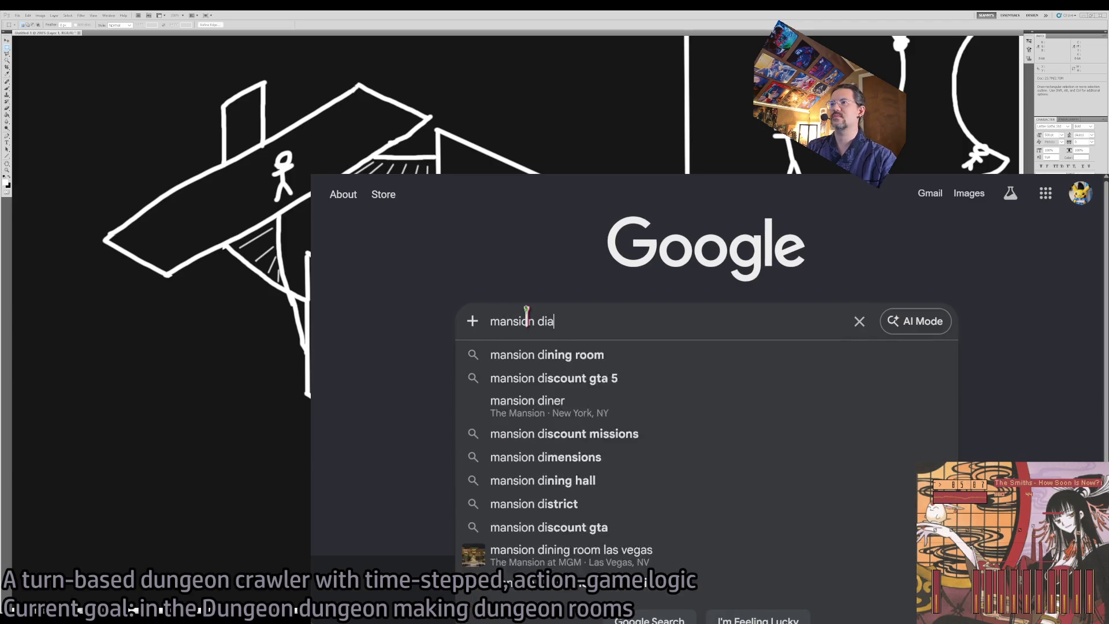
key(Return)
click(492, 258)
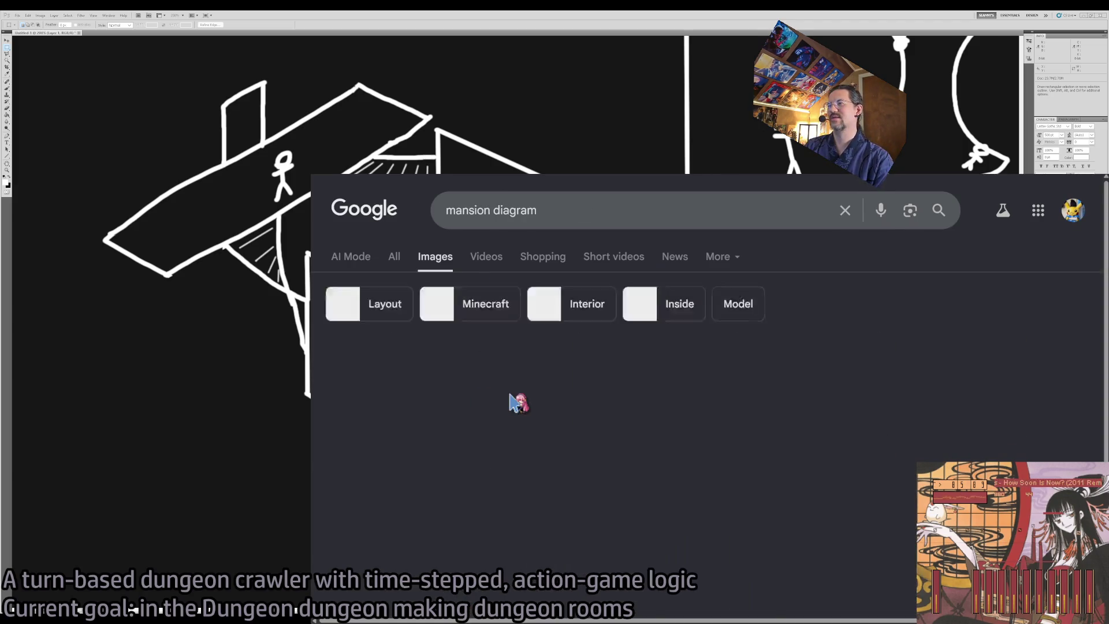
click(861, 425)
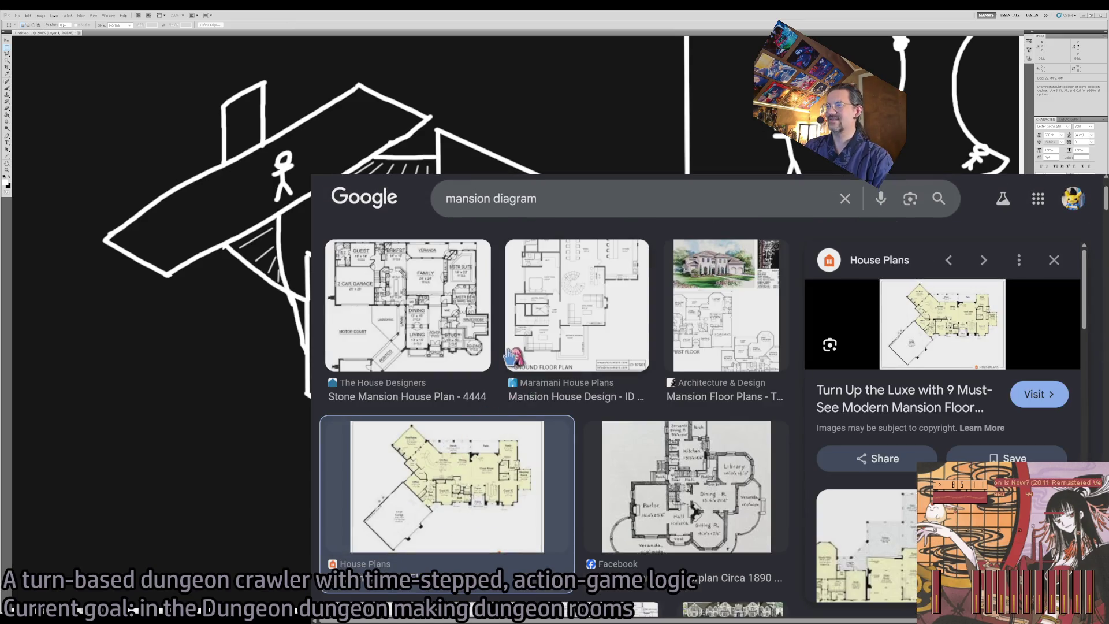
click(672, 512)
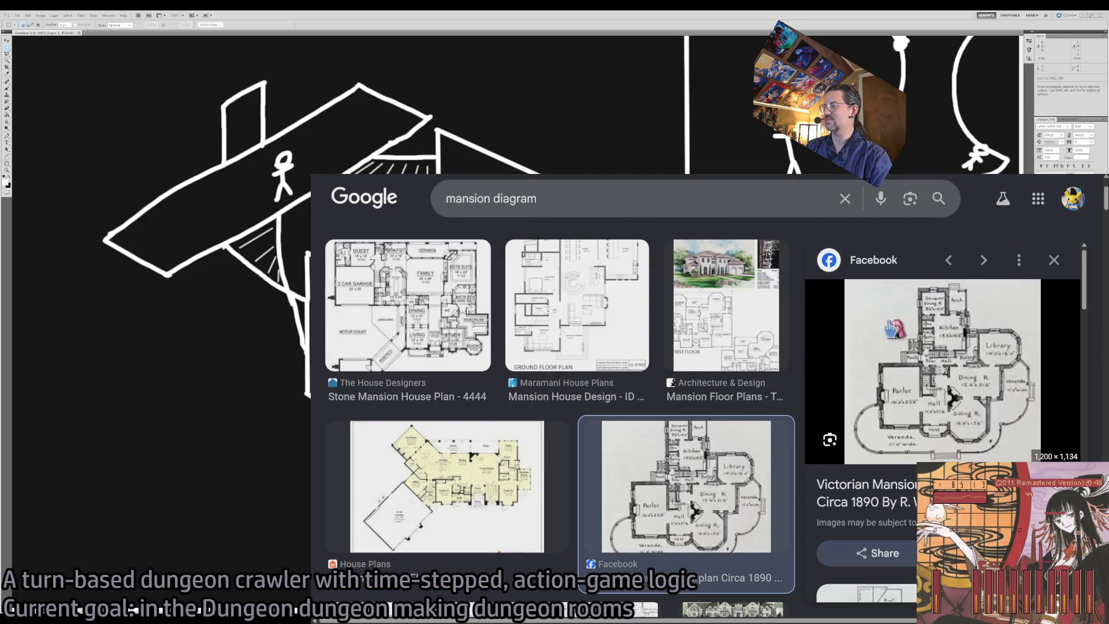
click(399, 321)
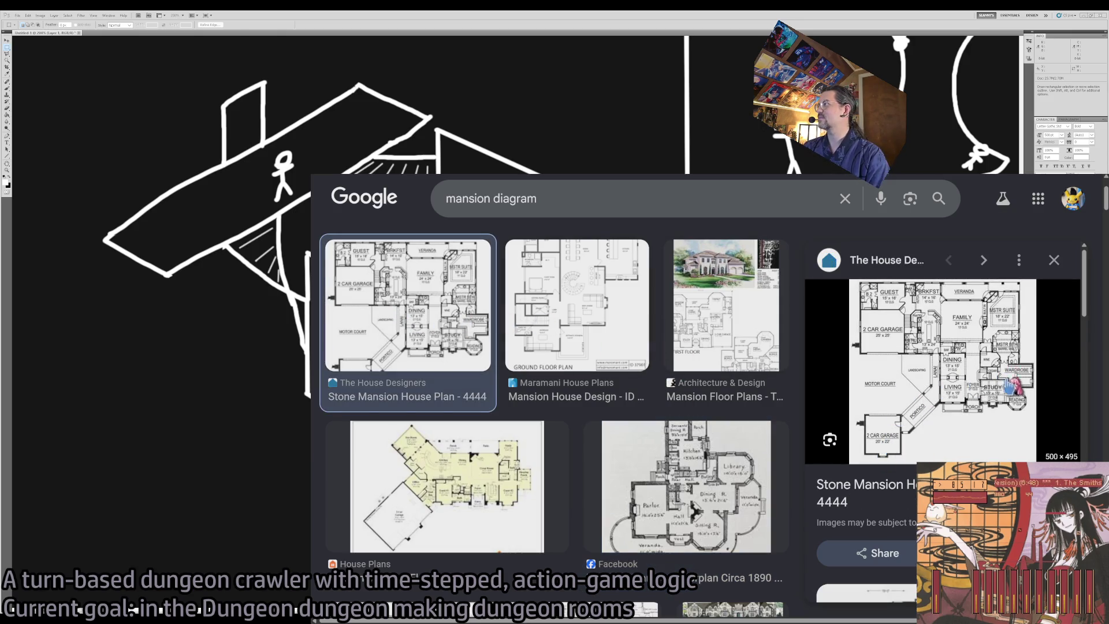
- Refine to 'victorian mansion diagram', view the Reddit floor-plan post's image, then go back
click(446, 198)
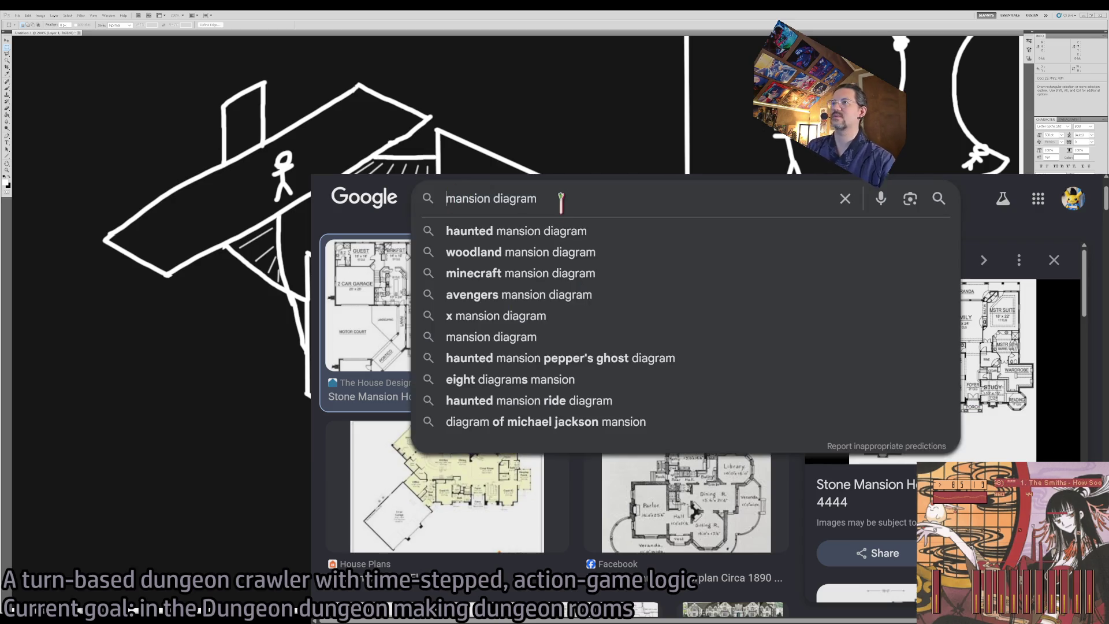
text(victorian)
key(Return)
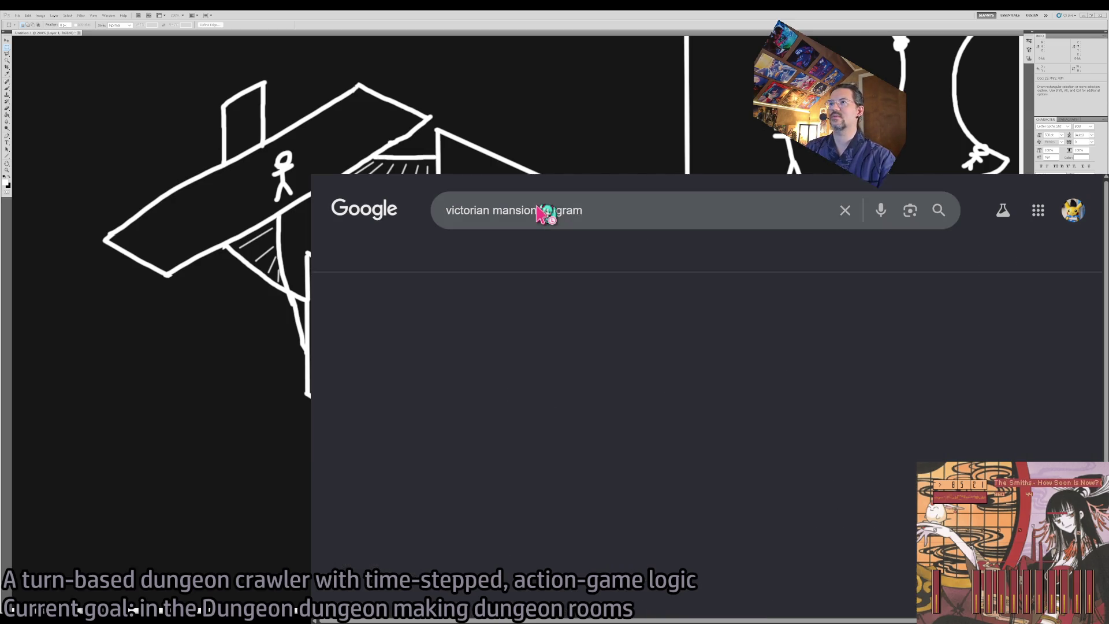
click(400, 404)
click(673, 431)
click(961, 432)
scroll(693, 439, down, 1)
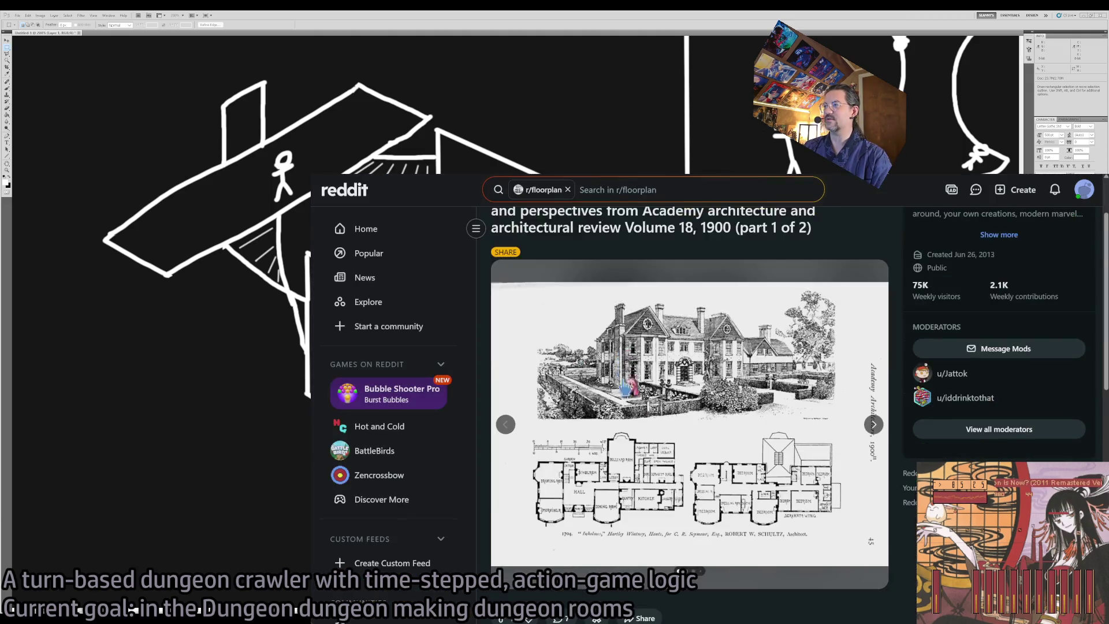
click(641, 451)
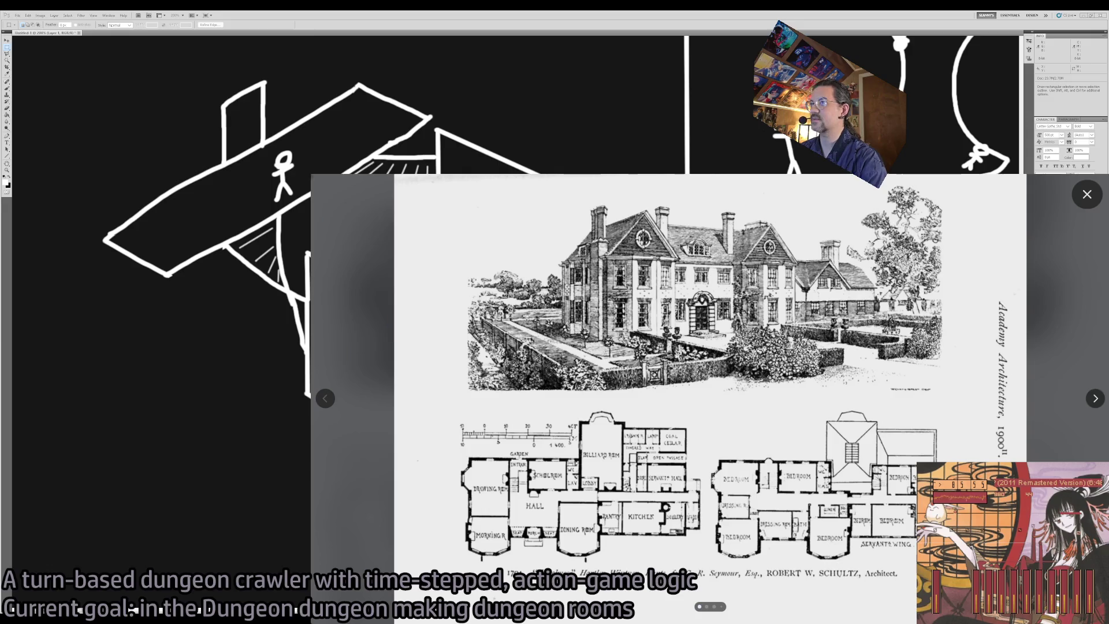
key(Escape)
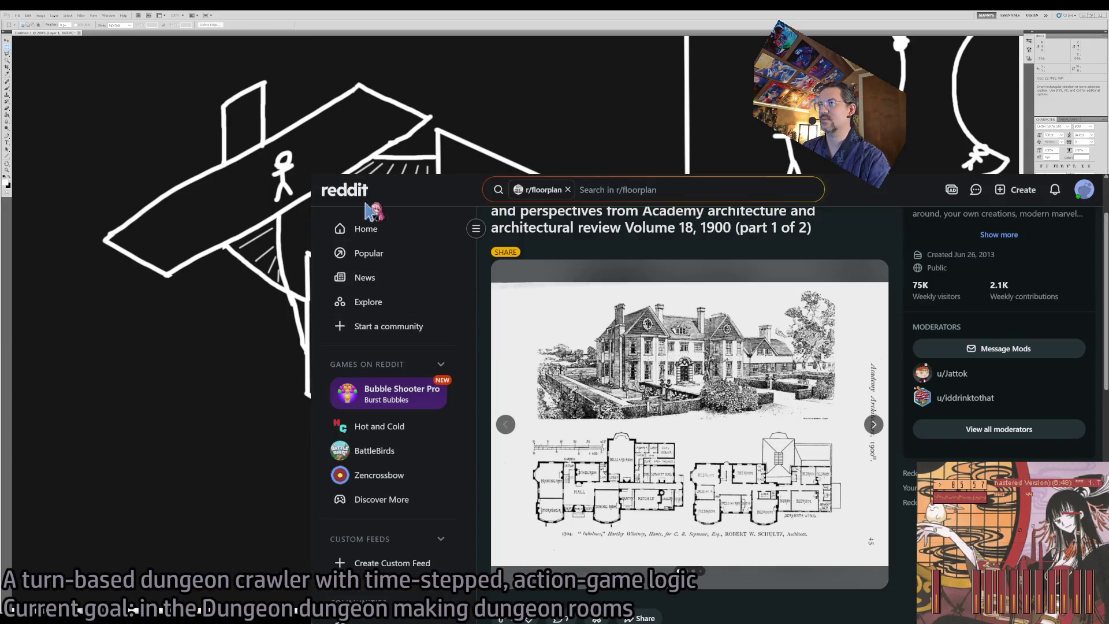
key(alt+Left)
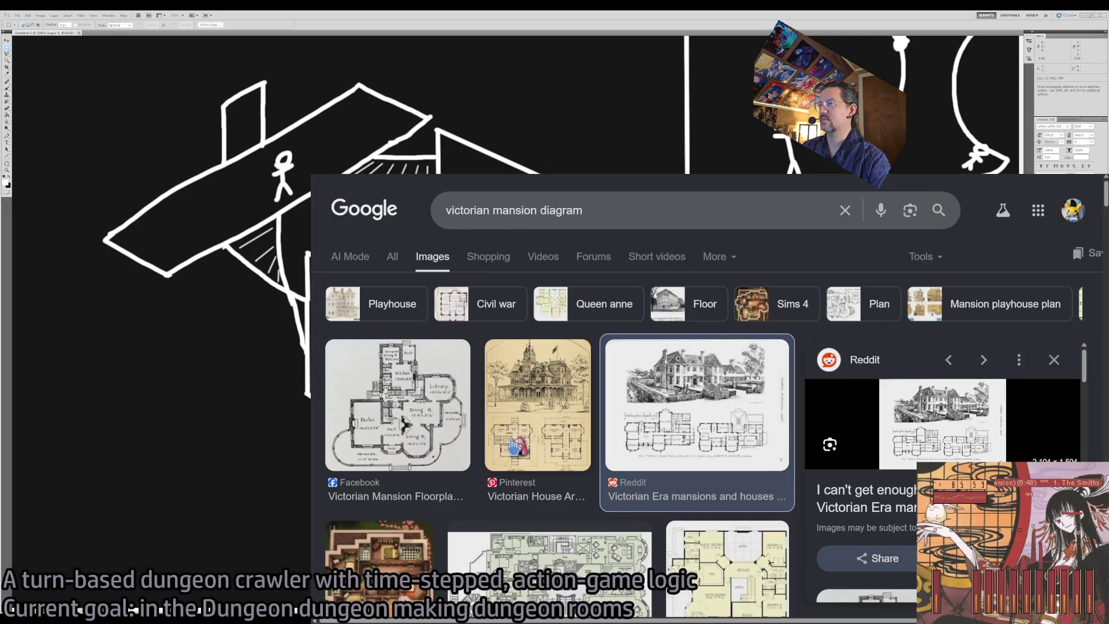
- Open and skim the 'Gender Segregation By Victorian Design' blog article, then close it
scroll(572, 415, down, 3)
click(615, 457)
click(918, 326)
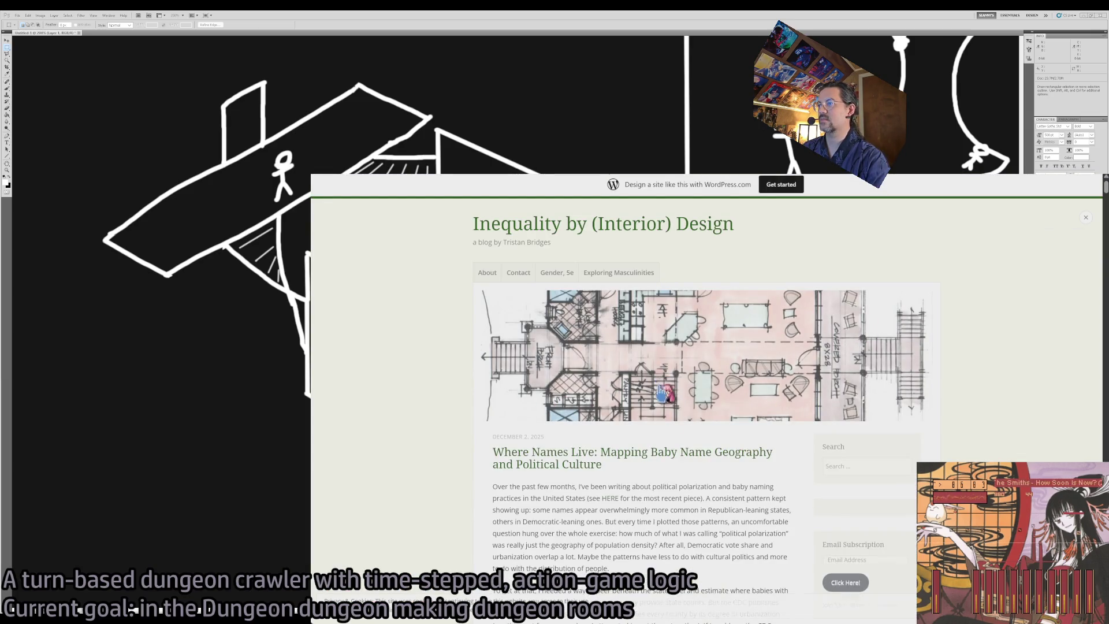
scroll(650, 488, down, 10)
scroll(650, 486, down, 15)
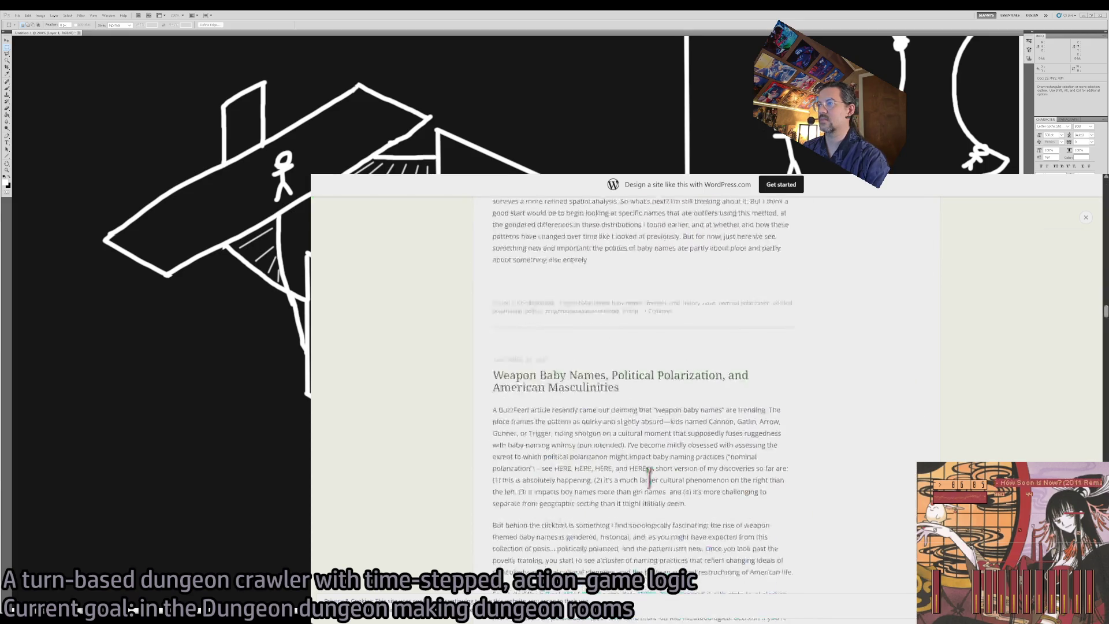
key(Home)
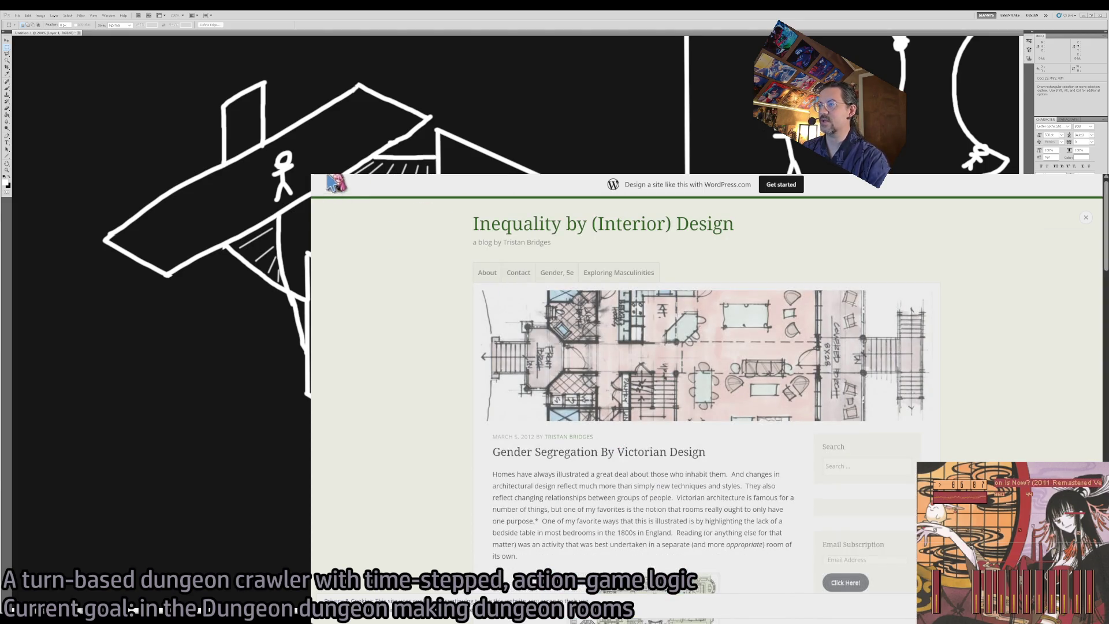
key(ctrl+w)
- Open The Plan Collection's Victorian House Plan and scroll to its floor plan
scroll(712, 431, down, 3)
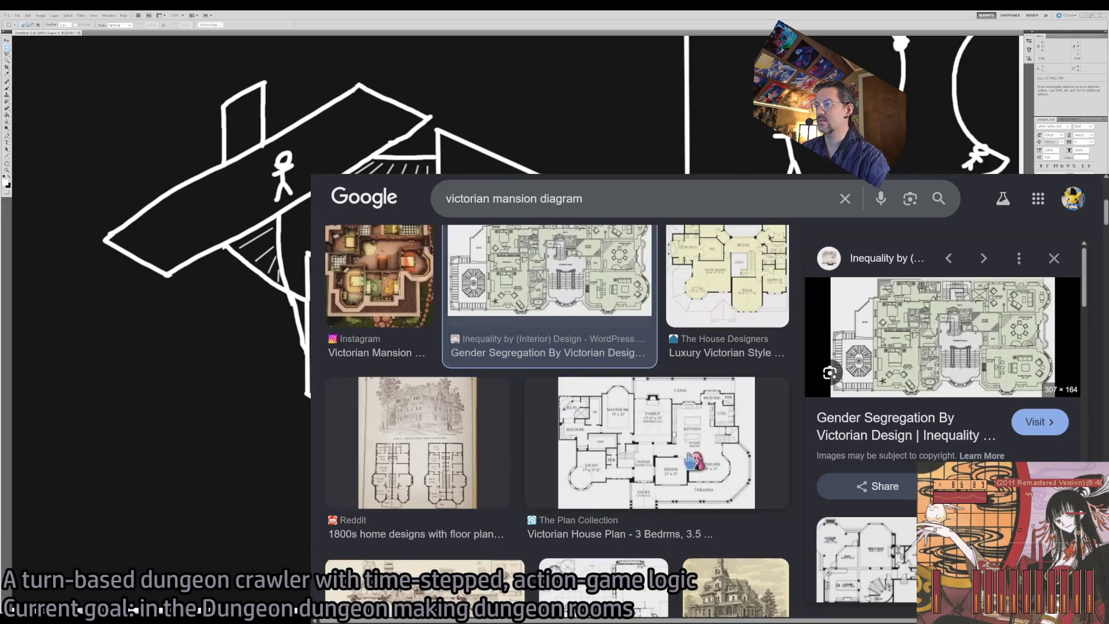
click(712, 430)
scroll(550, 404, down, 5)
scroll(583, 407, up, 4)
scroll(583, 407, down, 5)
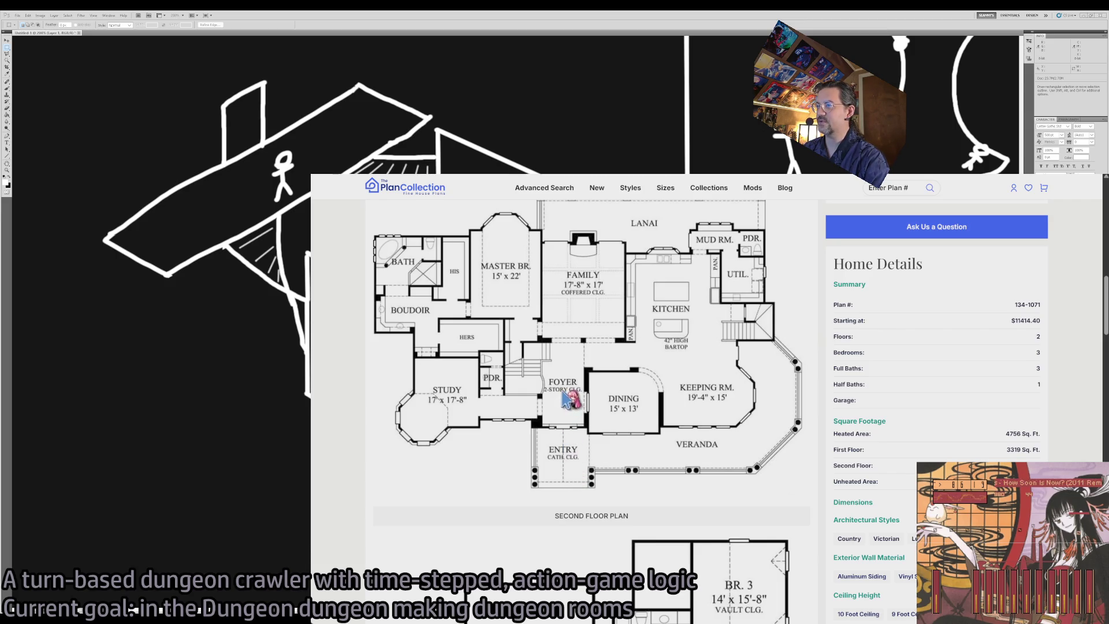
key(ctrl+t)
- Search 'foyer', go to image results, and open House Beautiful's foyer versus entryway article
text(foyer)
key(Return)
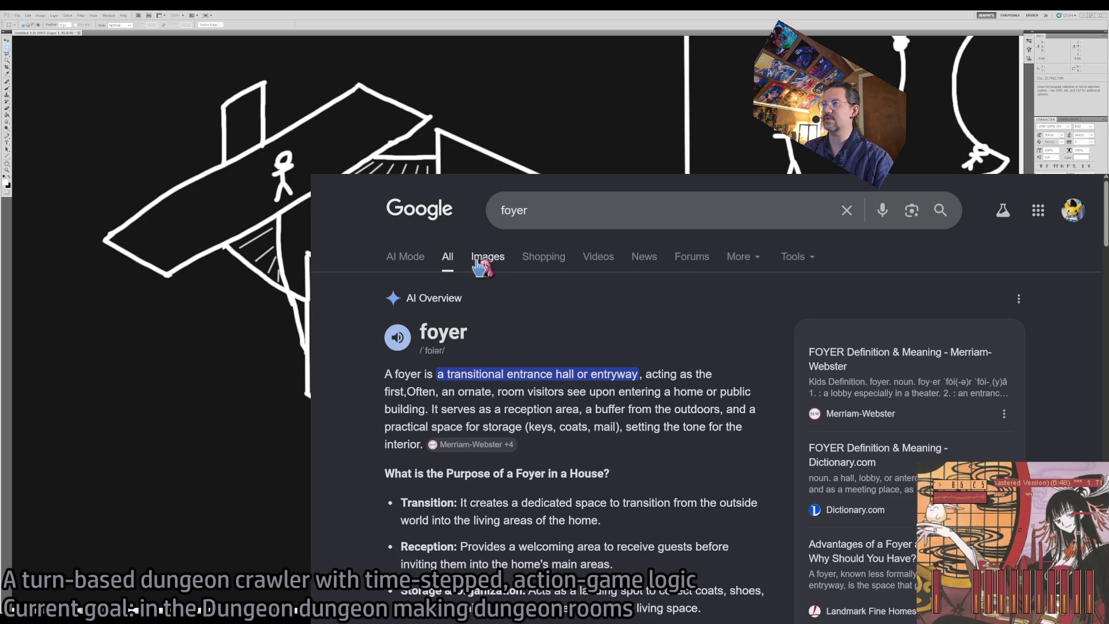
click(483, 260)
scroll(511, 401, down, 2)
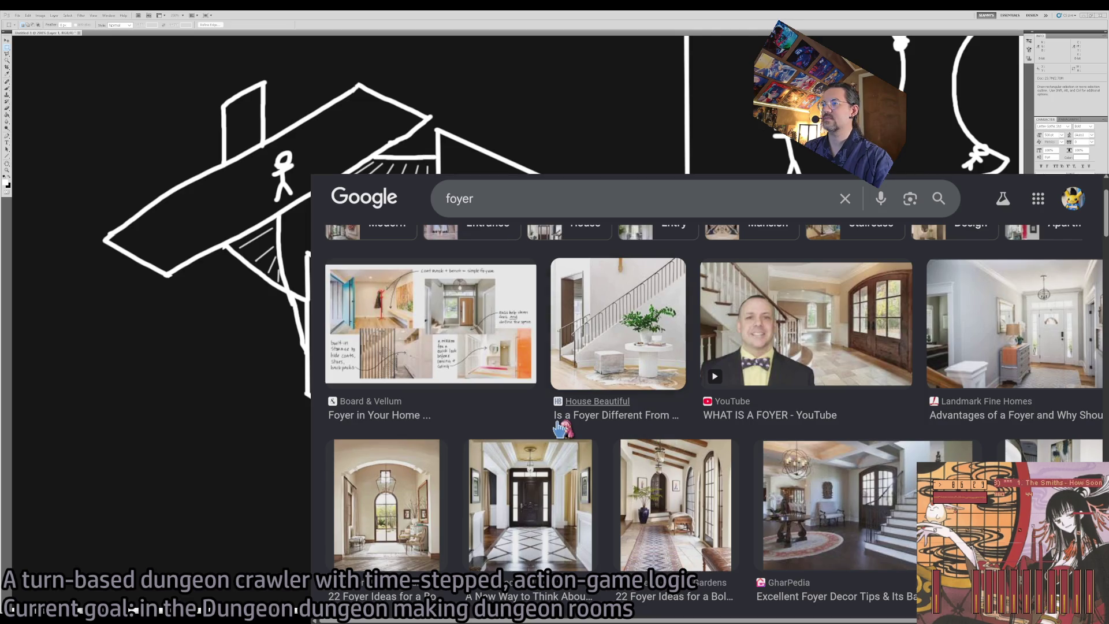
click(473, 292)
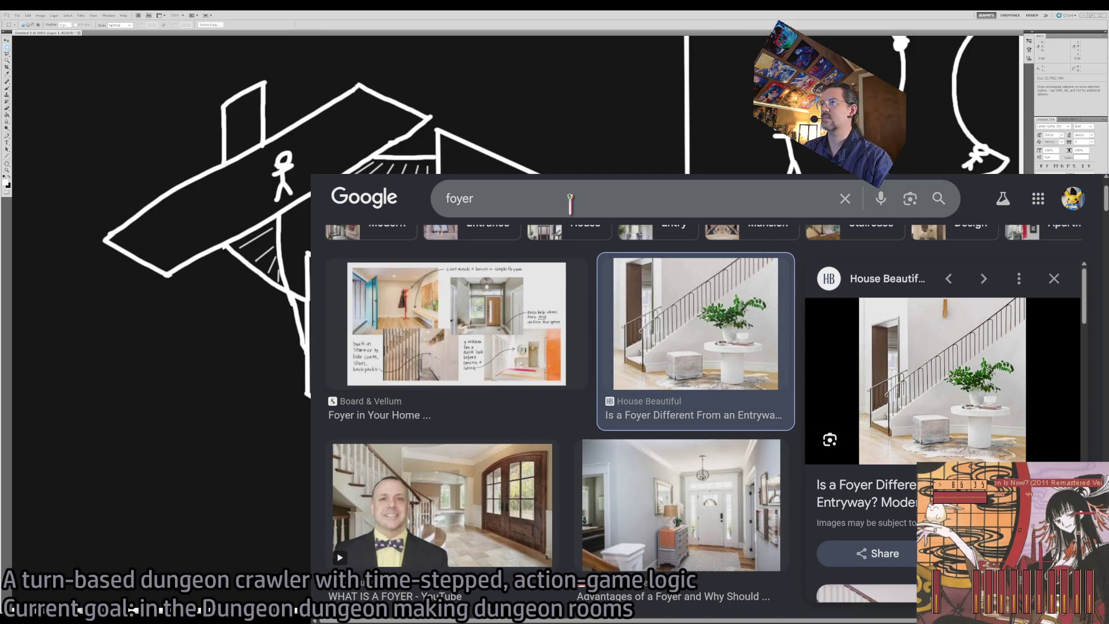
click(855, 447)
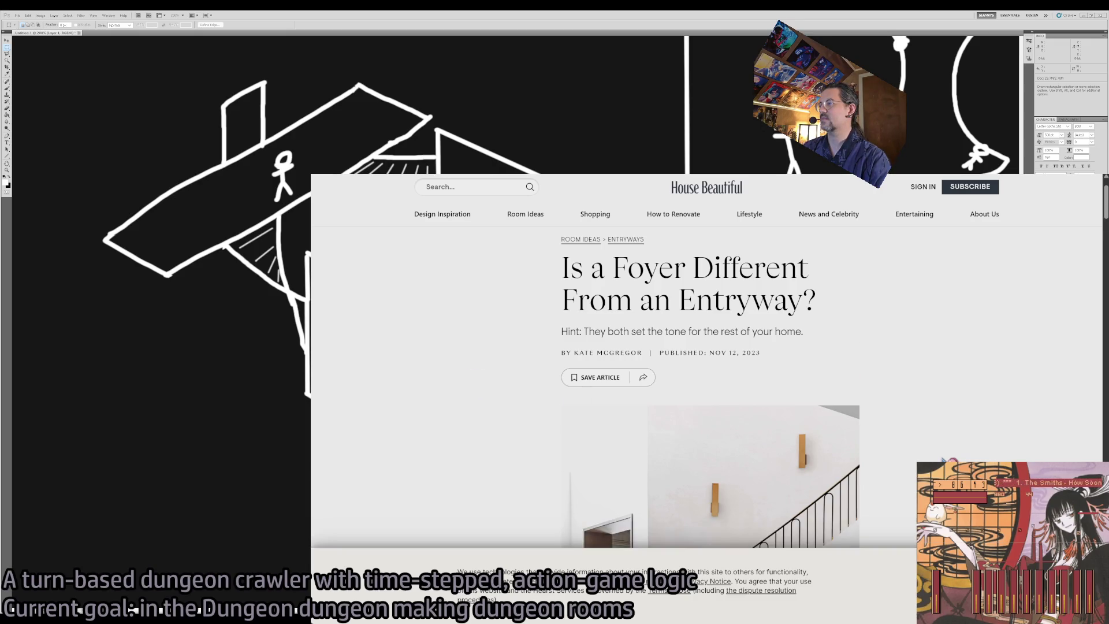
- Read down to the 'What Is a Foyer?' section explaining formality versus an entryway
scroll(908, 430, down, 6)
scroll(909, 430, down, 1)
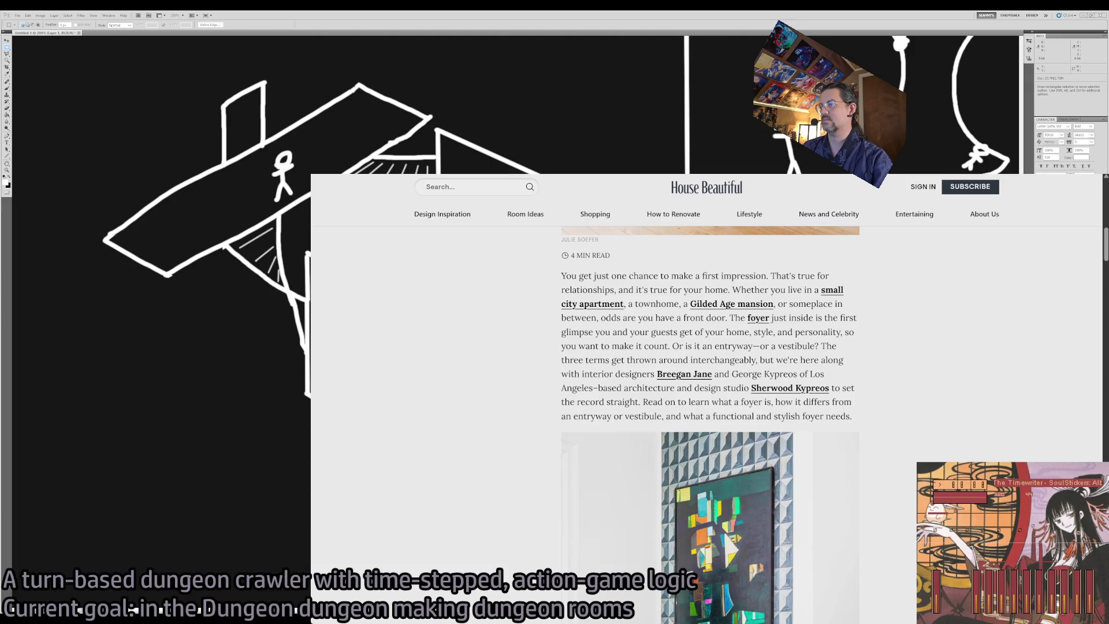
scroll(901, 458, down, 10)
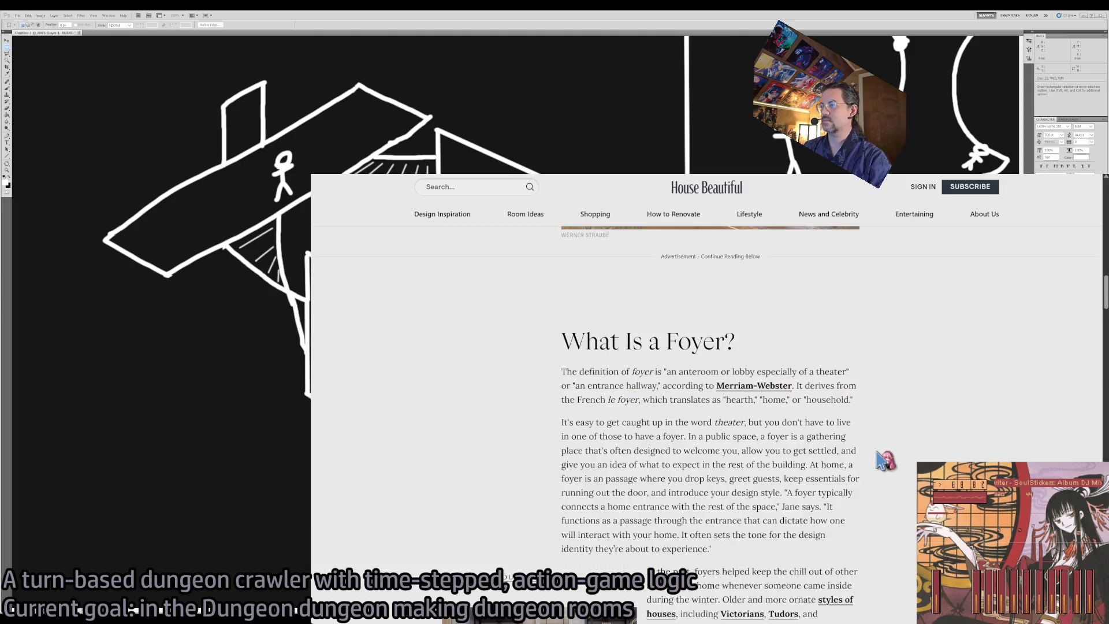
scroll(883, 460, down, 4)
scroll(884, 459, up, 7)
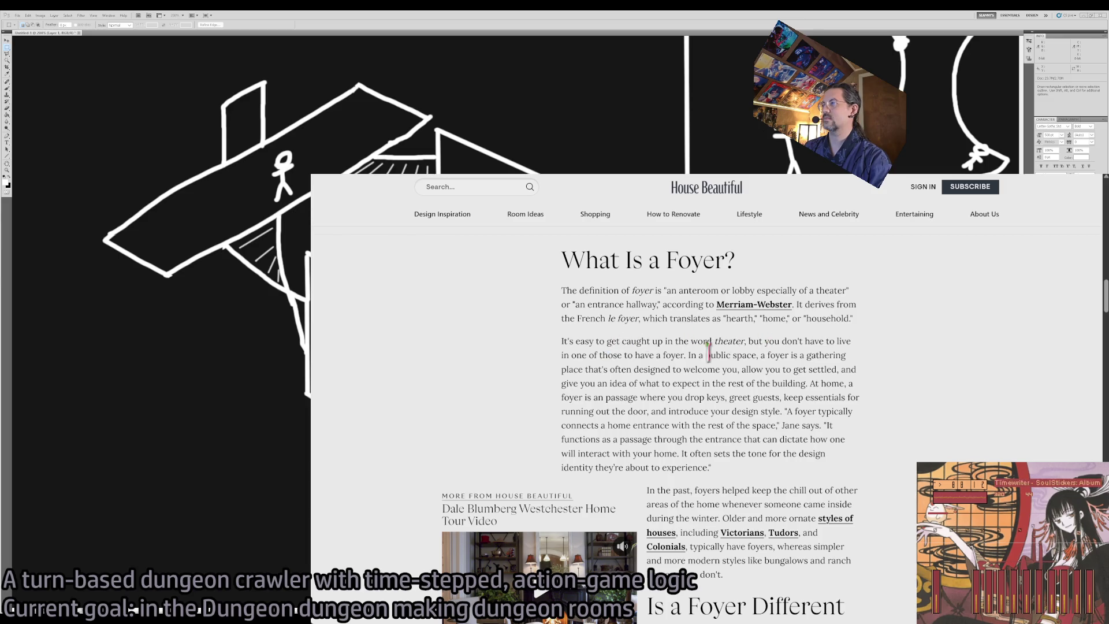
middle_click(737, 363)
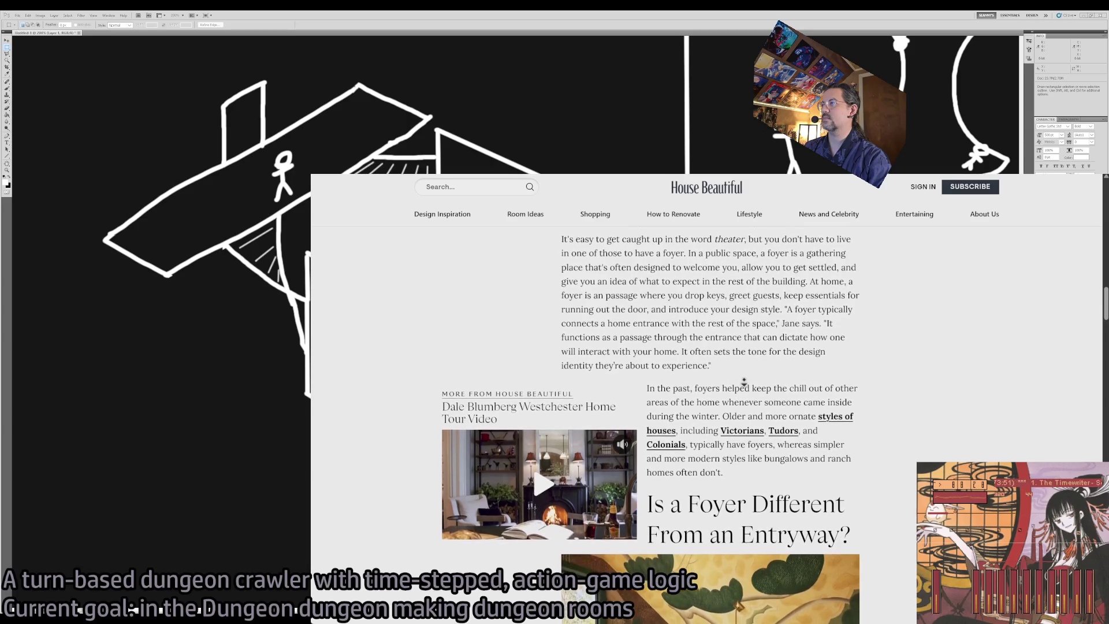
middle_click(745, 383)
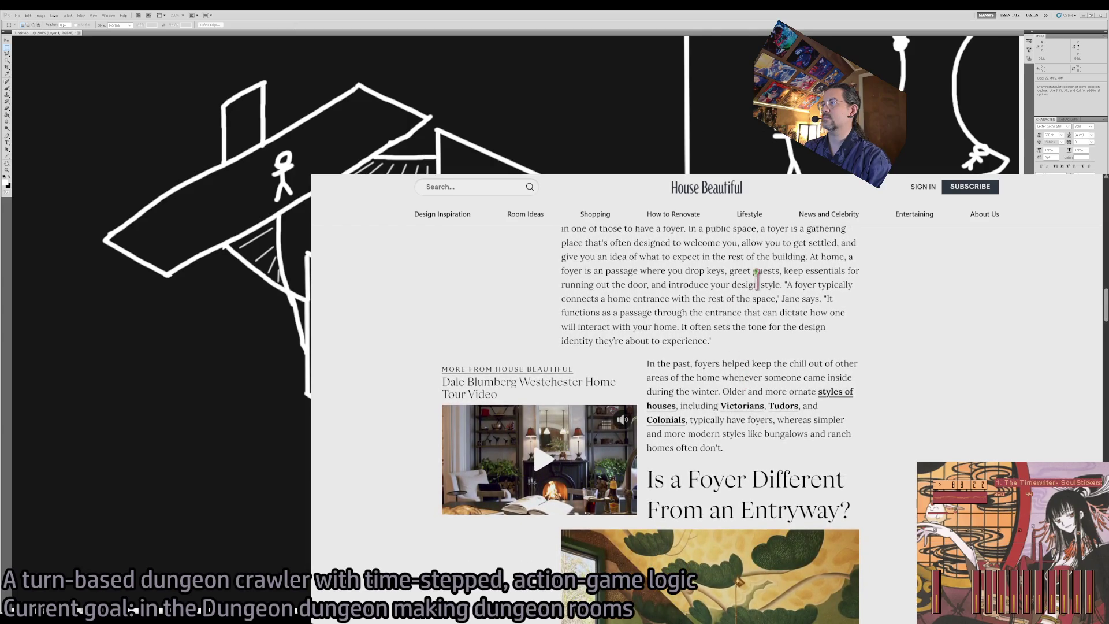
middle_click(767, 356)
scroll(898, 467, down, 3)
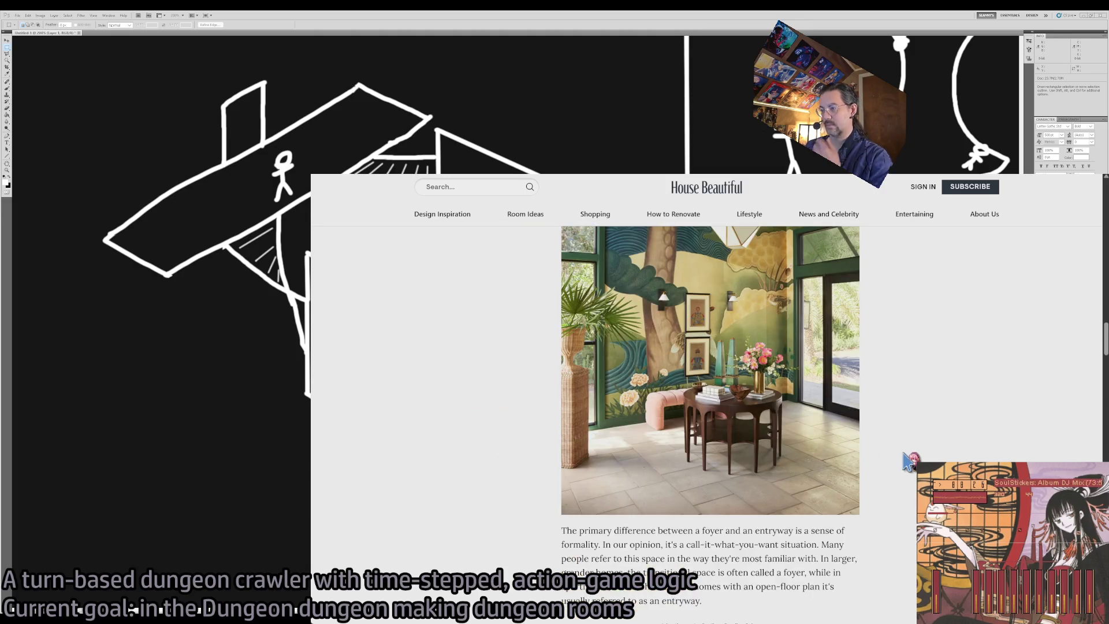
- Read the House Beautiful article, highlighting its opening paragraph from 'primary' onward
scroll(895, 466, down, 1)
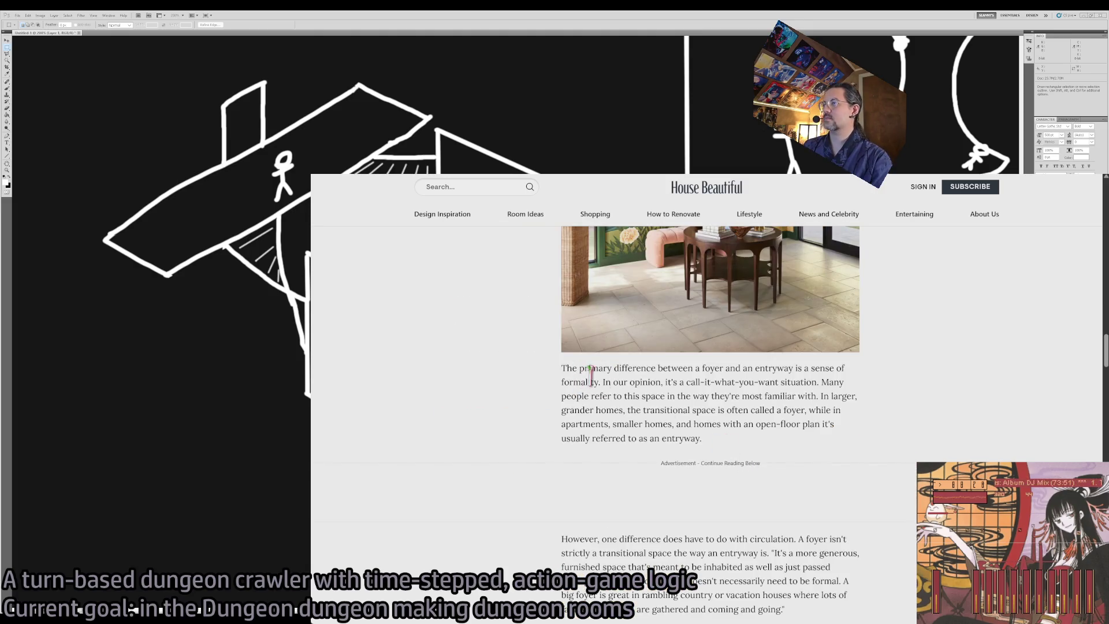
drag(579, 368, 818, 396)
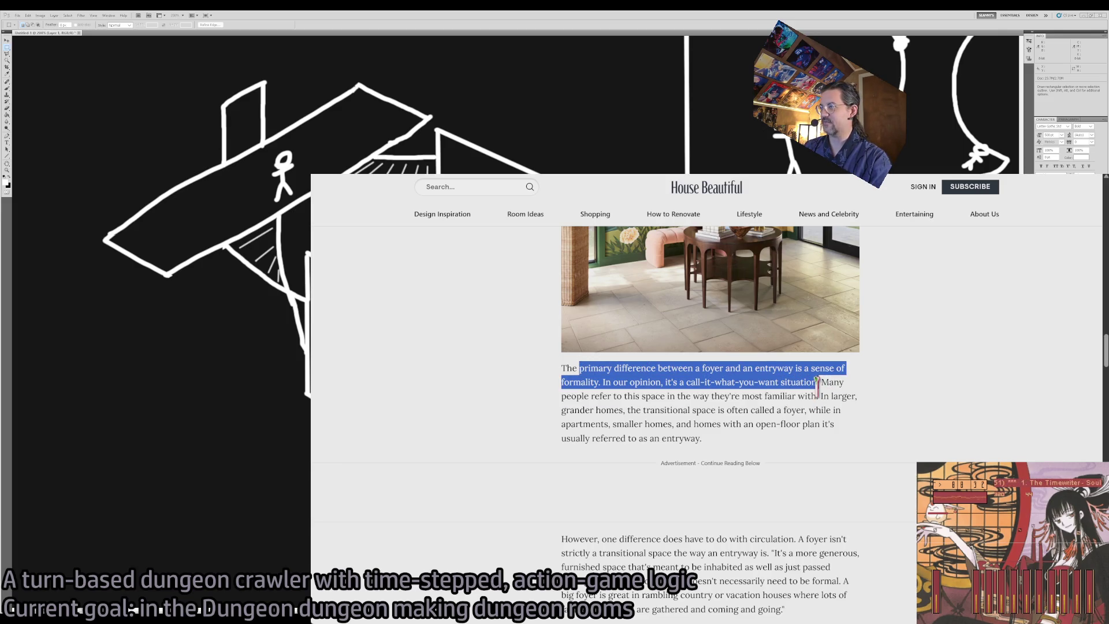
click(716, 381)
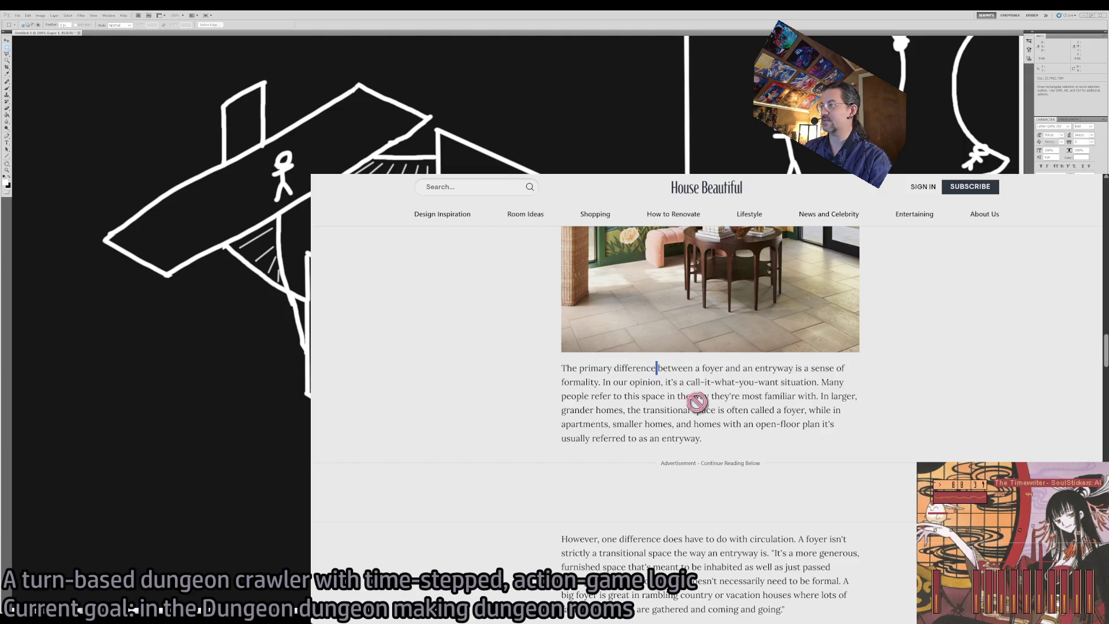
mouse_move(759, 396)
mouse_down()
mouse_move(631, 377)
mouse_move(655, 374)
mouse_up()
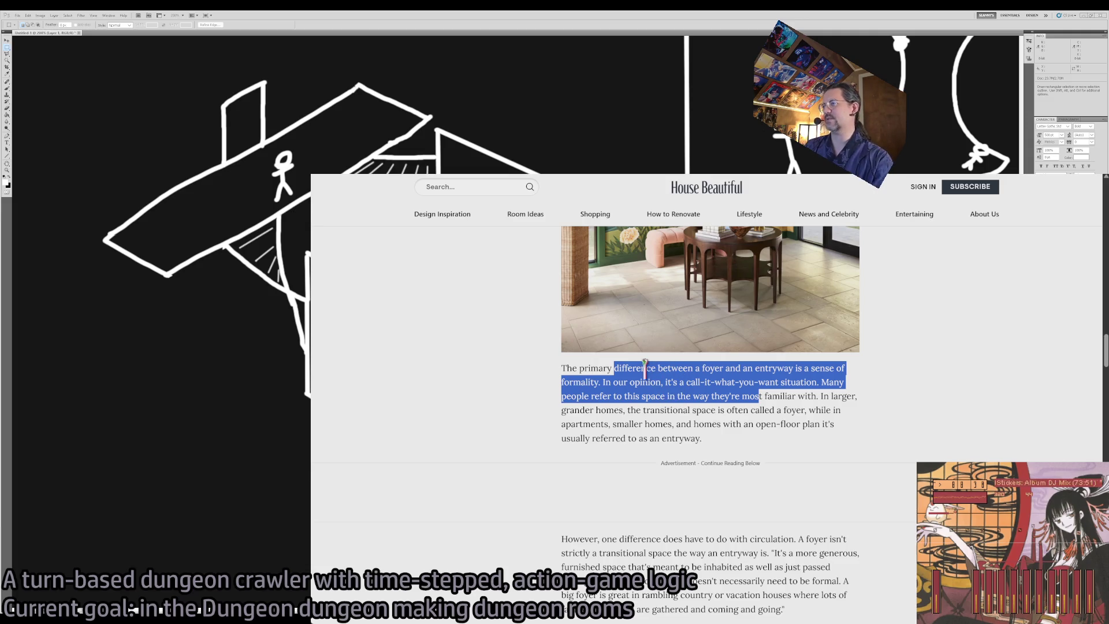
click(601, 367)
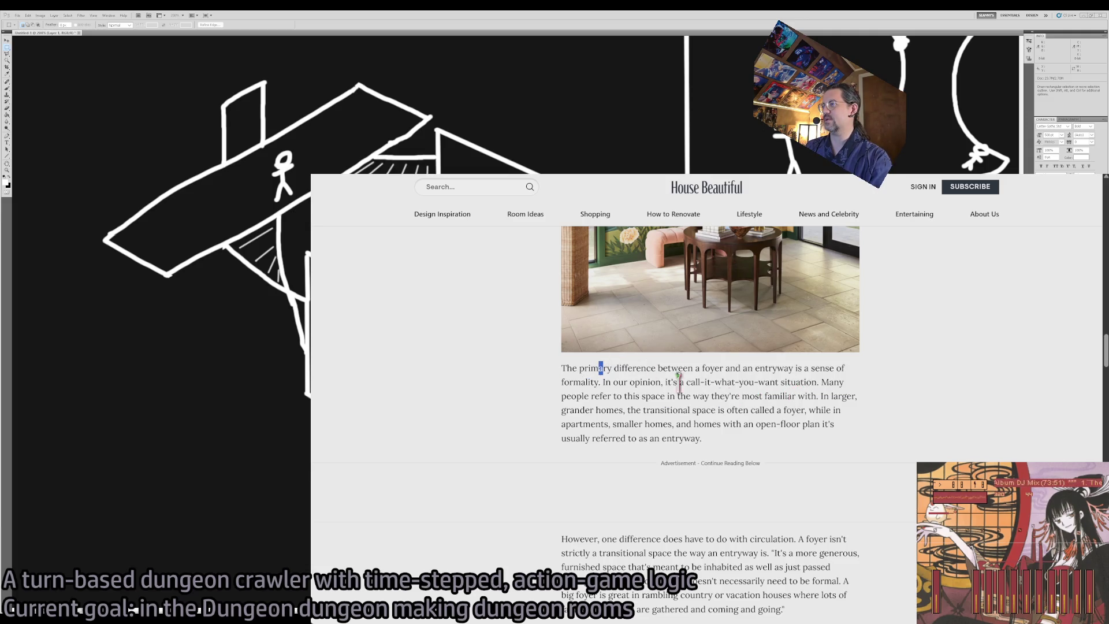
drag(601, 368, 826, 398)
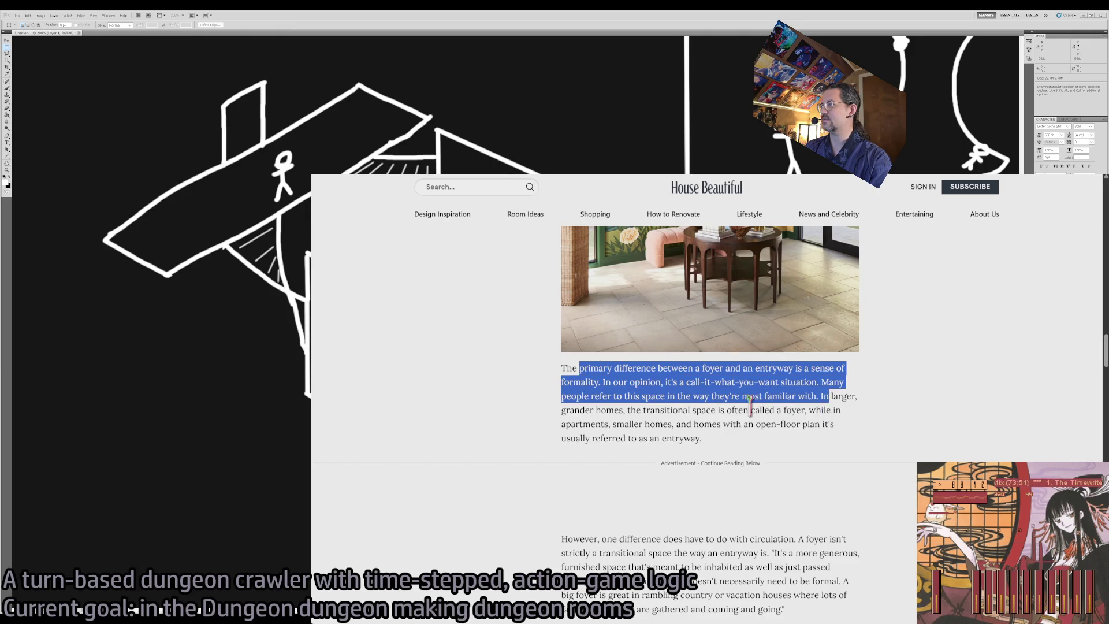
scroll(826, 399, down, 2)
click(827, 316)
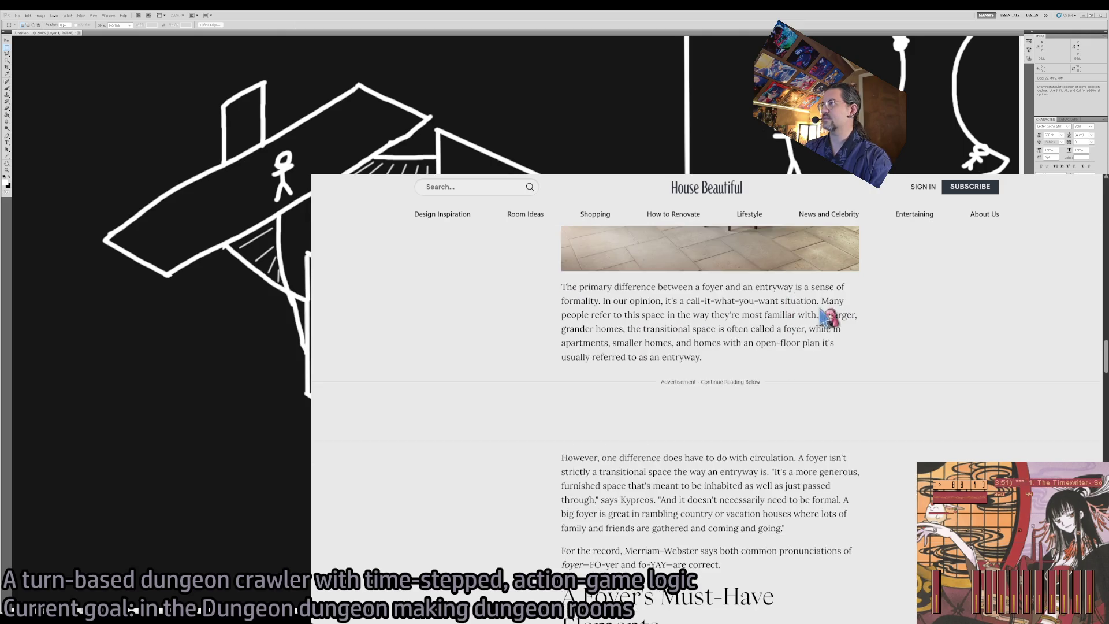
- Highlight the foyer-versus-entryway difference paragraph and the sentence about grander homes
double_click(635, 287)
drag(660, 296, 798, 344)
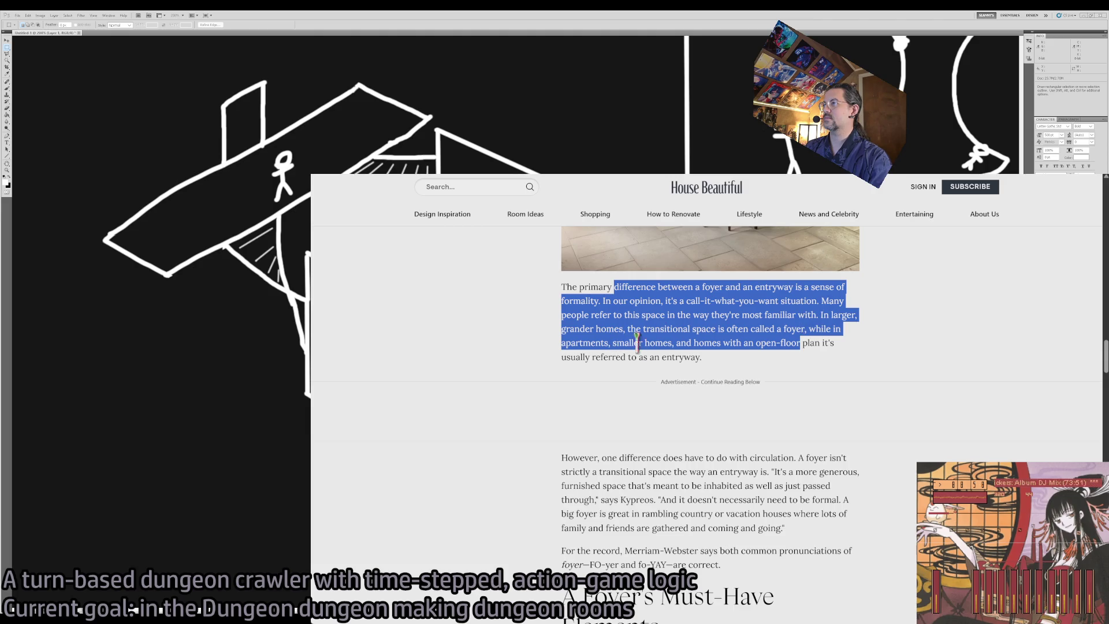
scroll(823, 425, up, 3)
scroll(823, 424, down, 3)
click(771, 305)
mouse_move(614, 287)
mouse_down()
mouse_move(659, 287)
mouse_move(804, 345)
mouse_move(792, 330)
mouse_move(642, 328)
mouse_up()
click(663, 324)
drag(562, 328, 824, 326)
scroll(693, 352, down, 6)
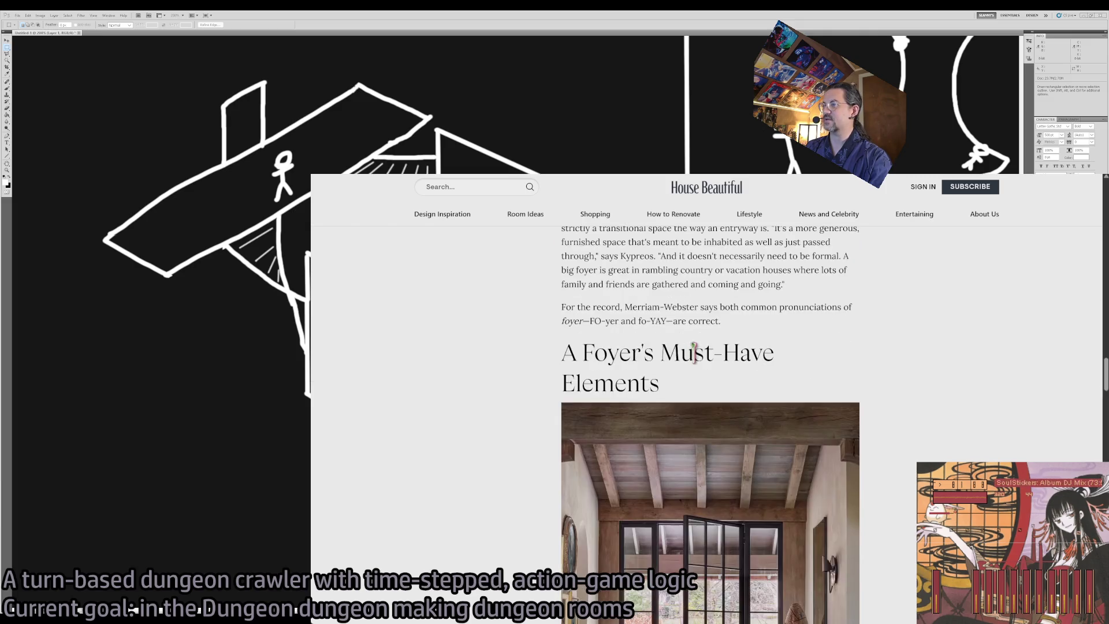
scroll(513, 436, up, 2)
scroll(513, 436, down, 12)
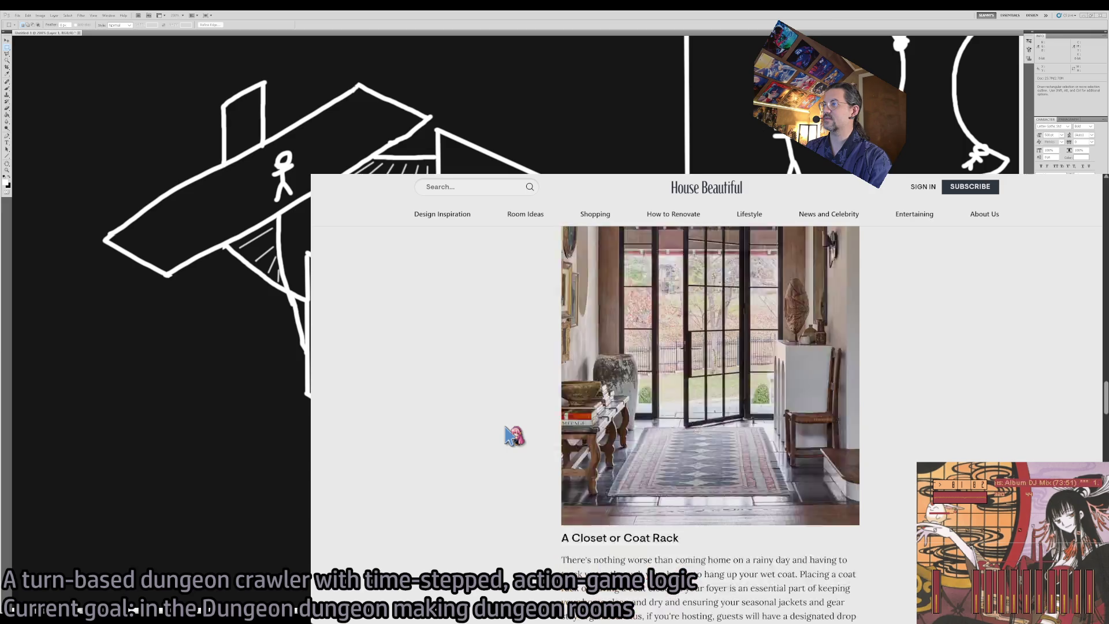
scroll(513, 436, down, 1)
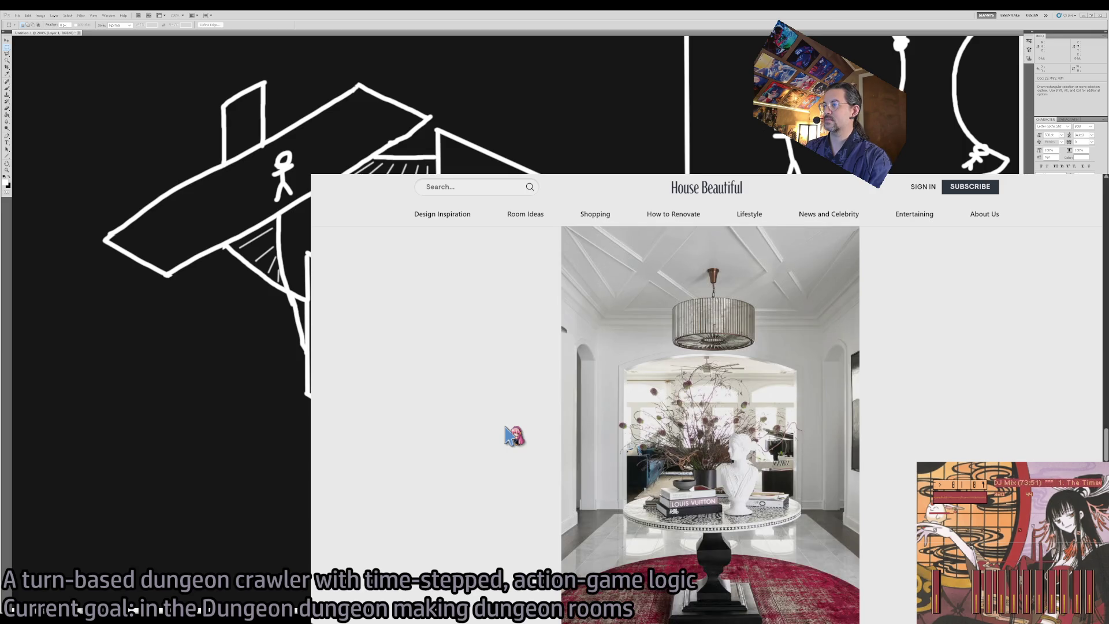
scroll(513, 436, down, 20)
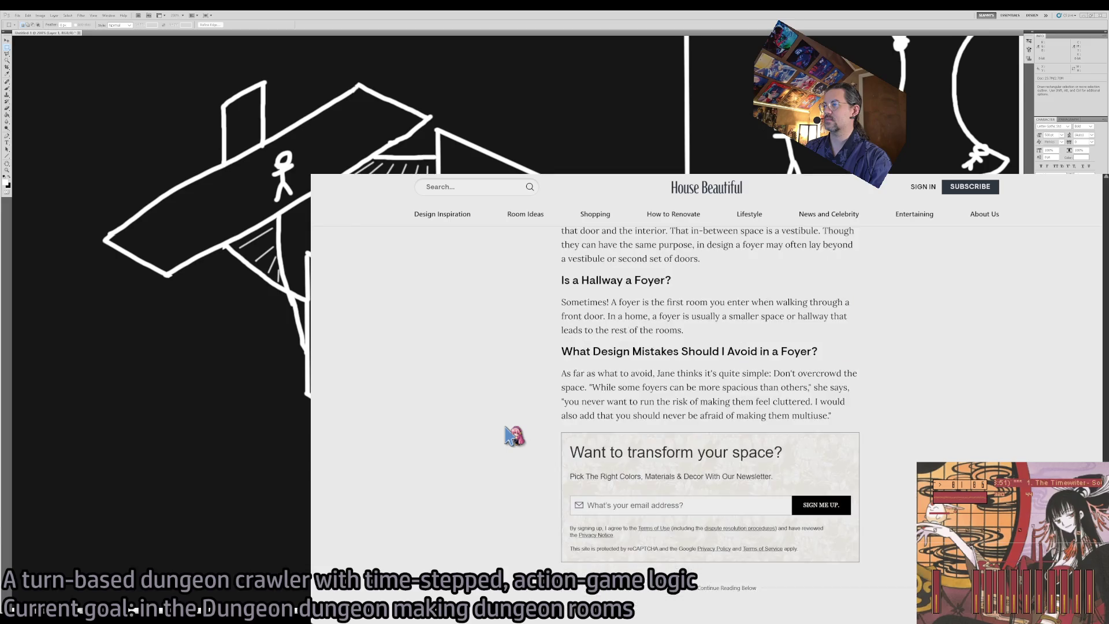
scroll(514, 436, down, 3)
- Go back twice to the victorian mansion diagram results, then return to the Photoshop dungeon sketch
key(alt+Left)
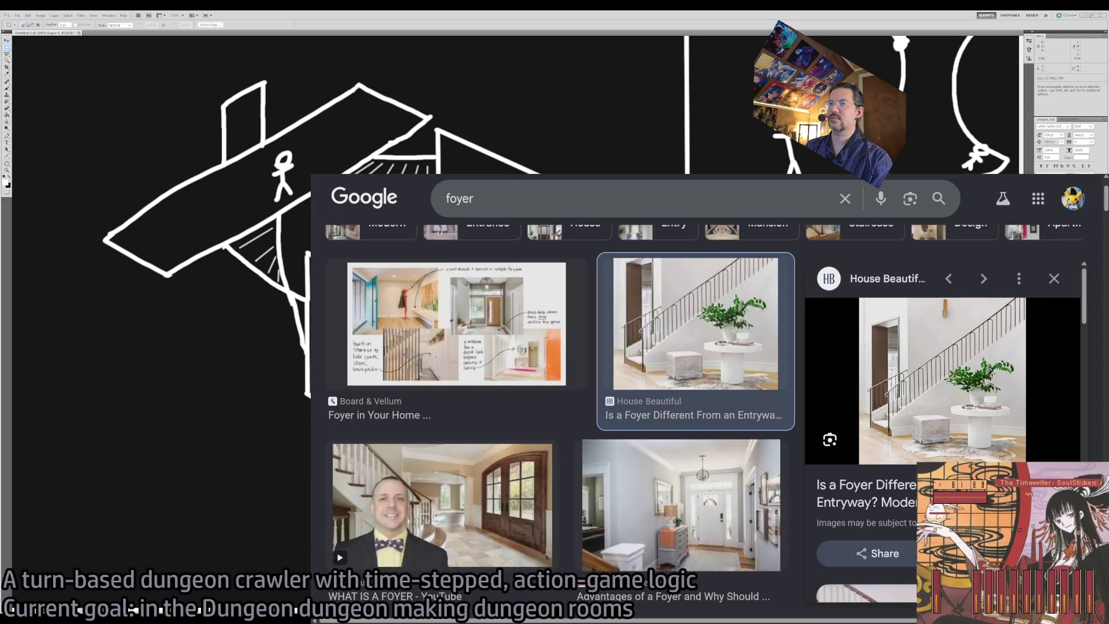
key(alt+Left)
key(alt+Left)
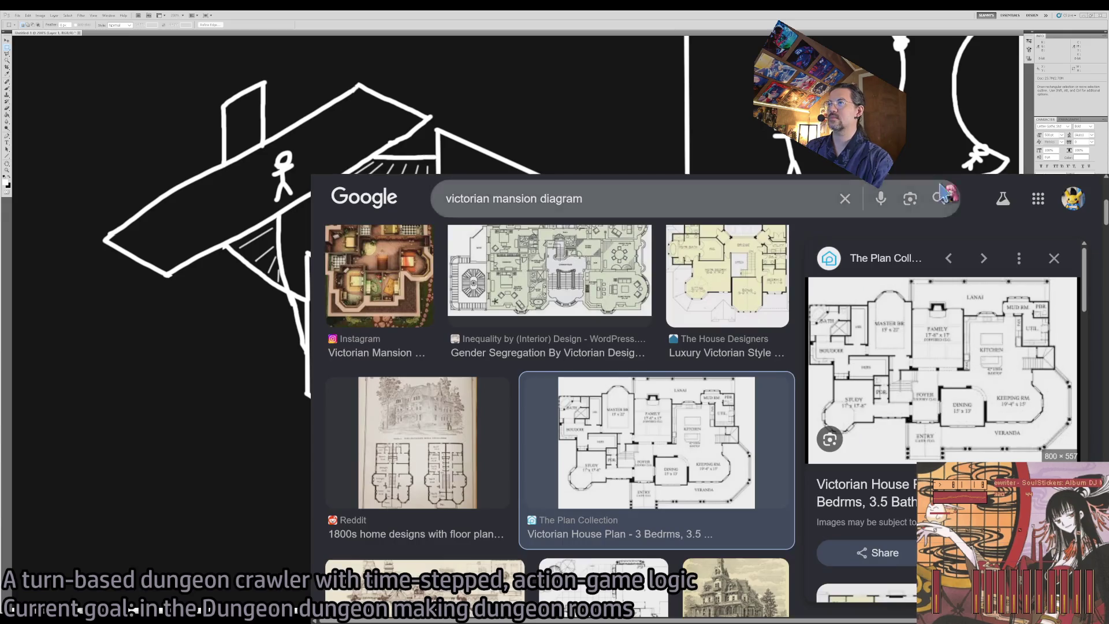
key(alt+Tab)
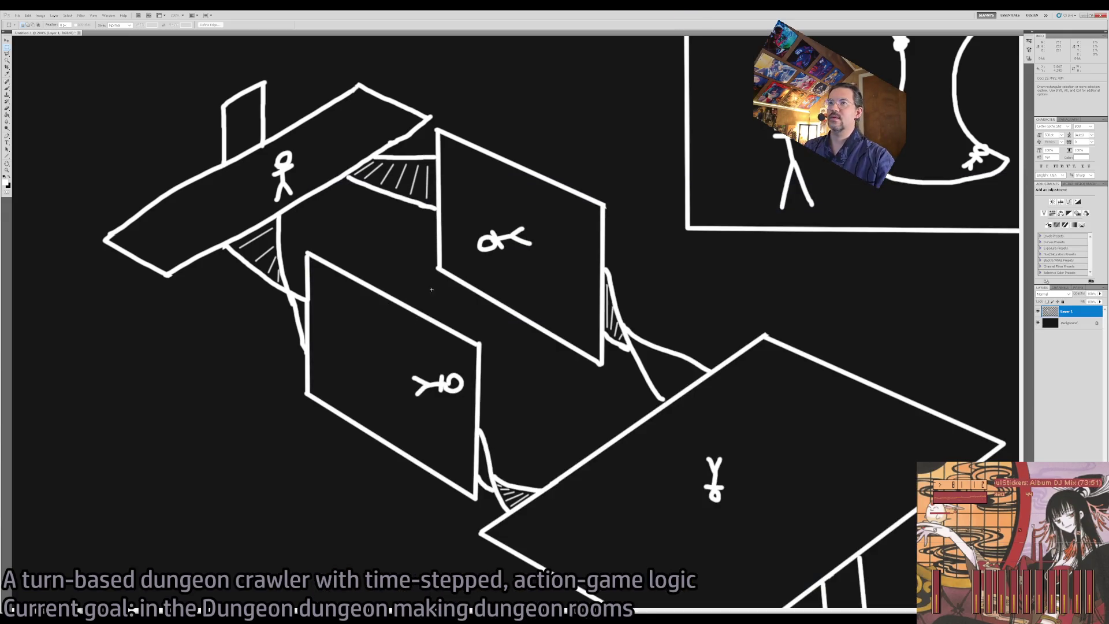
scroll(427, 298, down, 2)
key(z)
alt+click(530, 367)
drag(531, 368, 616, 388)
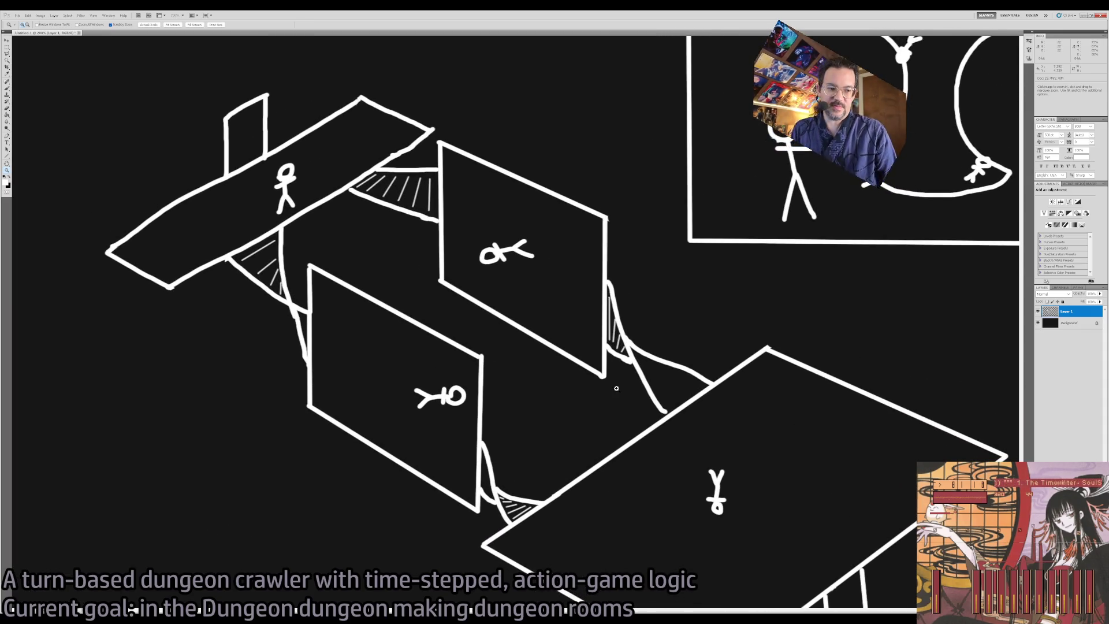
mouse_move(566, 317)
mouse_down()
mouse_move(546, 230)
mouse_move(594, 329)
mouse_up()
key(b)
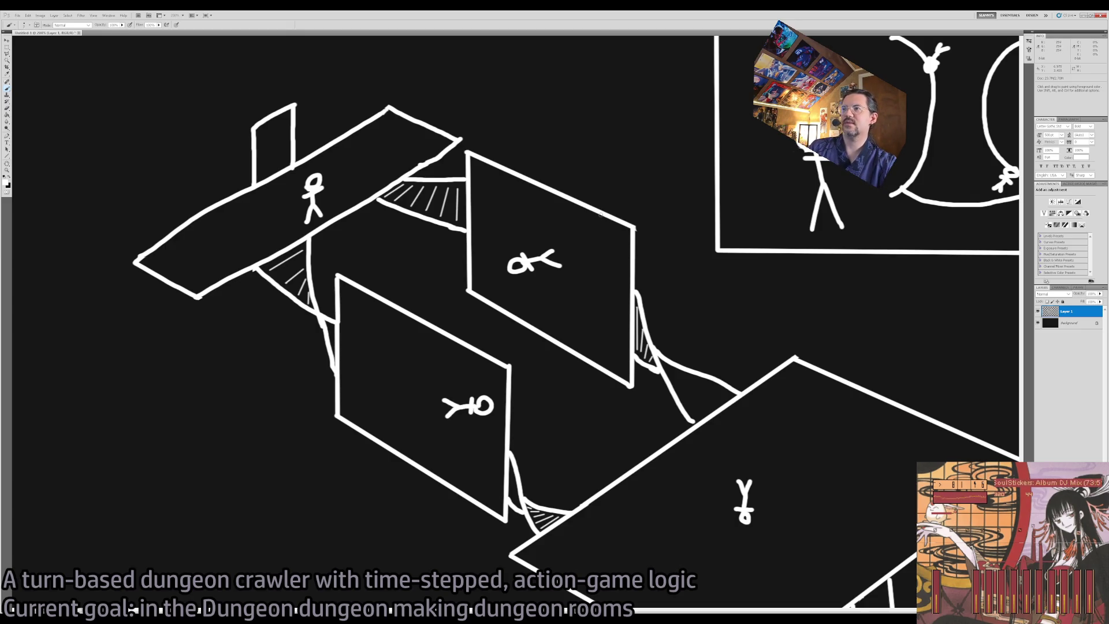
mouse_move(608, 197)
mouse_down()
mouse_move(431, 187)
mouse_move(405, 339)
mouse_up()
drag(417, 213, 612, 254)
drag(574, 128, 379, 313)
key(ctrl+alt+z)
key(ctrl+alt+z)
key(ctrl+alt+z)
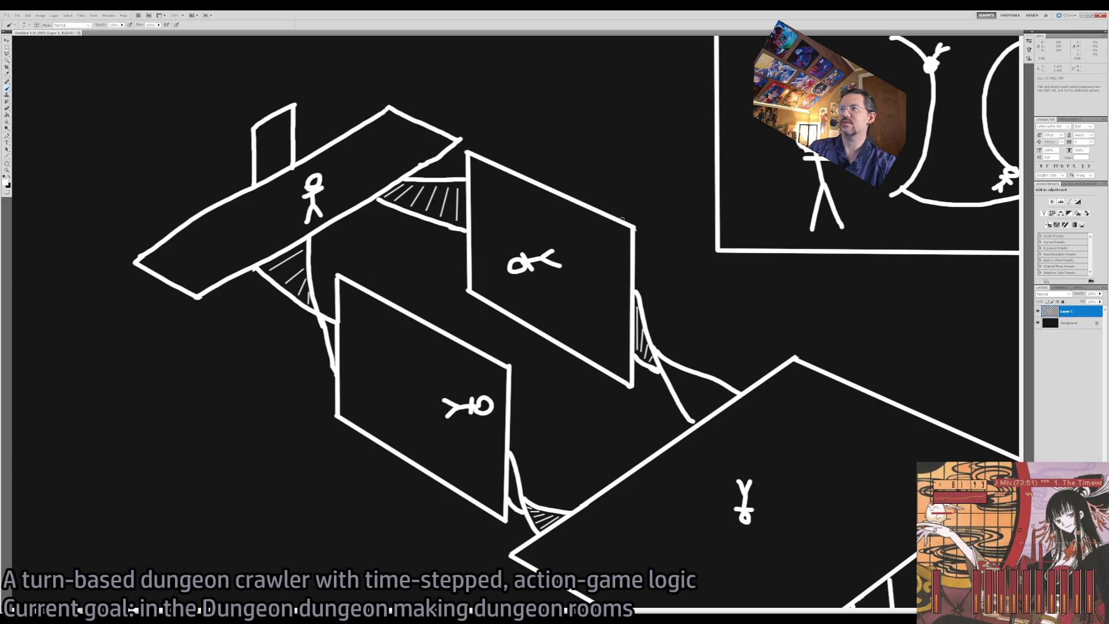
mouse_move(619, 217)
mouse_down()
mouse_move(577, 195)
mouse_move(534, 225)
mouse_move(506, 213)
mouse_move(523, 196)
mouse_move(571, 207)
mouse_move(550, 229)
mouse_up()
key(ctrl+z)
key(ctrl+z)
mouse_move(525, 191)
mouse_down()
mouse_move(462, 186)
mouse_move(397, 318)
mouse_up()
key(ctrl+alt+z)
key(ctrl+alt+z)
key(ctrl+alt+z)
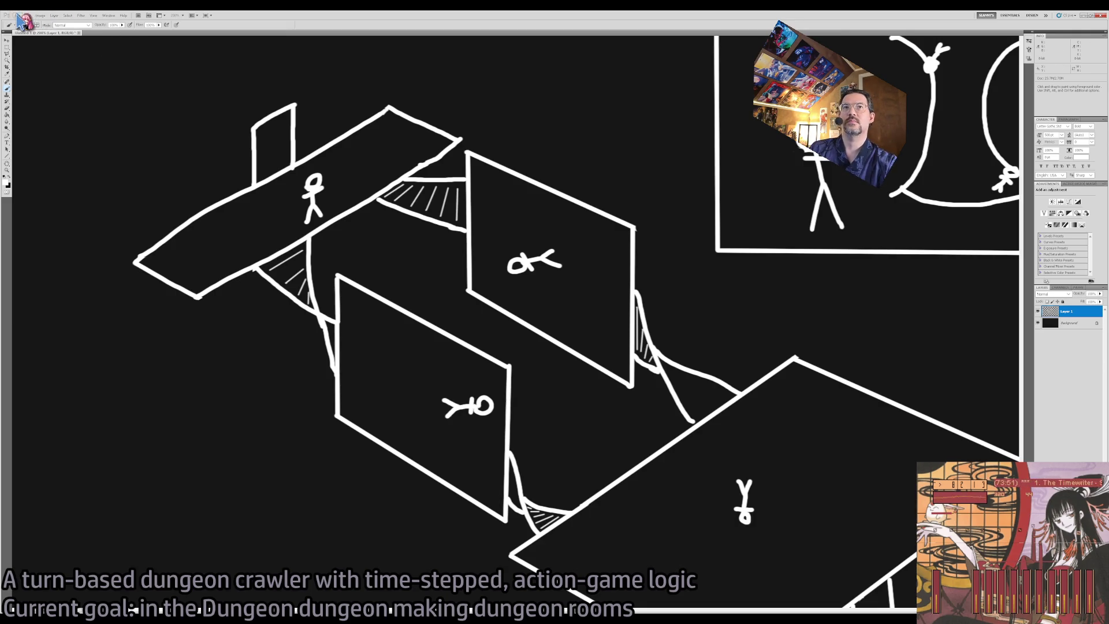
key(z)
mouse_move(622, 449)
mouse_down()
mouse_move(623, 425)
mouse_move(604, 401)
mouse_up()
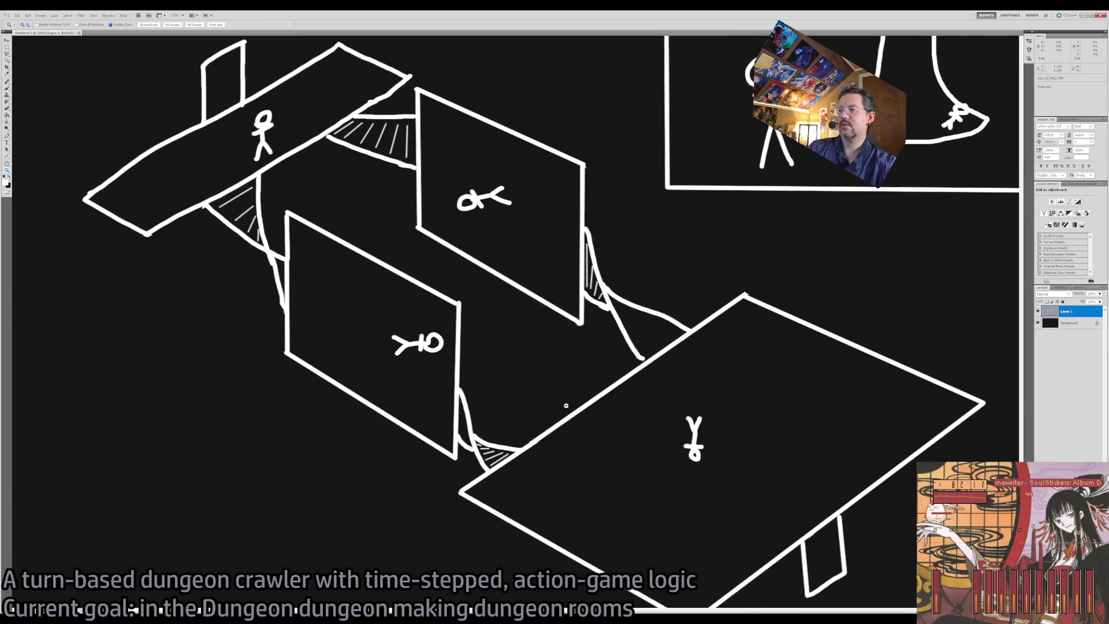
key(ctrl+minus)
key(ctrl+minus)
key(ctrl+plus)
drag(369, 362, 564, 397)
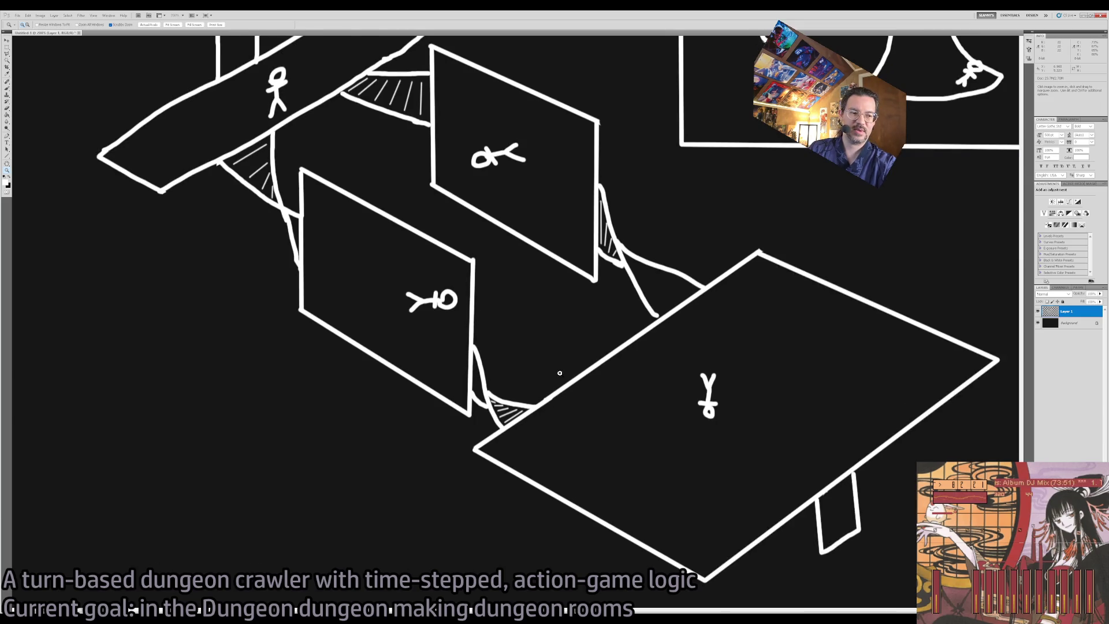
drag(493, 318, 541, 384)
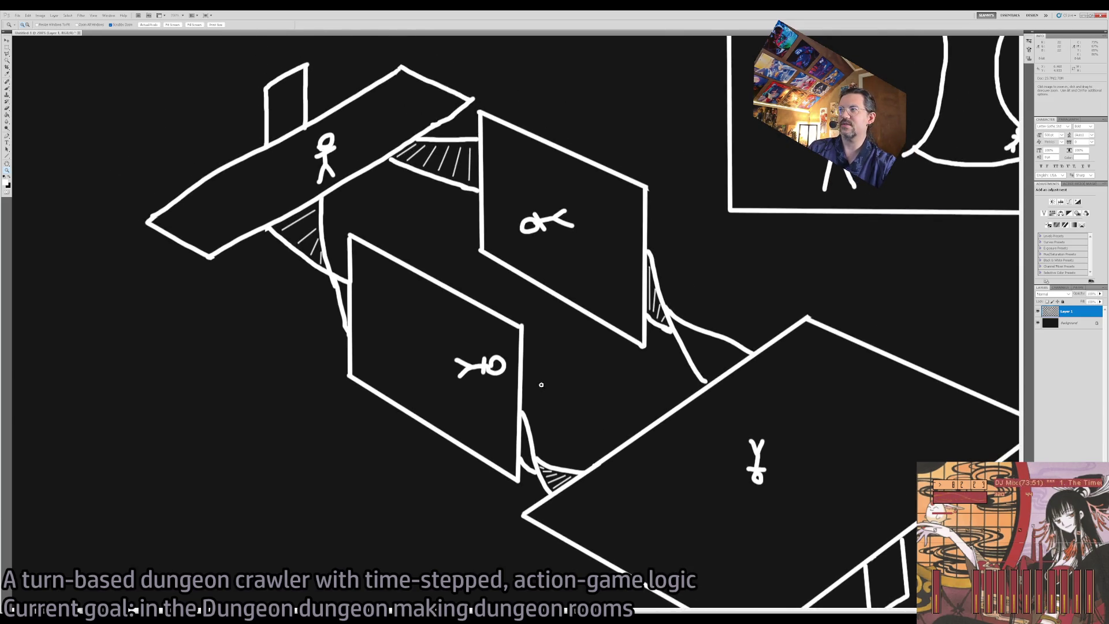
alt+click(541, 384)
key(b)
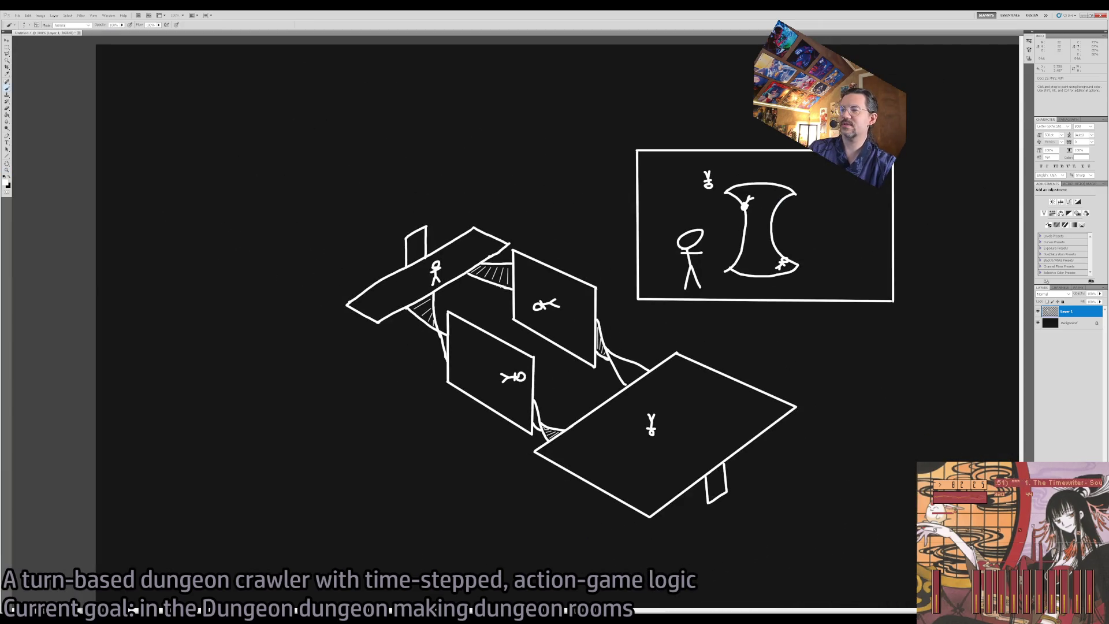
mouse_move(455, 292)
mouse_down()
mouse_move(485, 312)
mouse_move(577, 254)
mouse_move(532, 262)
mouse_move(430, 399)
mouse_move(609, 360)
mouse_move(556, 393)
mouse_up()
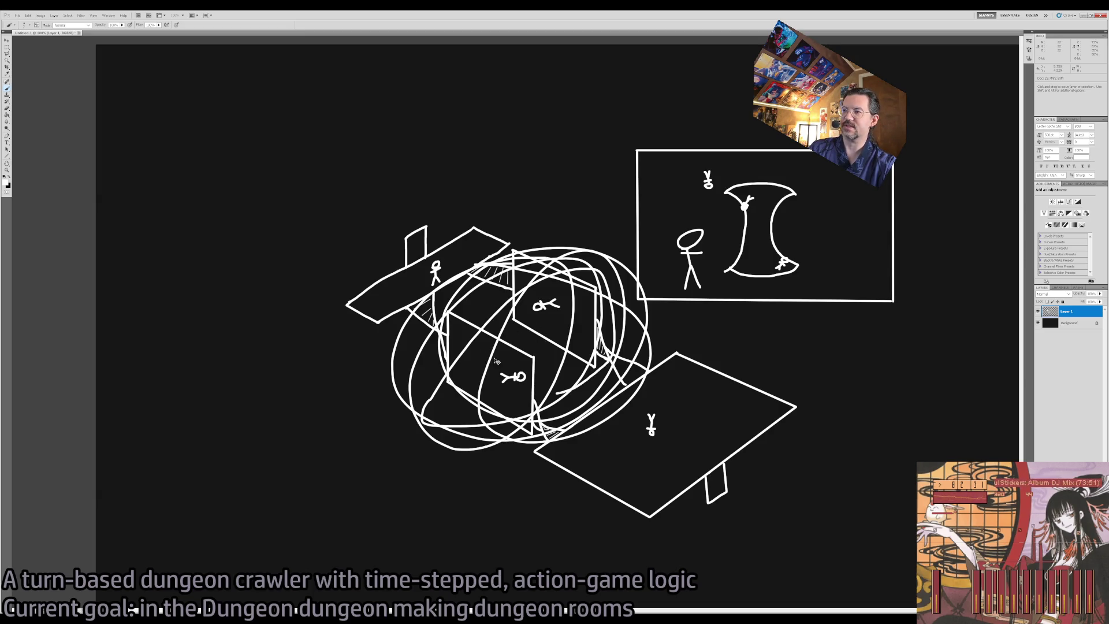
key(ctrl+z)
mouse_move(450, 225)
mouse_down()
mouse_move(412, 307)
mouse_move(466, 216)
mouse_up()
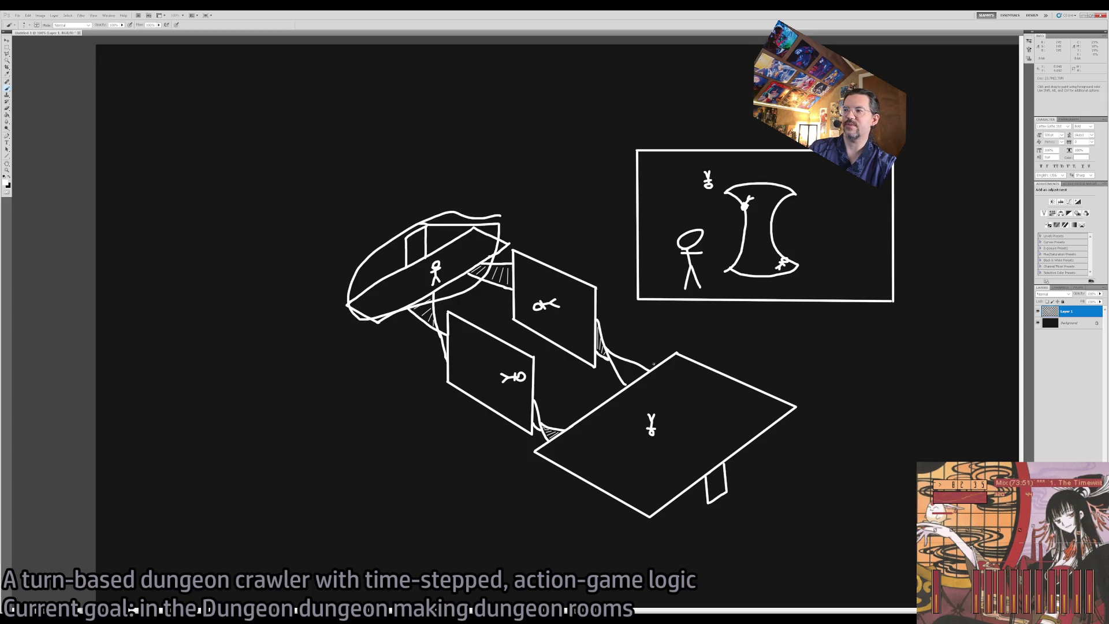
key(ctrl+z)
mouse_move(670, 353)
mouse_down()
mouse_move(664, 540)
mouse_move(604, 345)
mouse_up()
key(ctrl+z)
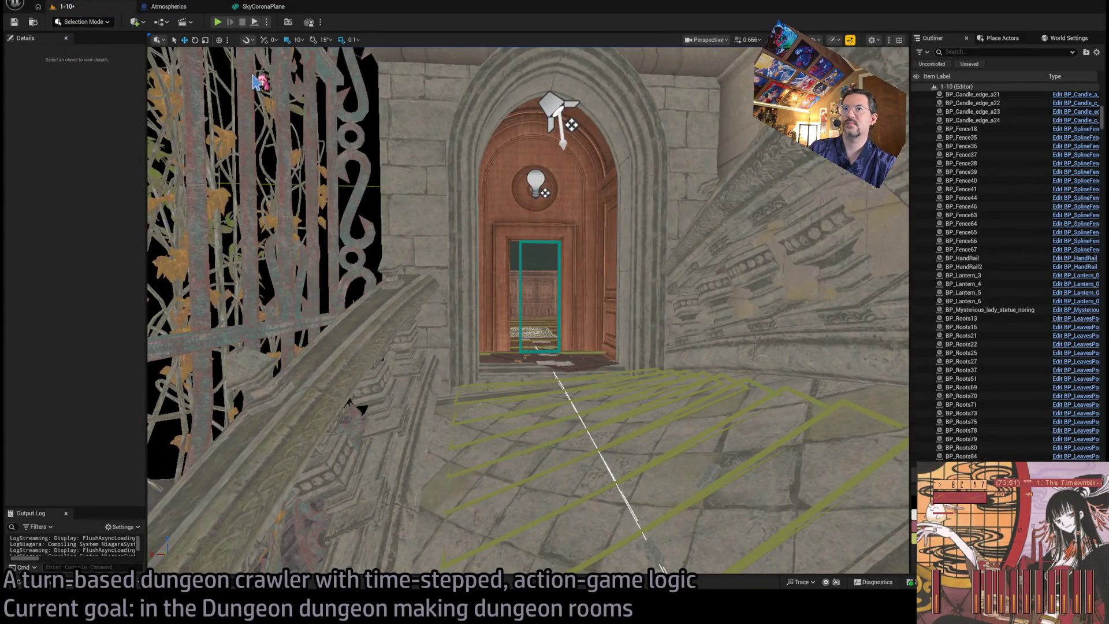
- Orbit level 1-07's view up to the dome and show the RoomController's room settings
mouse_move(292, 195)
mouse_down()
mouse_move(312, 145)
mouse_move(292, 87)
mouse_up()
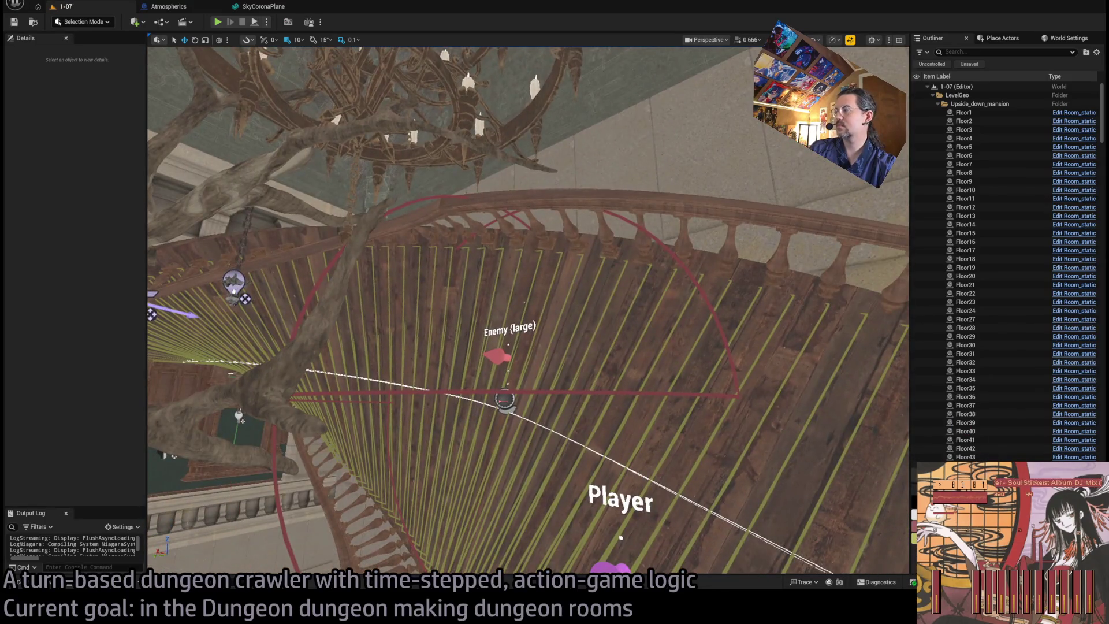
click(615, 464)
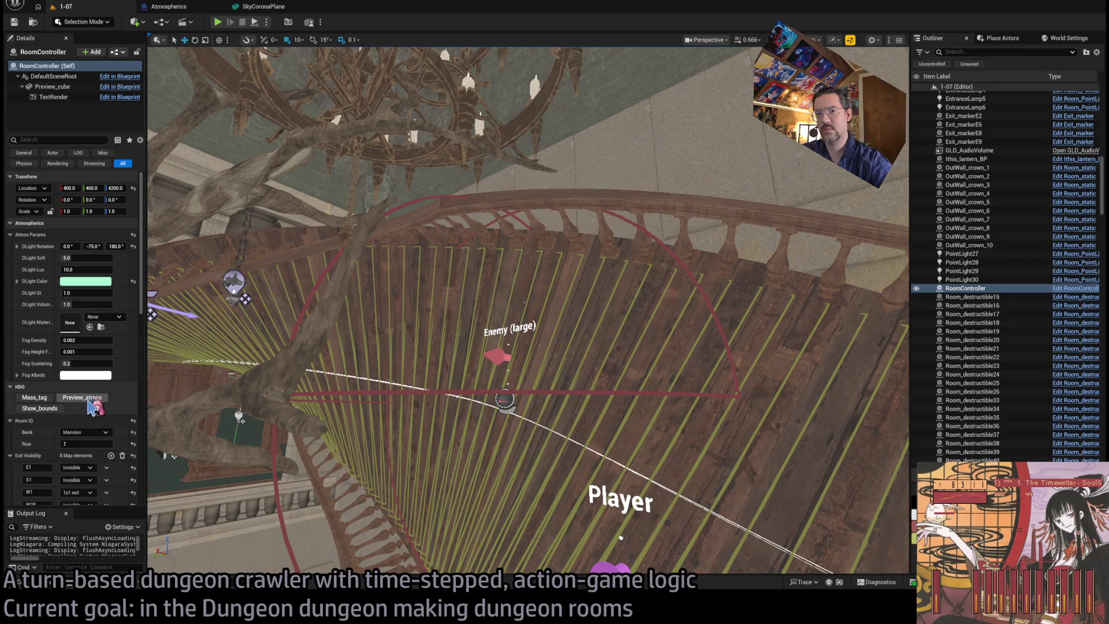
- Frame the whole balcony room in the viewport and start a test play of level 1-07
drag(528, 312, 528, 311)
drag(748, 330, 748, 330)
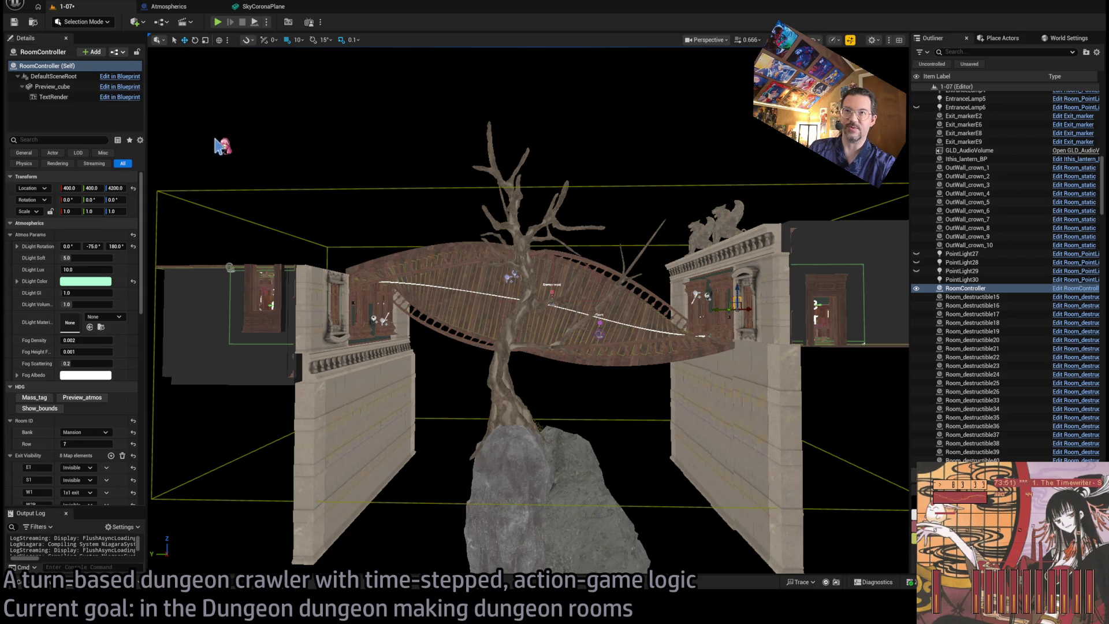
click(217, 23)
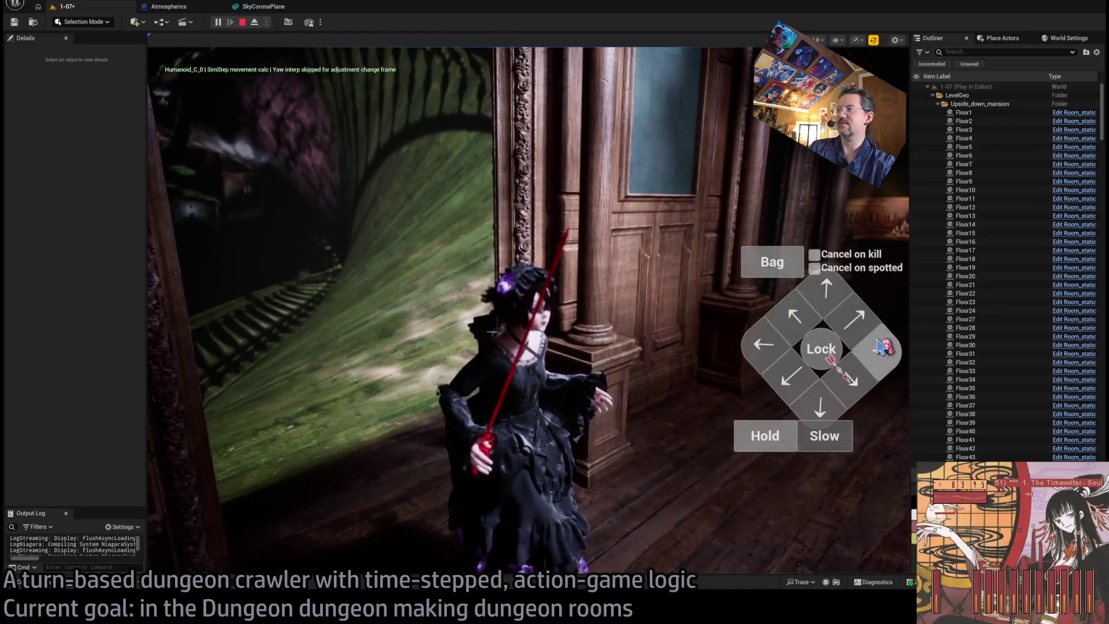
- Play several turns toward the pillar ending in an attack, then stop the playtest and resume editing
click(860, 328)
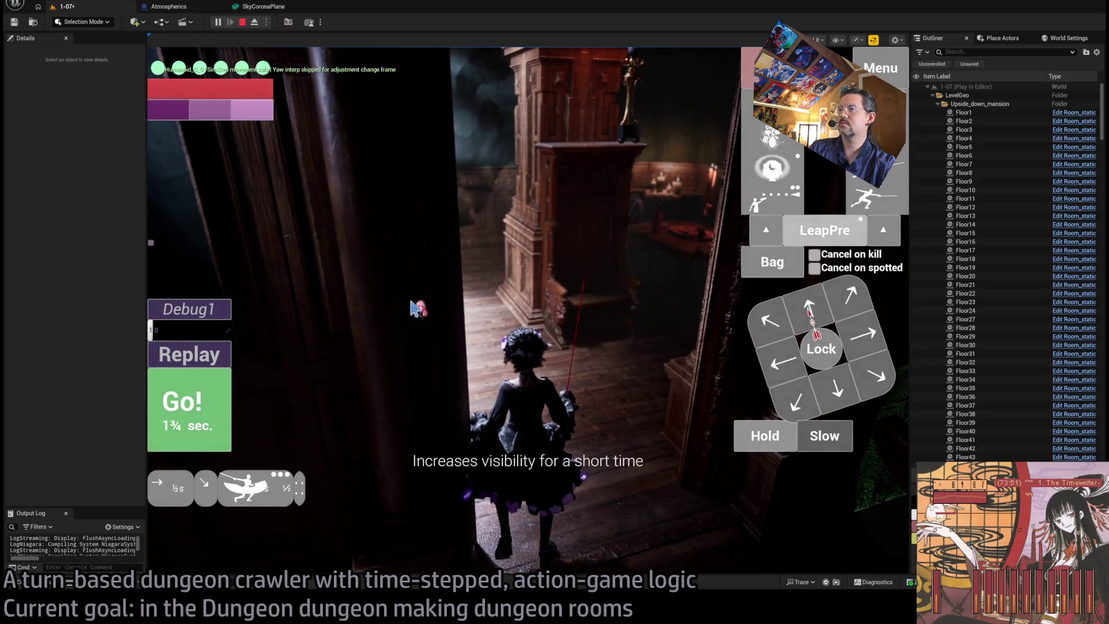
click(460, 286)
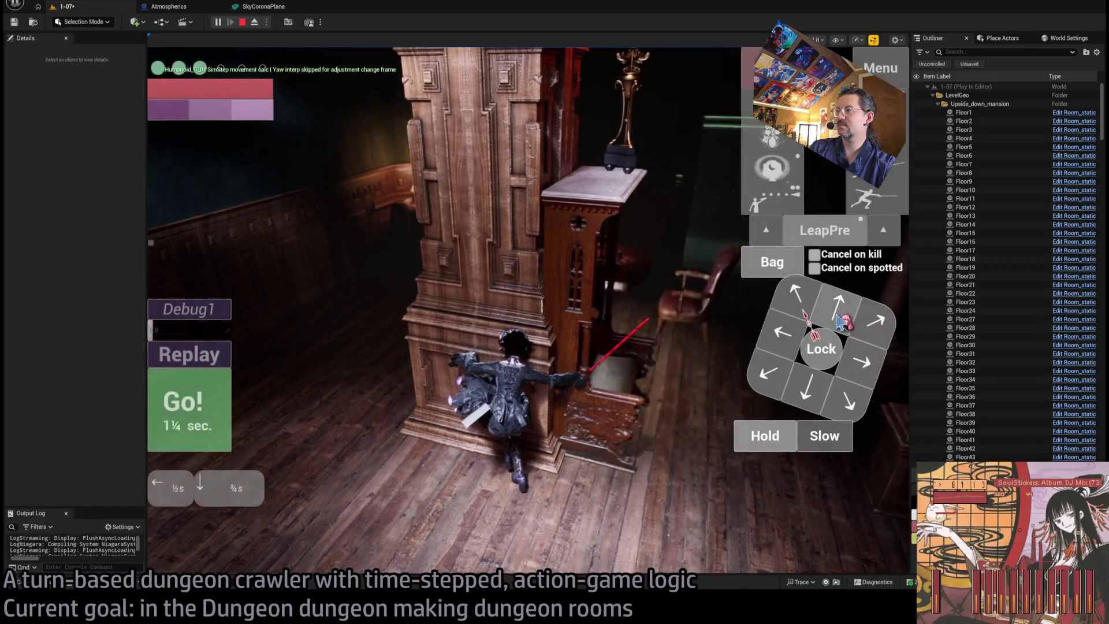
click(218, 426)
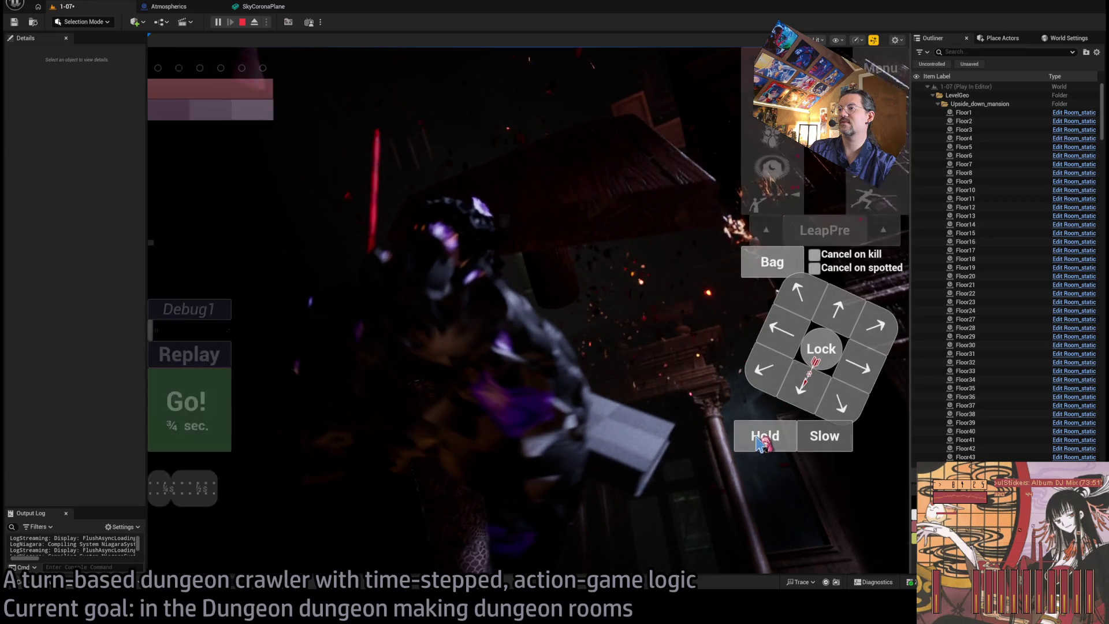
click(230, 428)
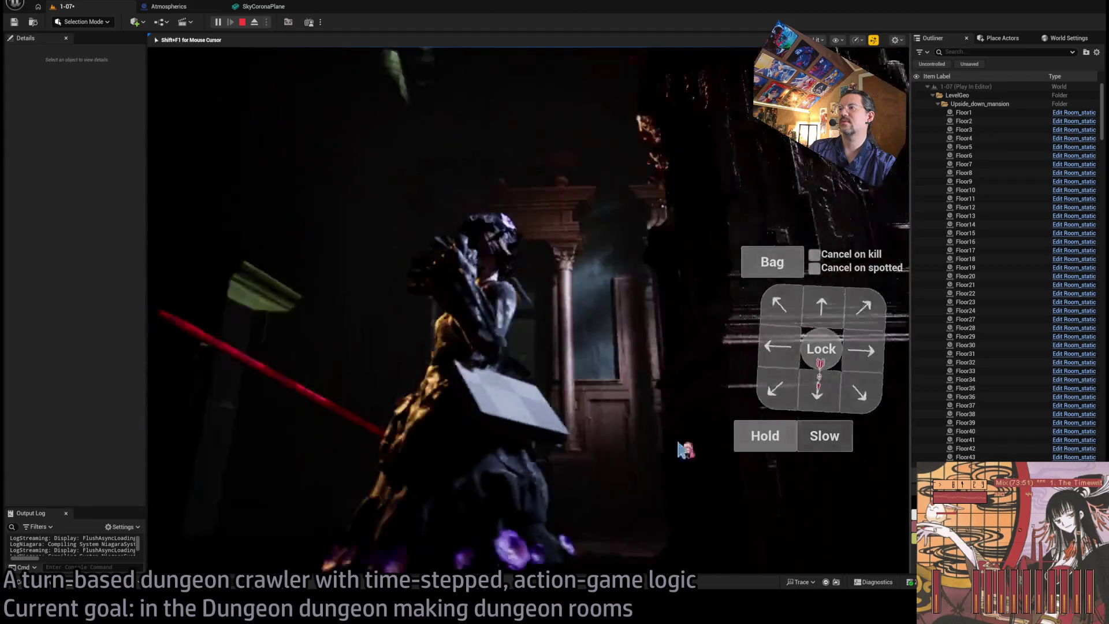
click(813, 306)
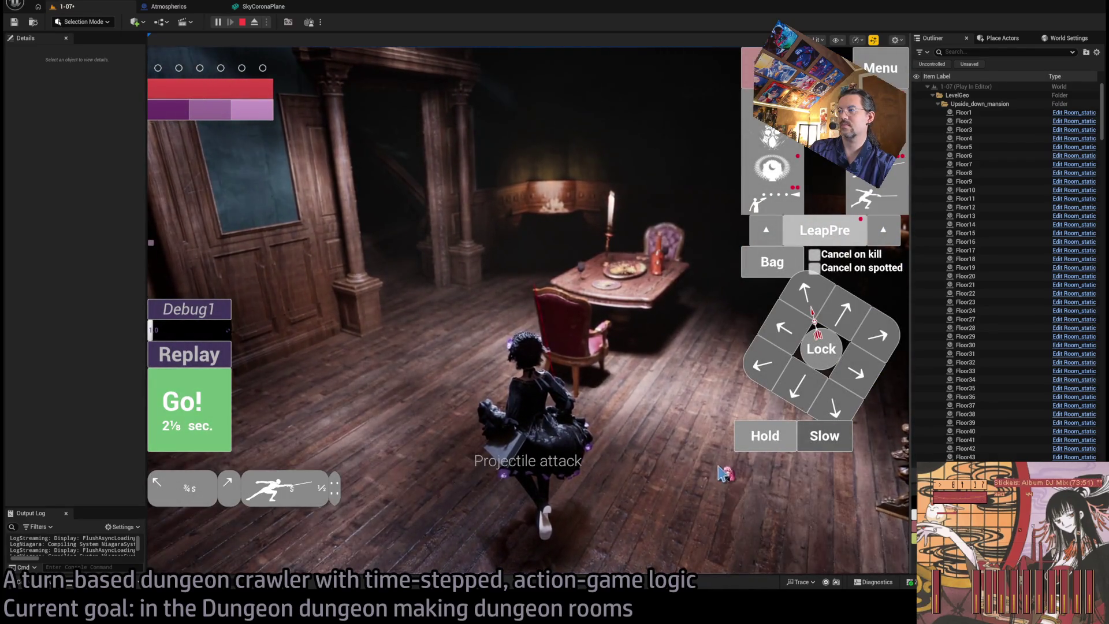
key(space)
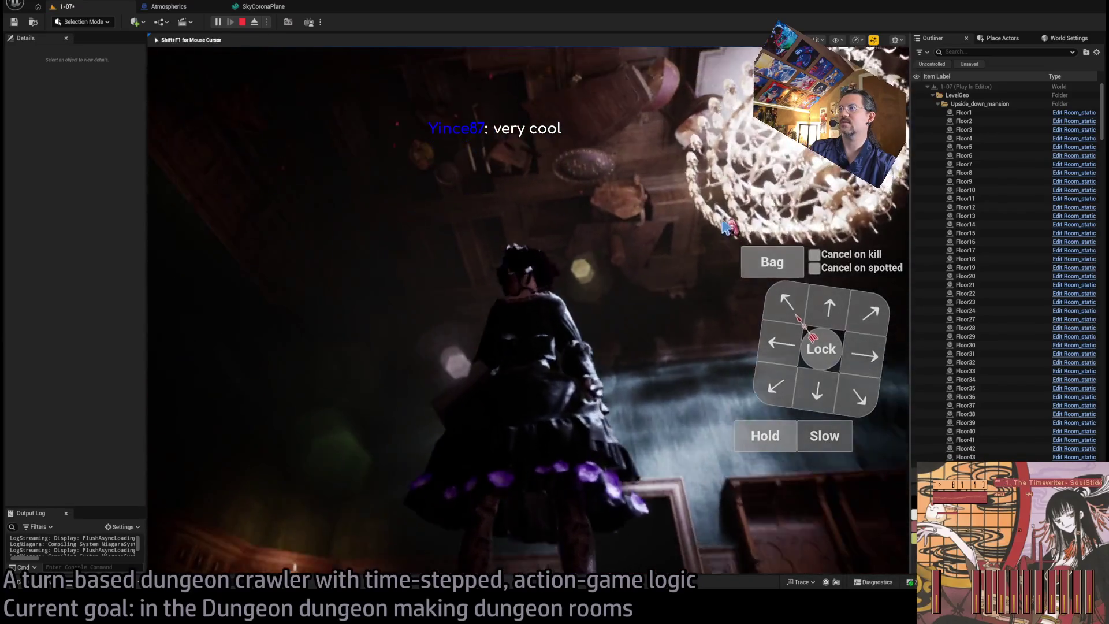
key(Escape)
drag(473, 261, 456, 265)
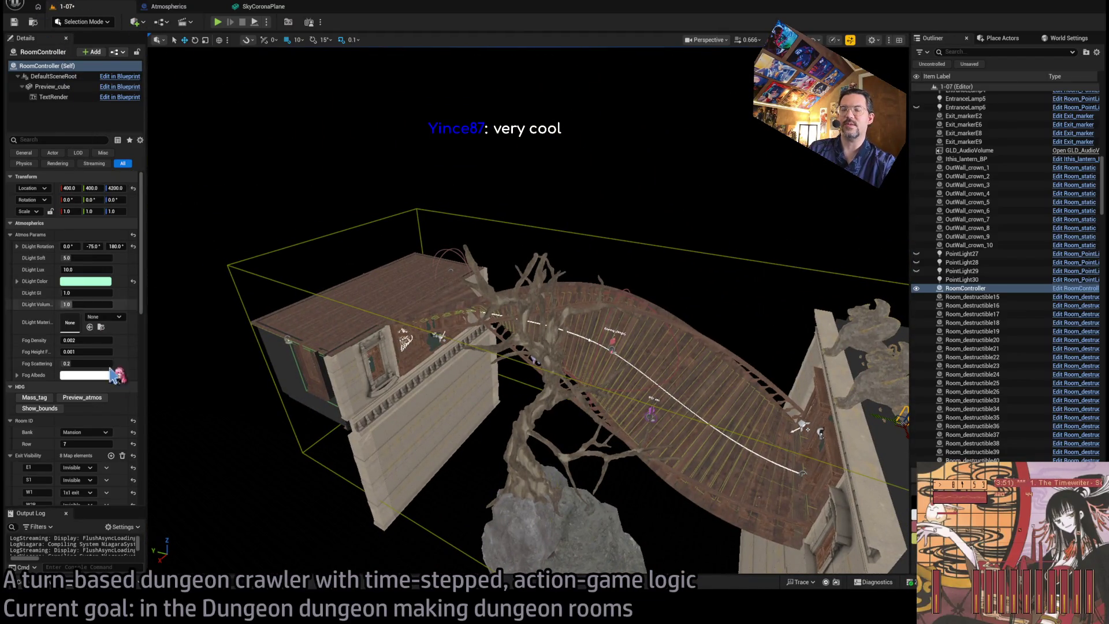
- Browse the Content Drawer to LevelInstances > Mansion and open level 1-11
click(23, 582)
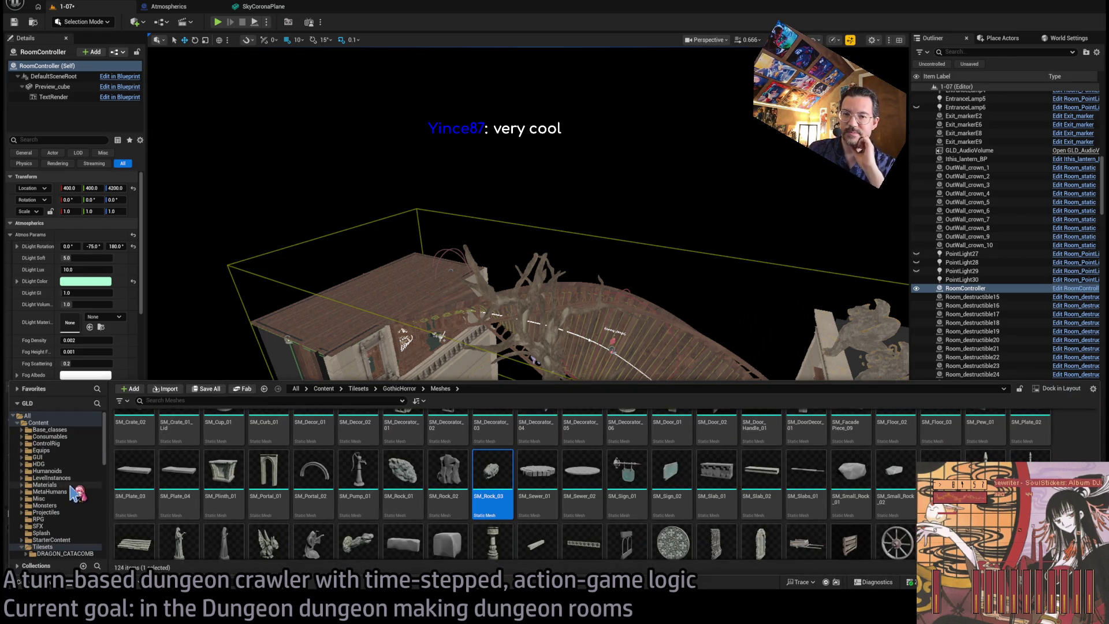
key(Down)
key(Down)
key(Down)
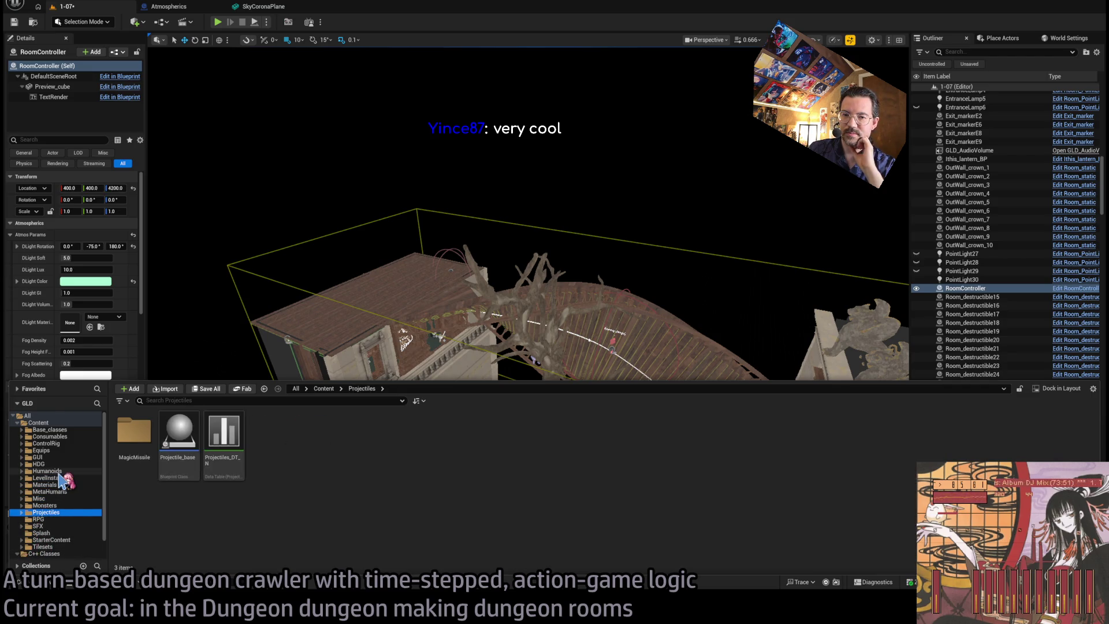
key(Up)
key(Up)
key(Up)
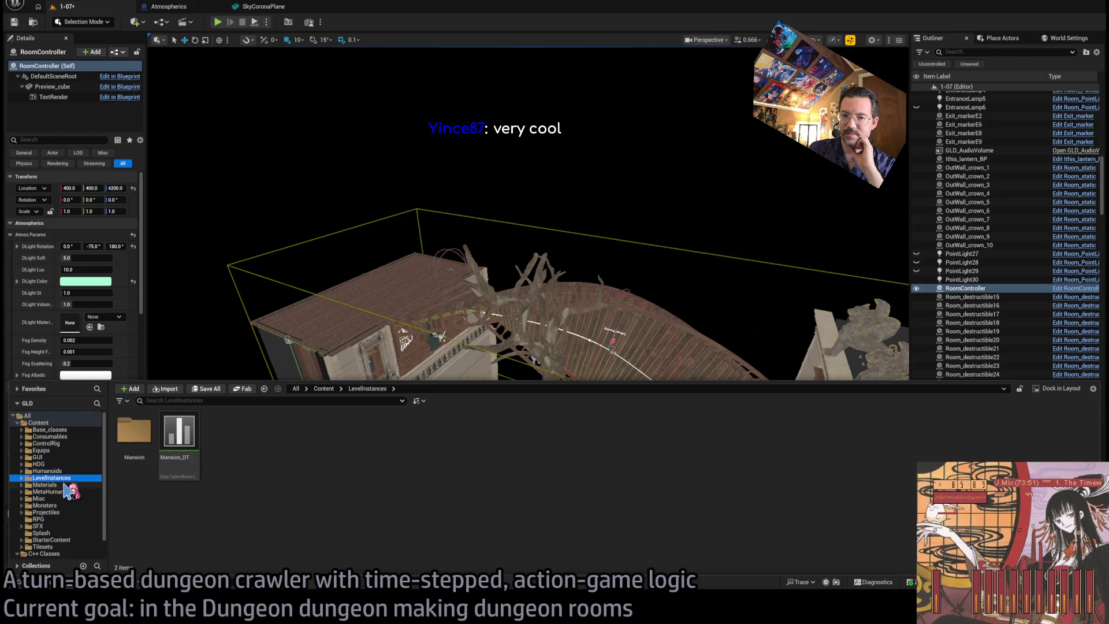
double_click(134, 430)
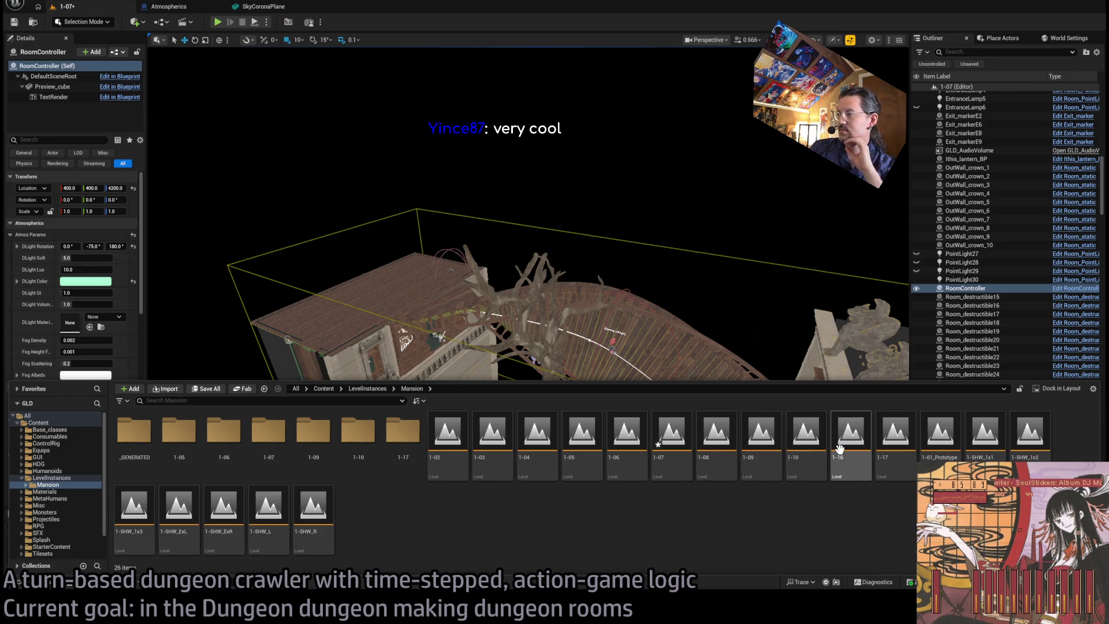
drag(445, 278, 462, 254)
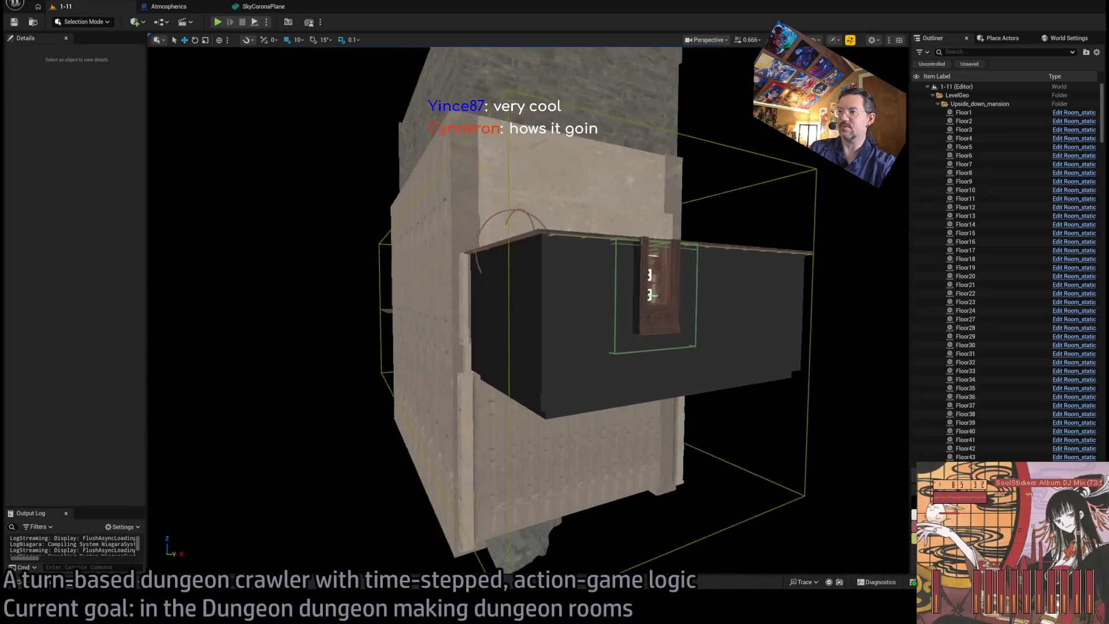
- Sort the Outliner by type and delete all 64 floor actors
click(980, 113)
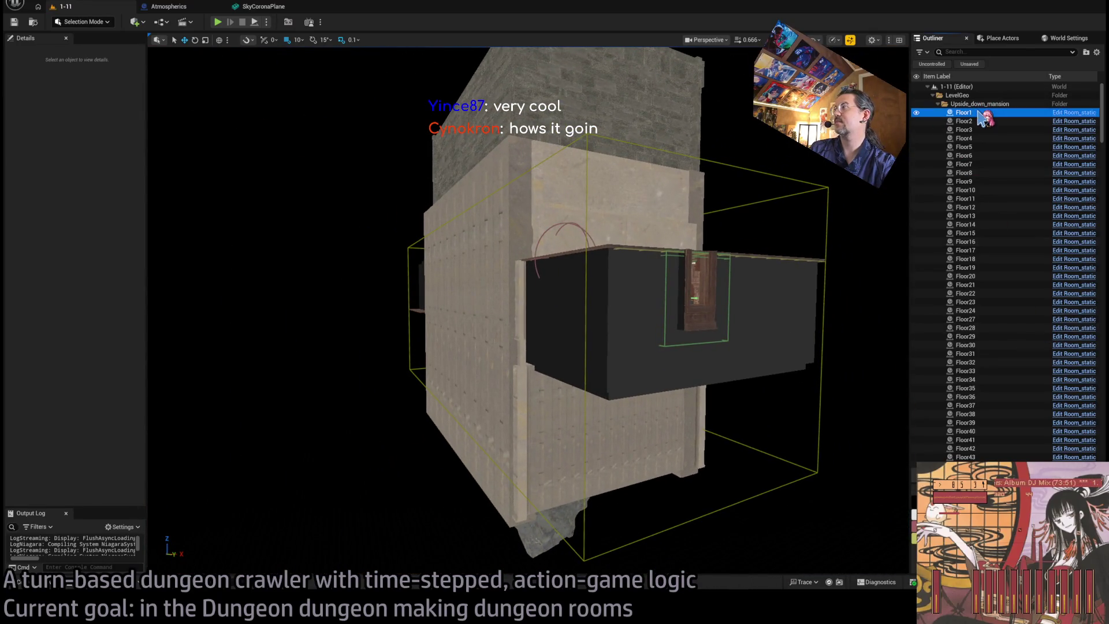
scroll(980, 356, down, 10)
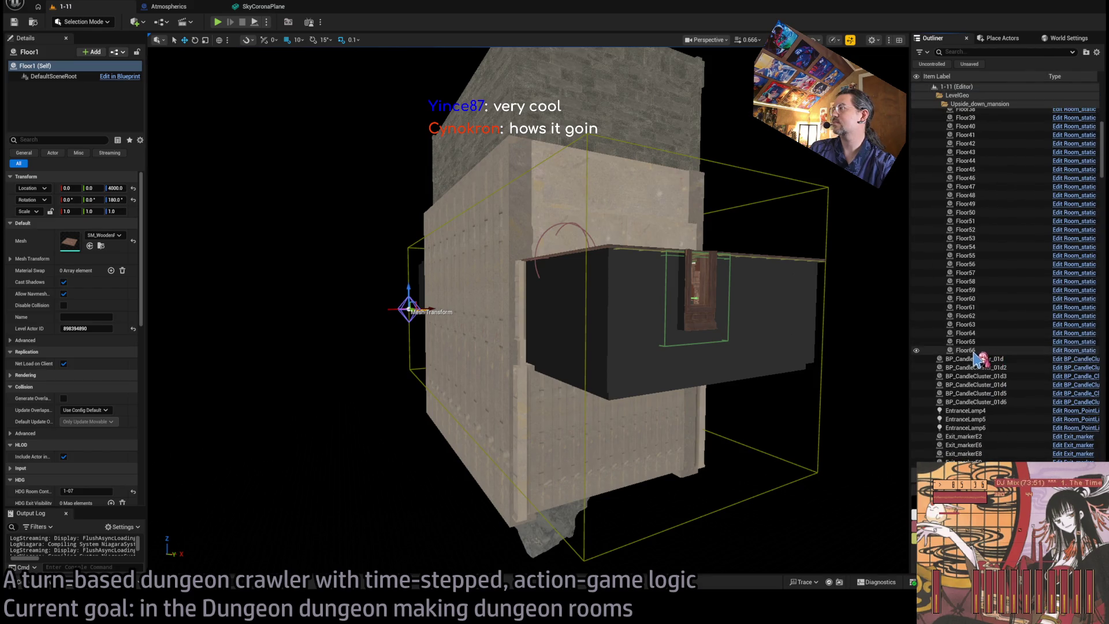
scroll(978, 241, up, 10)
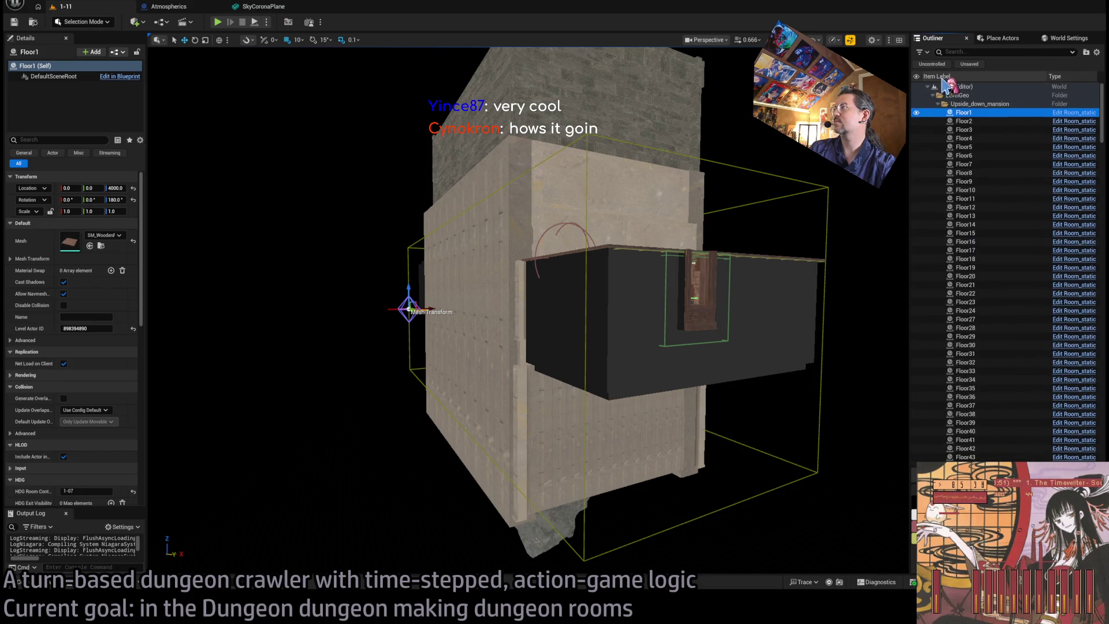
click(1064, 77)
click(989, 207)
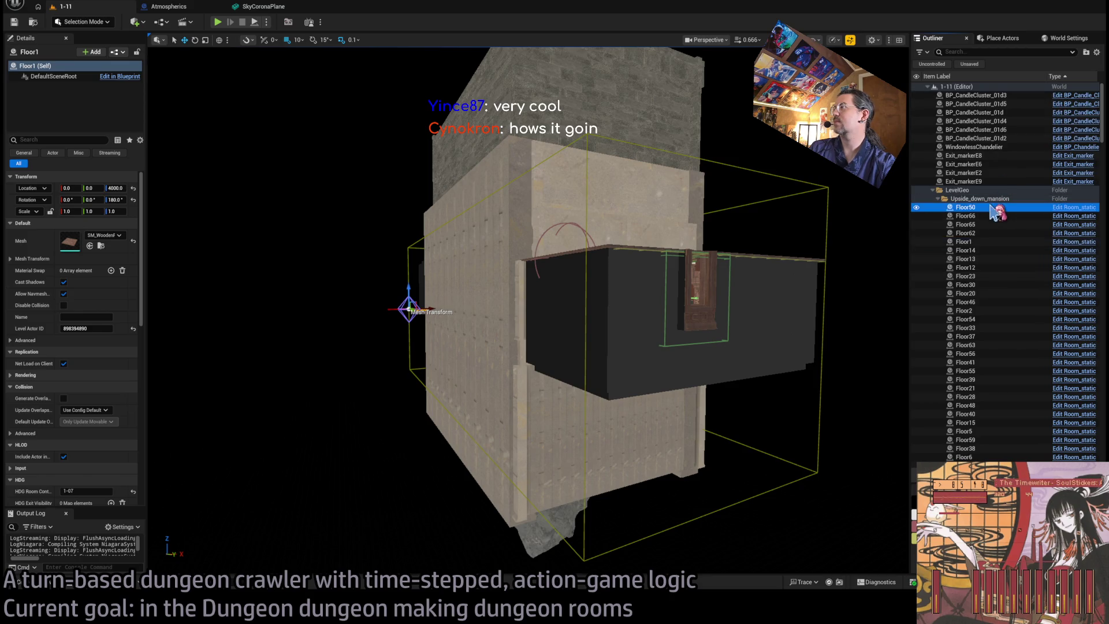
scroll(992, 325, down, 15)
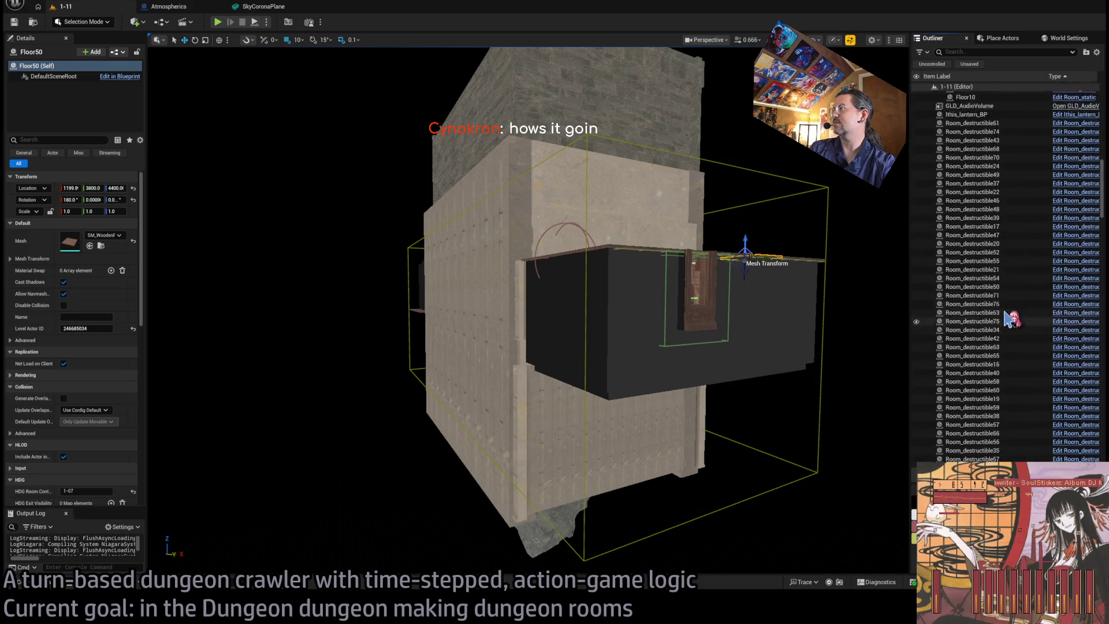
shift+click(982, 142)
scroll(1019, 257, up, 15)
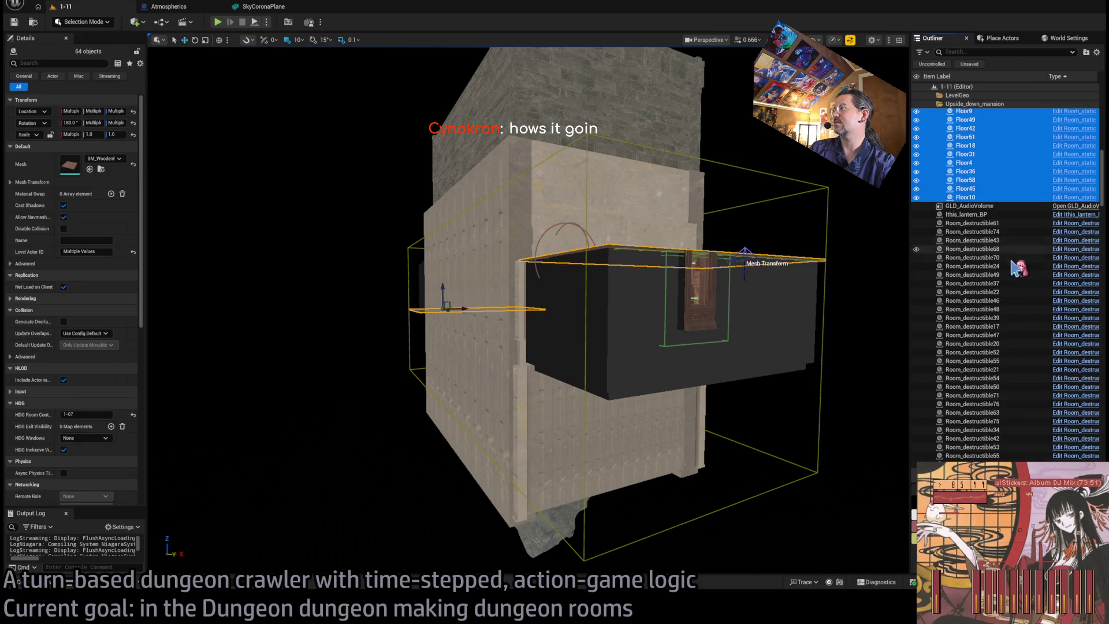
key(Delete)
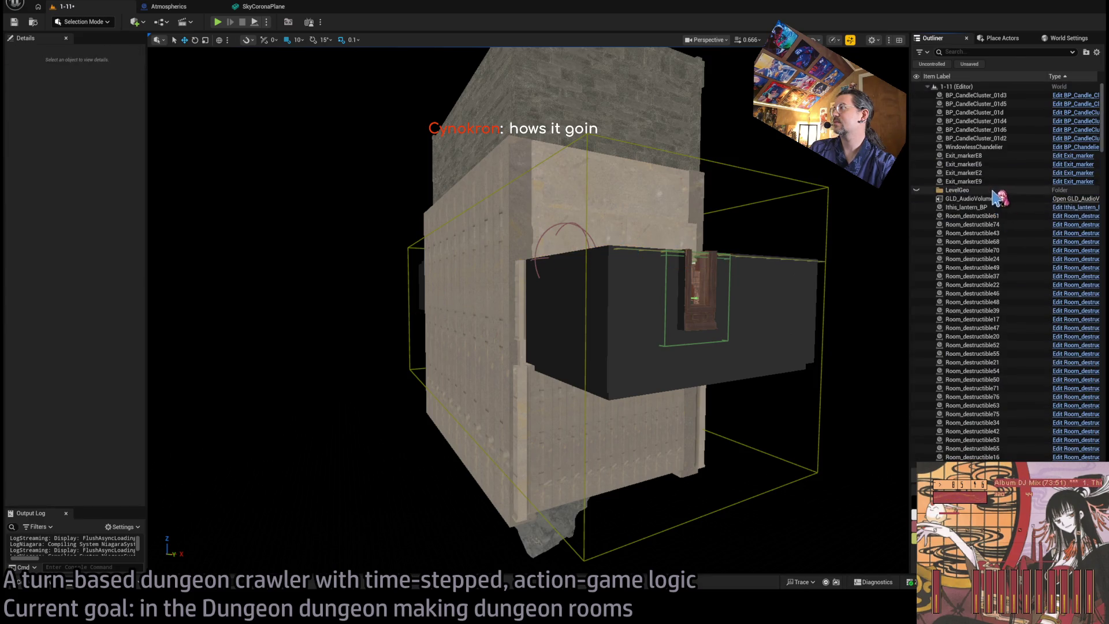
- Delete the candle clusters and chandelier, then the lantern and remaining 288 room meshes and lights
click(1008, 96)
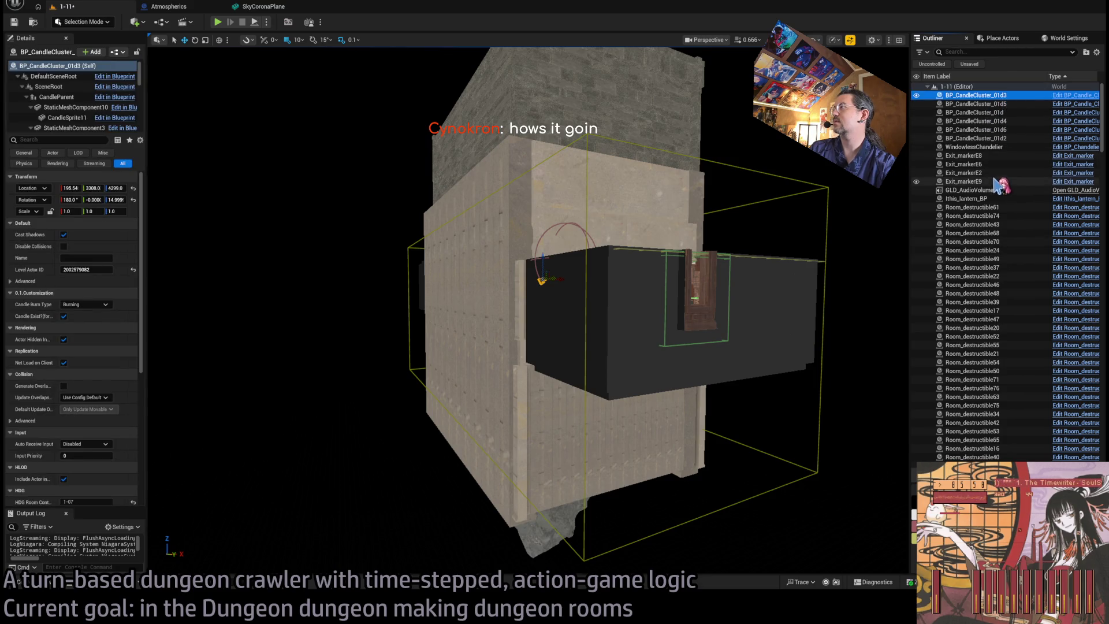
shift+click(982, 147)
key(Delete)
click(998, 138)
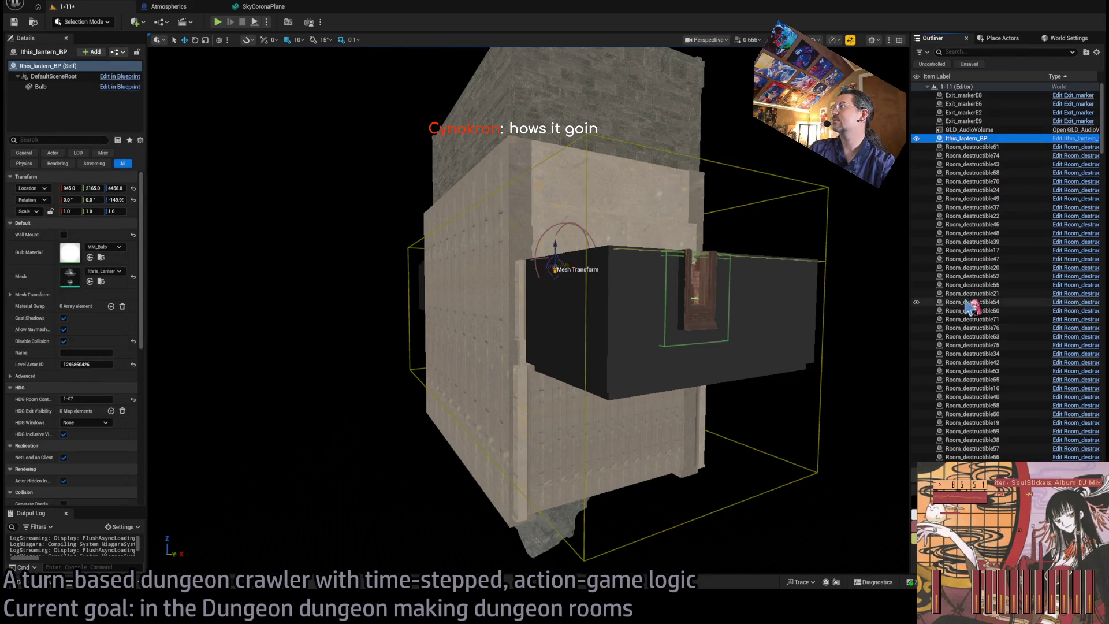
scroll(969, 306, down, 15)
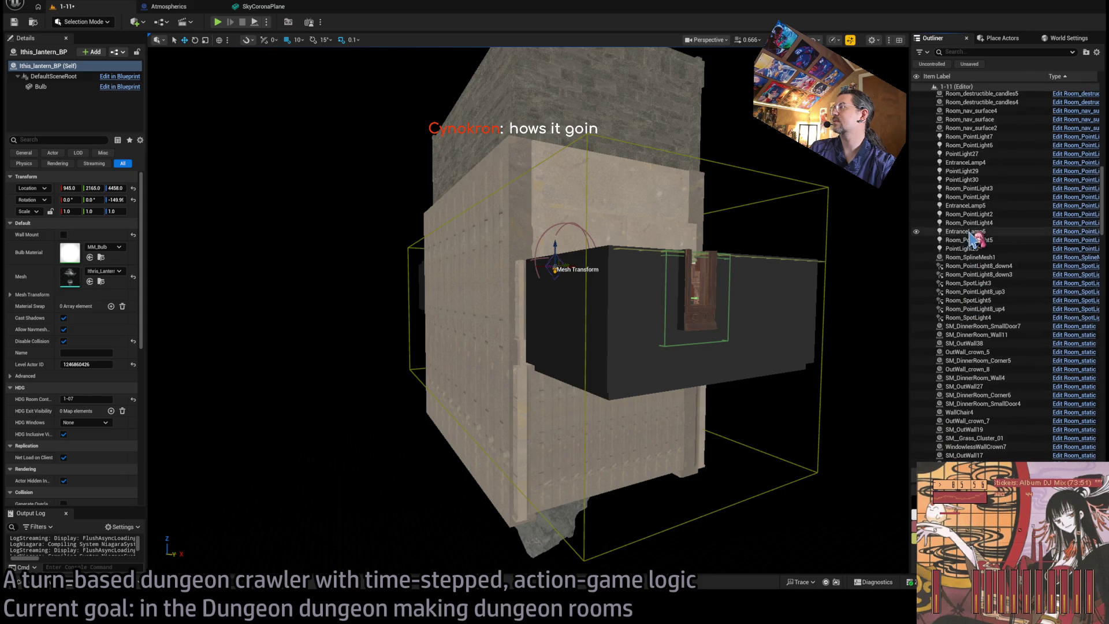
scroll(979, 242, up, 3)
scroll(996, 266, down, 5)
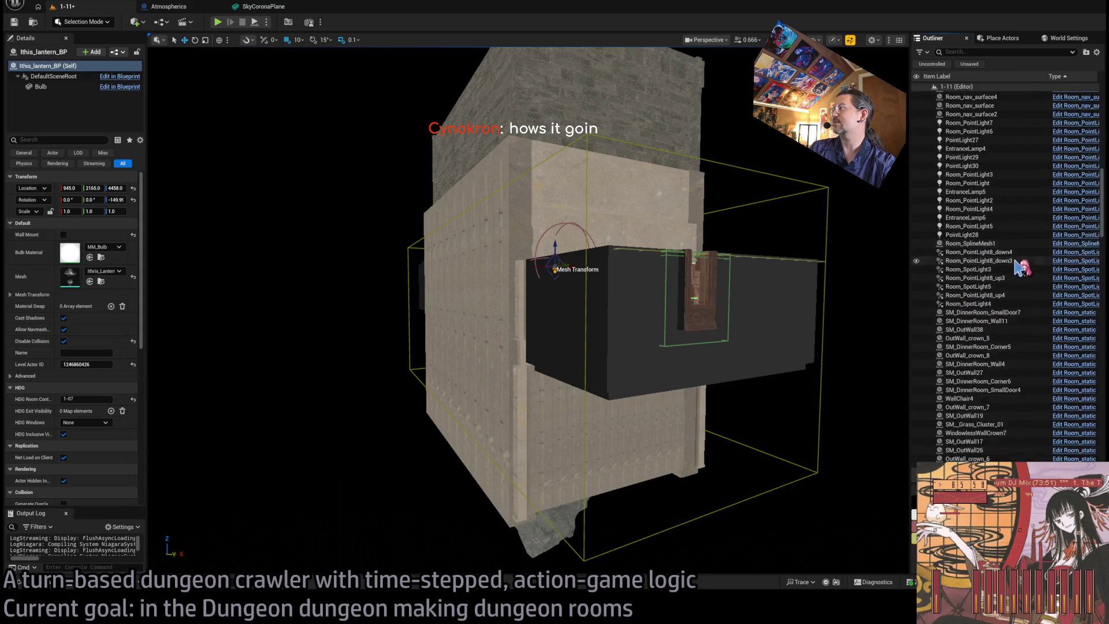
scroll(989, 326, down, 15)
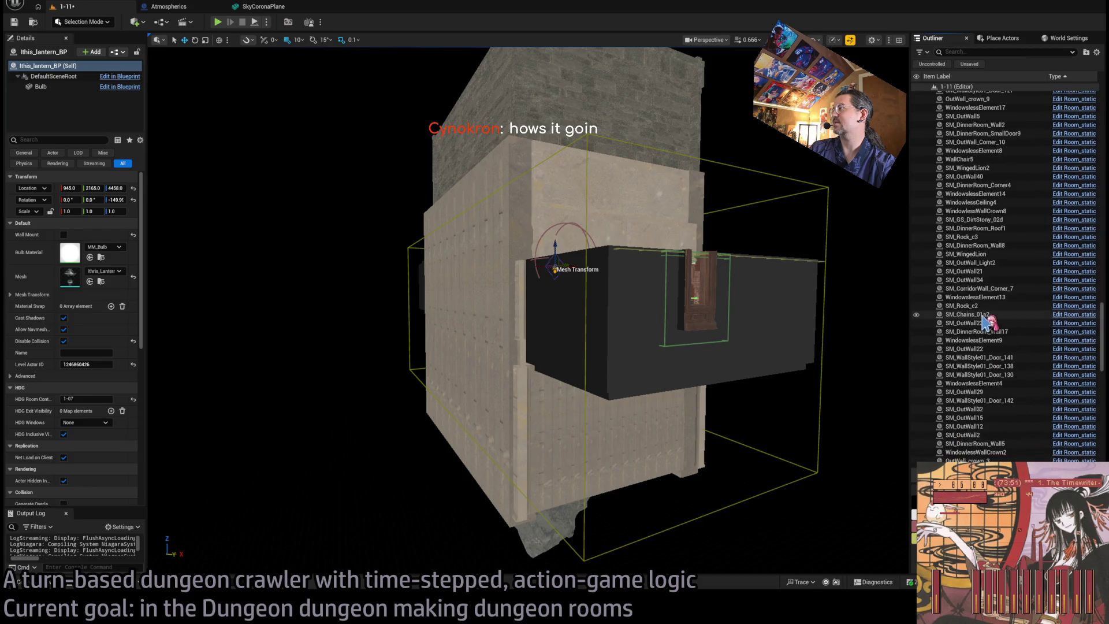
scroll(991, 417, down, 1)
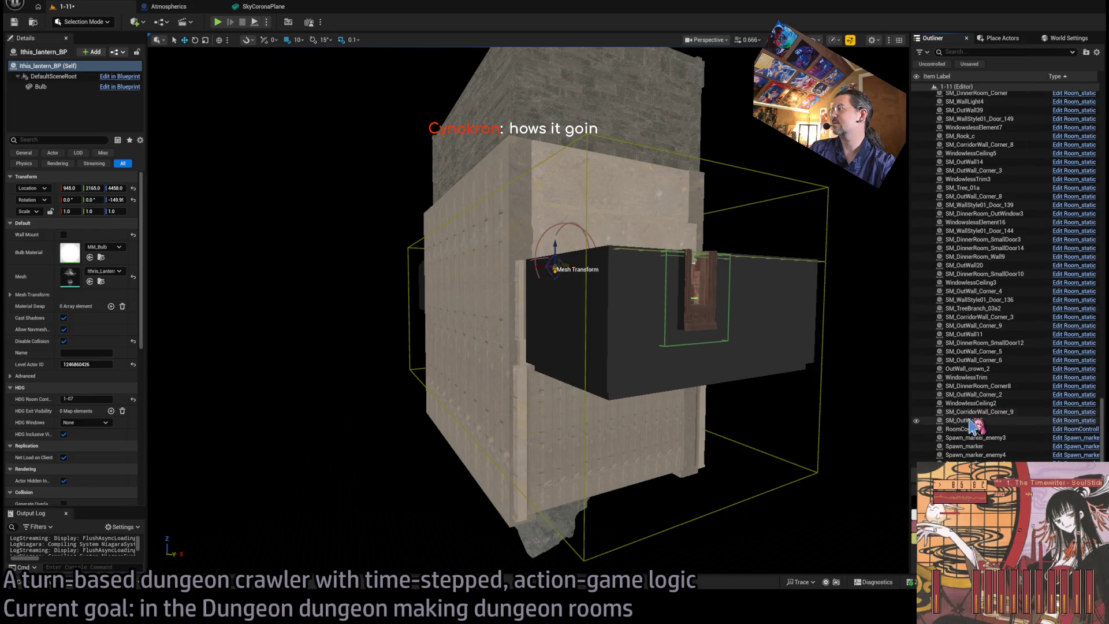
shift+click(971, 421)
key(Delete)
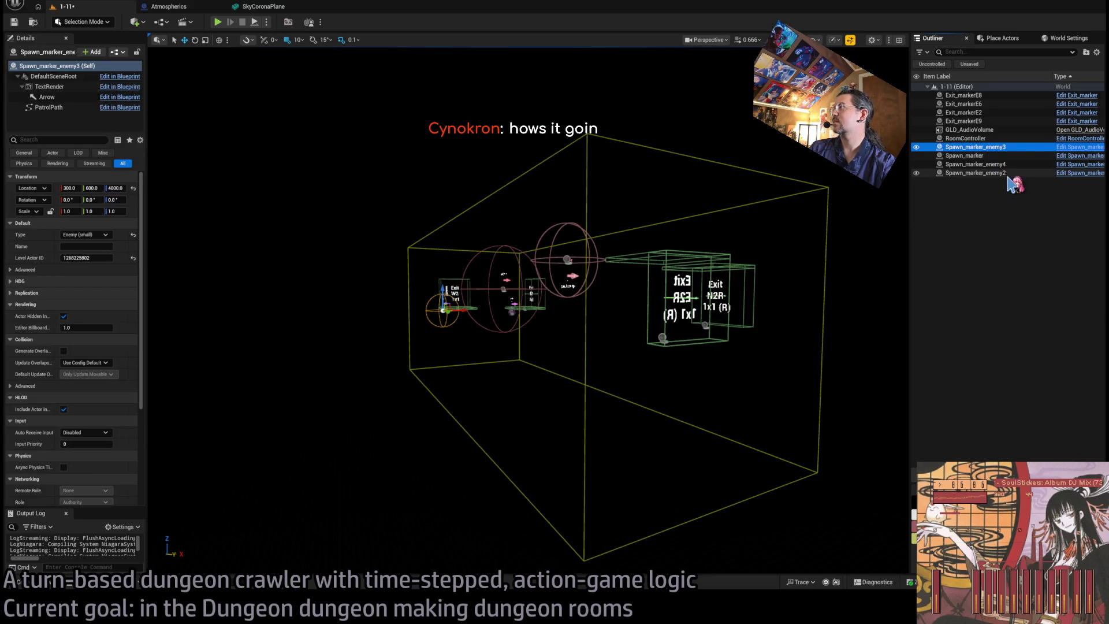
- Delete all the enemy spawn markers, leaving only exits, audio volume and RoomController
shift+click(1006, 174)
key(Delete)
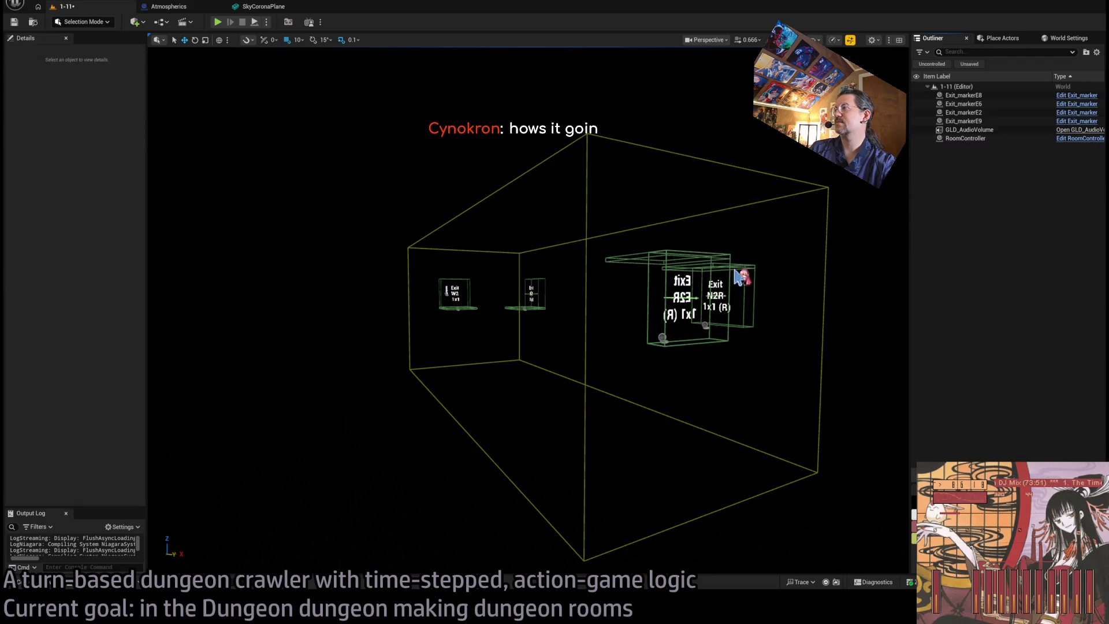
scroll(757, 267, up, 5)
scroll(710, 282, up, 3)
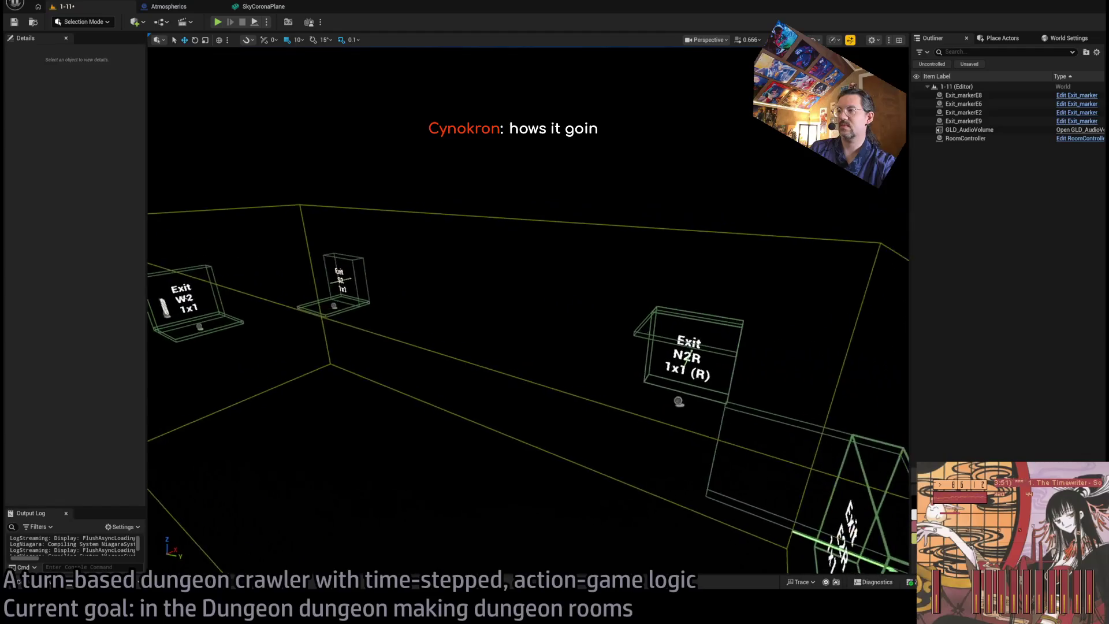
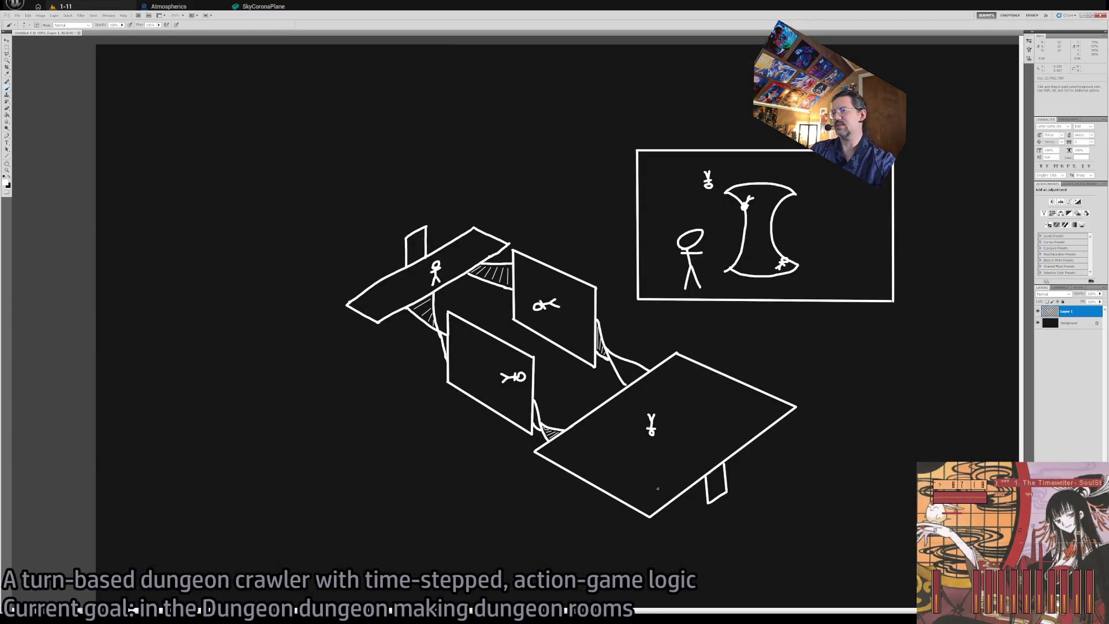
- Zoom in on the dungeon-platform sketch and reframe the view
key(z)
click(659, 442)
mouse_move(489, 364)
mouse_down()
mouse_move(574, 416)
mouse_move(636, 493)
mouse_move(599, 447)
mouse_up()
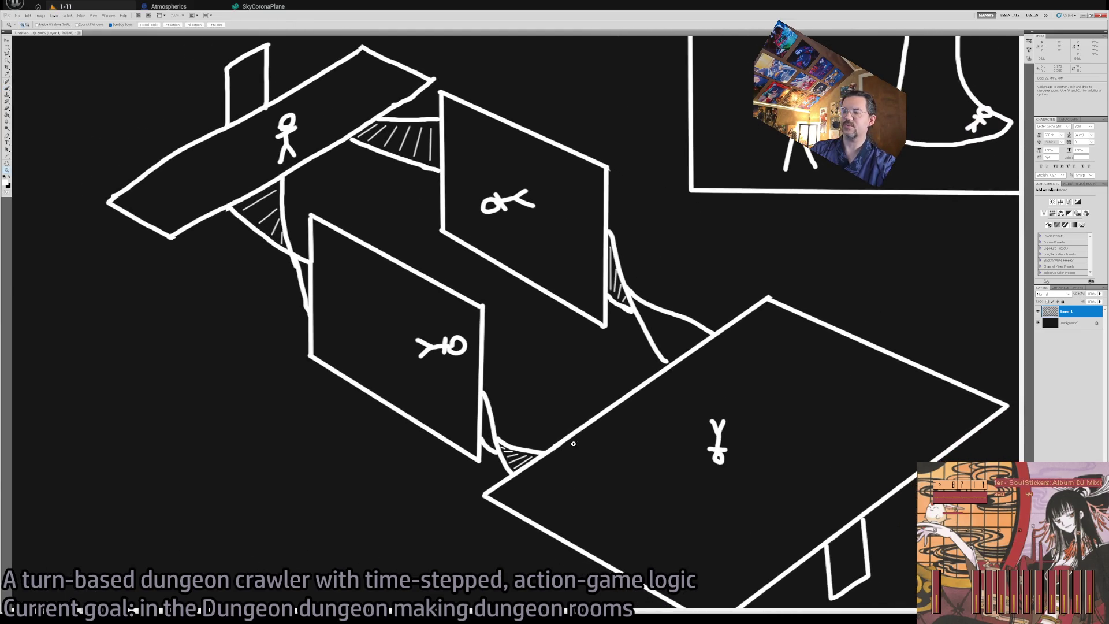
alt+click(553, 442)
click(520, 416)
- Sketch loops around the upper-left figure and the lower-right door, undoing the ovals
key(b)
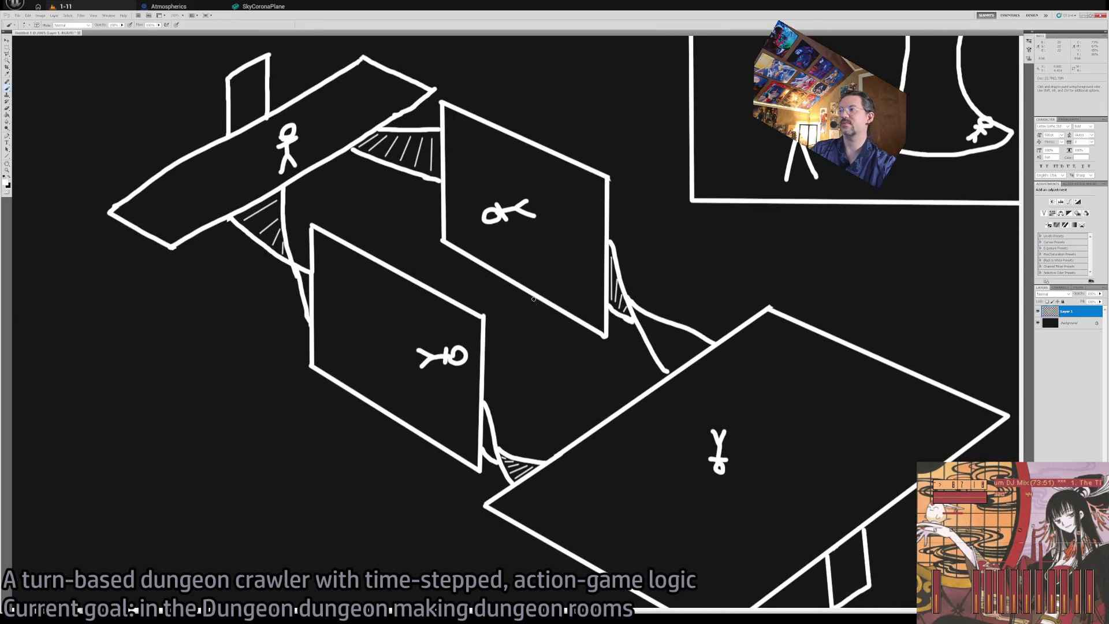
mouse_move(295, 82)
mouse_down()
mouse_move(200, 144)
mouse_move(254, 209)
mouse_up()
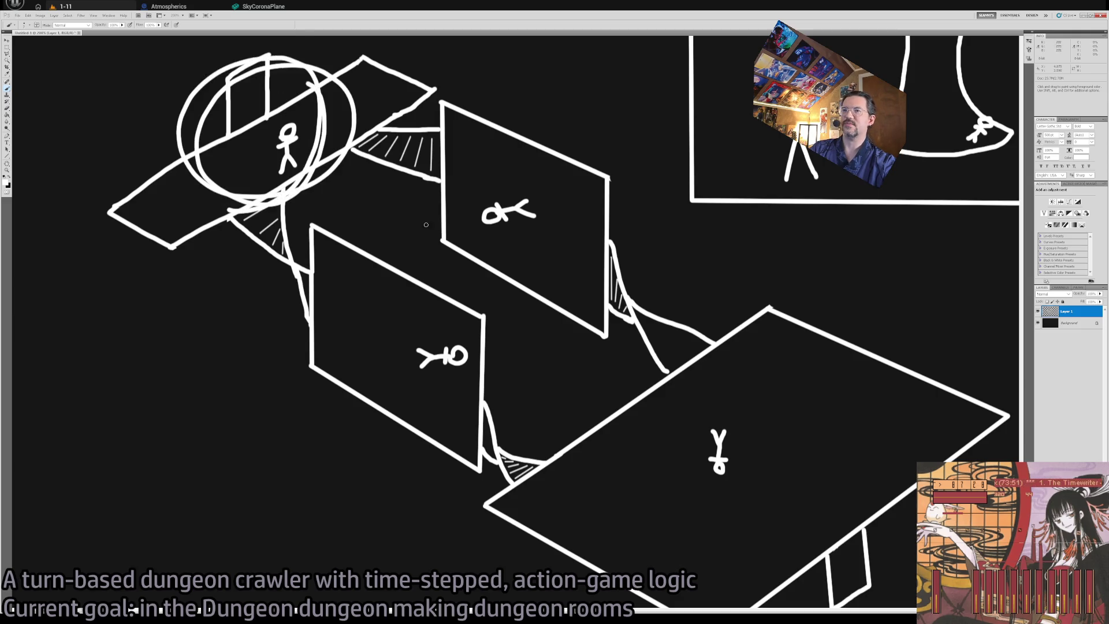
key(ctrl+z)
drag(787, 475, 718, 354)
mouse_move(707, 507)
mouse_down()
mouse_move(840, 534)
mouse_move(751, 467)
mouse_up()
drag(524, 202, 579, 347)
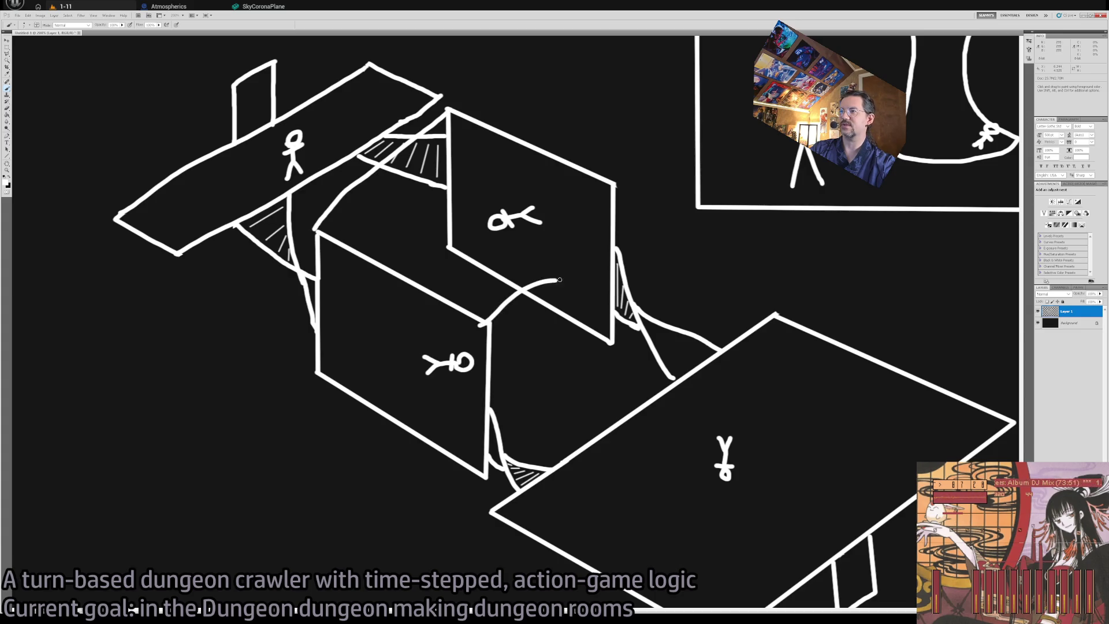
- Try straighter box-edge strokes and a loop around the middle figure, undo them, and return to Unreal
key(ctrl+z)
drag(611, 185, 479, 328)
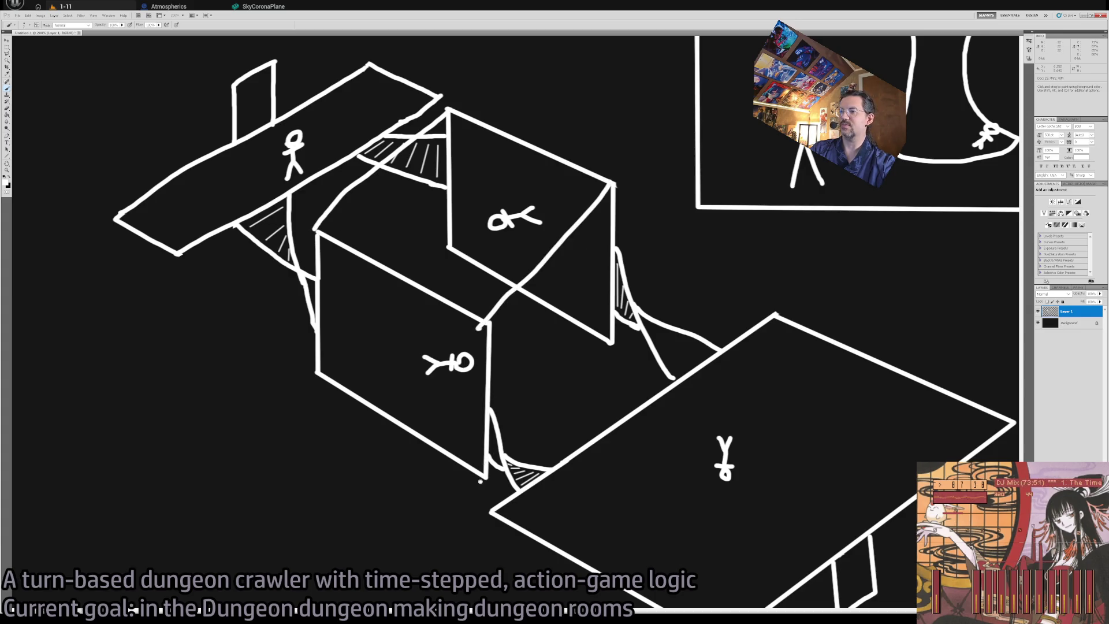
drag(480, 481, 610, 342)
key(ctrl+alt+z)
key(ctrl+alt+z)
key(ctrl+alt+z)
mouse_move(511, 188)
mouse_down()
mouse_move(581, 242)
mouse_move(476, 243)
mouse_move(577, 225)
mouse_up()
key(ctrl+z)
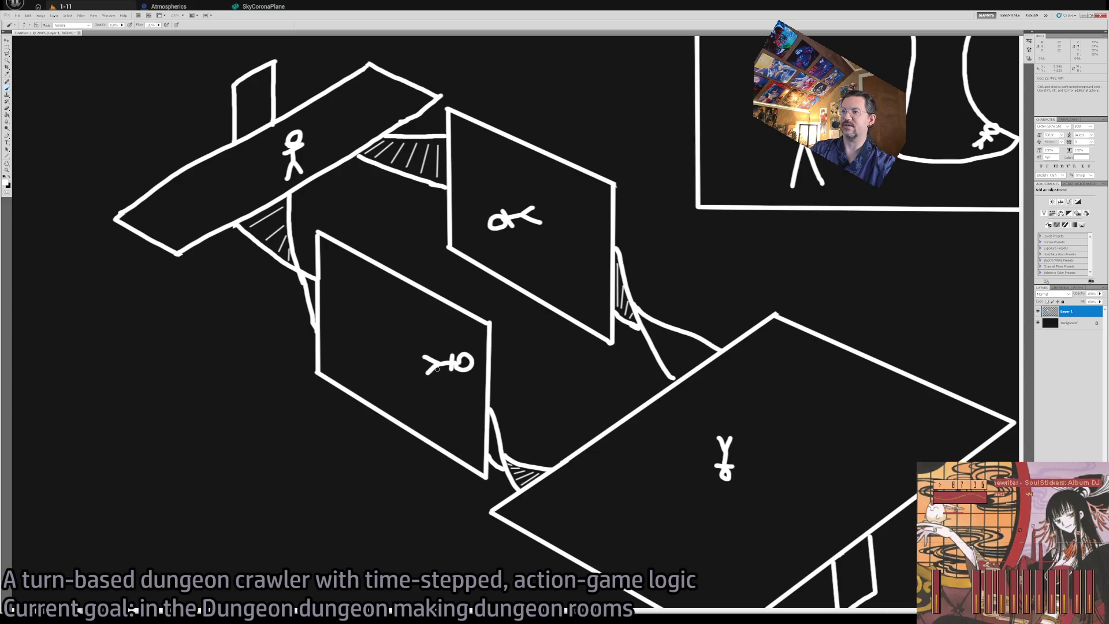
key(alt+Tab)
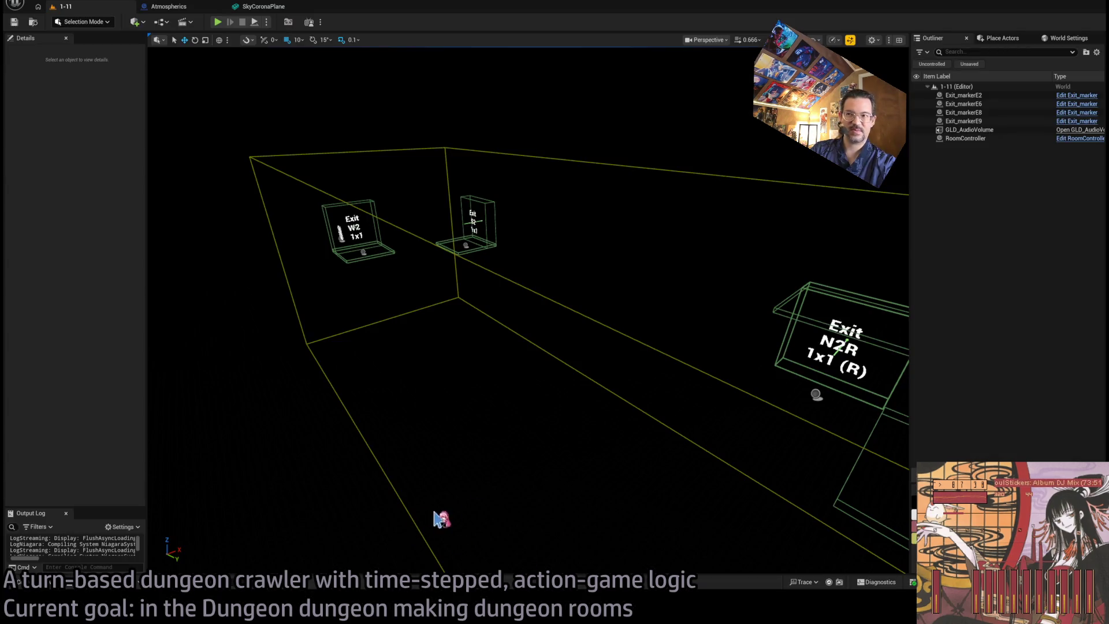
- Fly the camera back, then toward the exit markers of room 1-11
key(s)
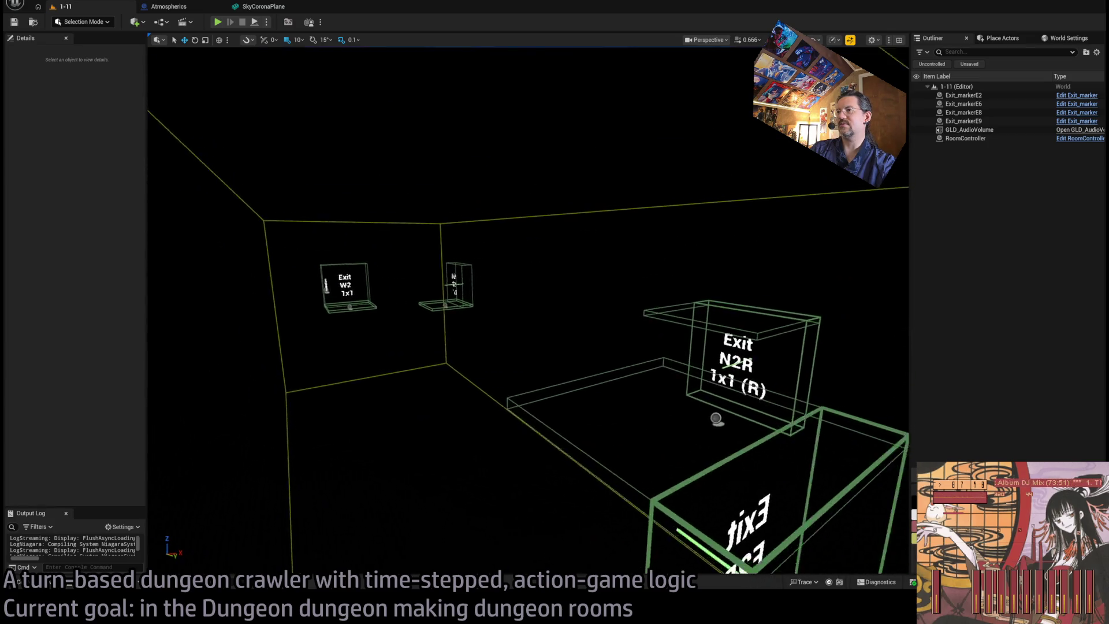
key(s)
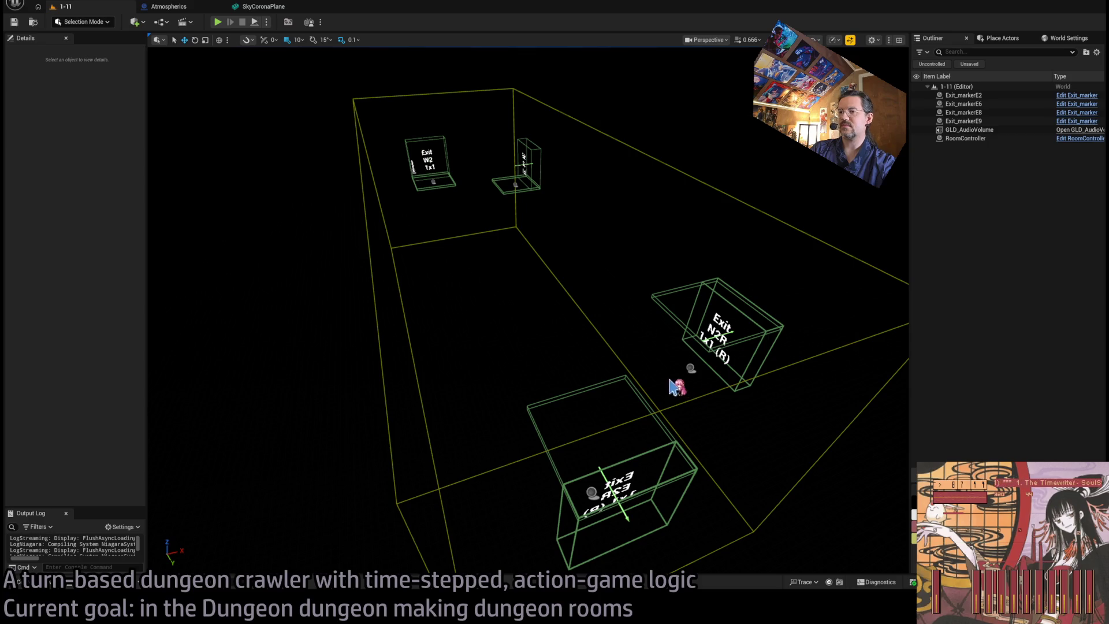
key(w)
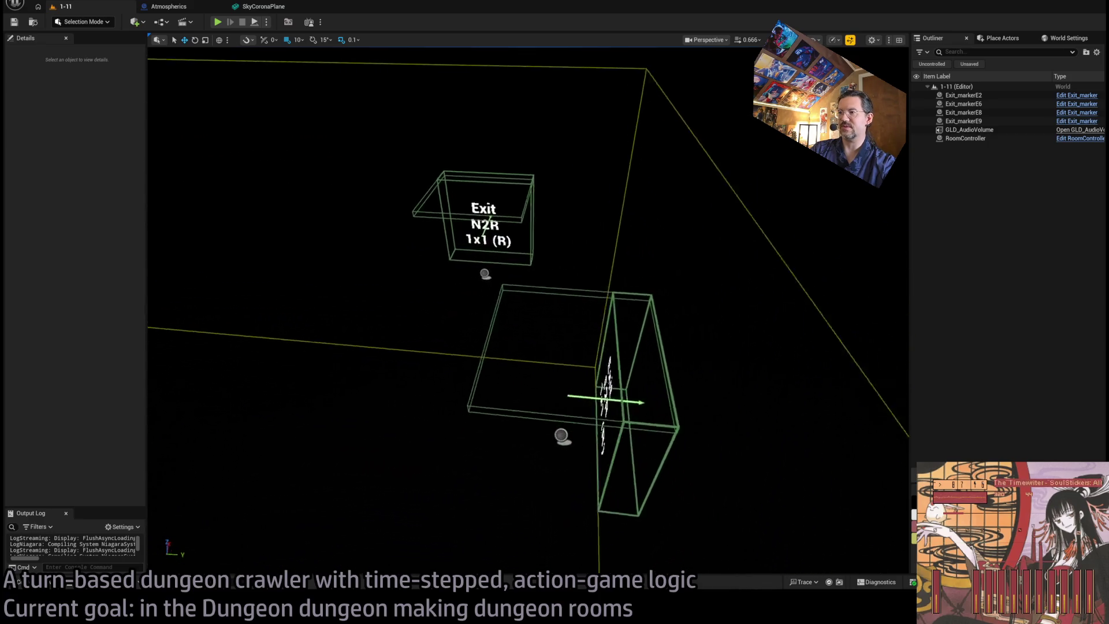
key(w)
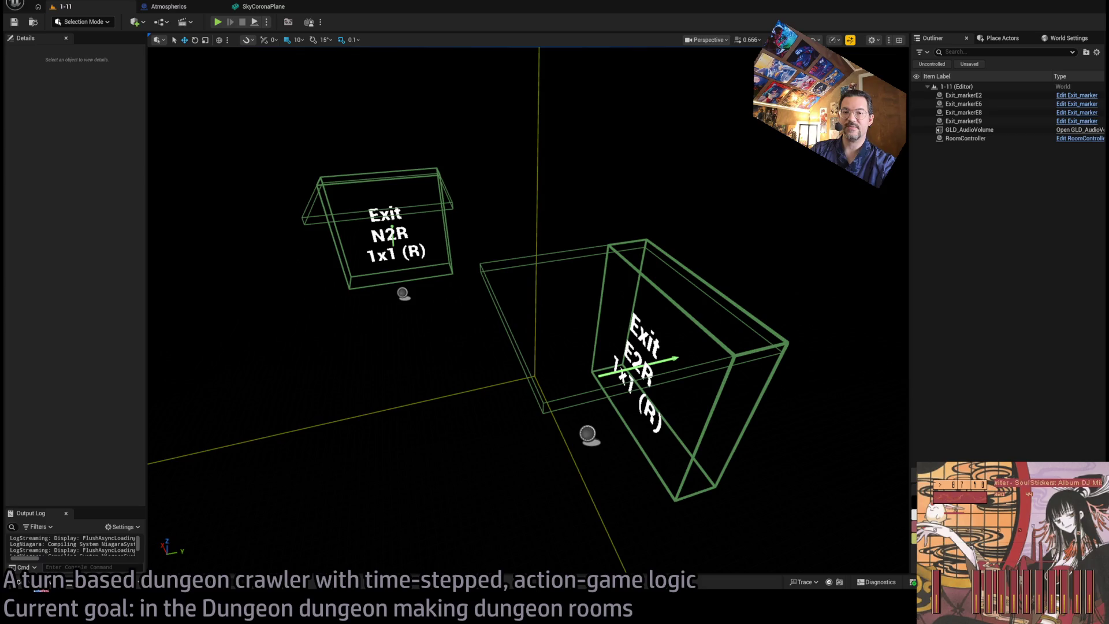
- Raise grid snapping from 10 to 100 and bring up the Content Drawer
click(46, 585)
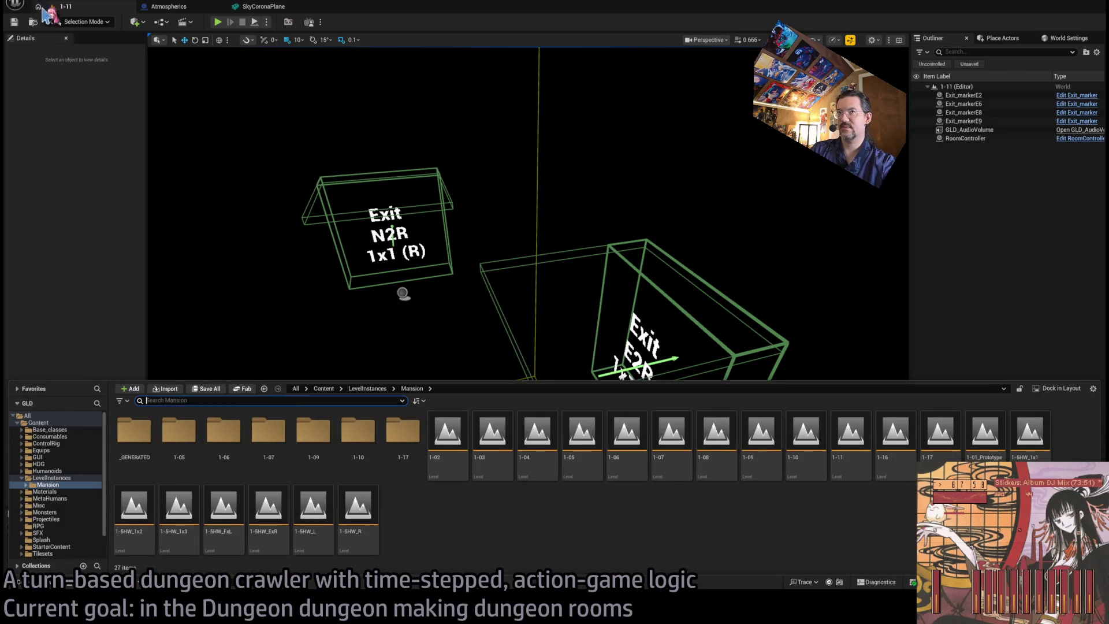
click(55, 5)
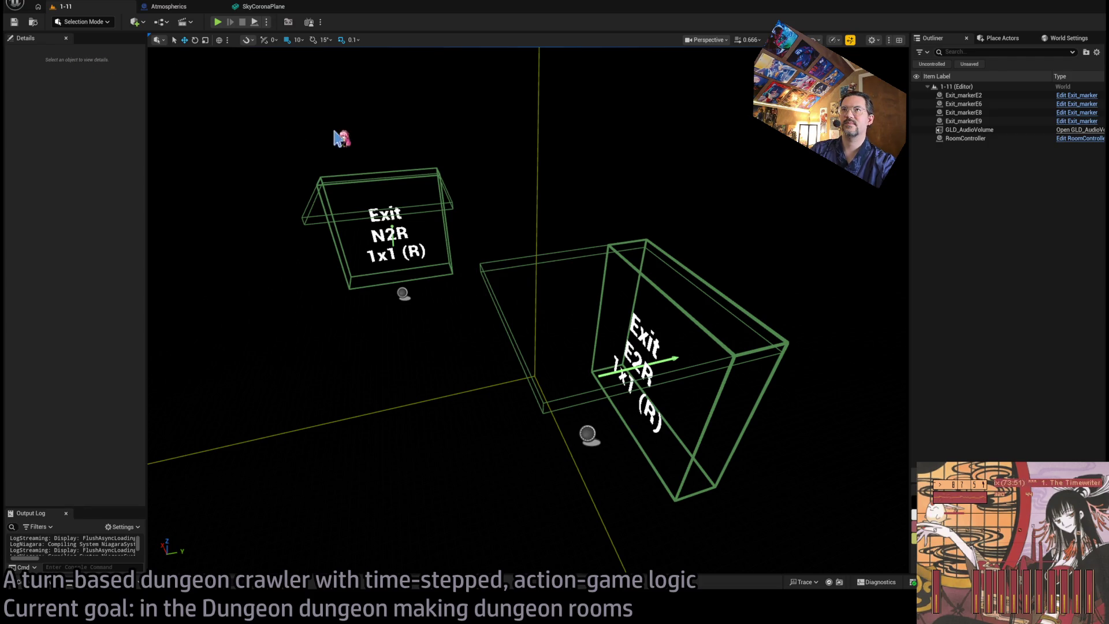
click(46, 585)
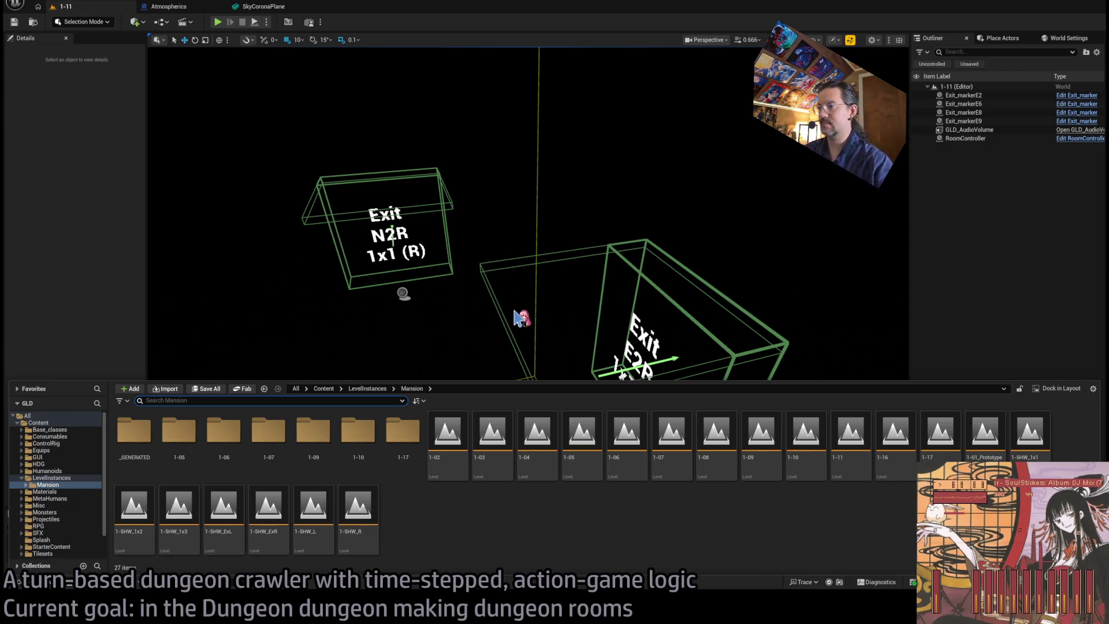
drag(396, 295, 496, 334)
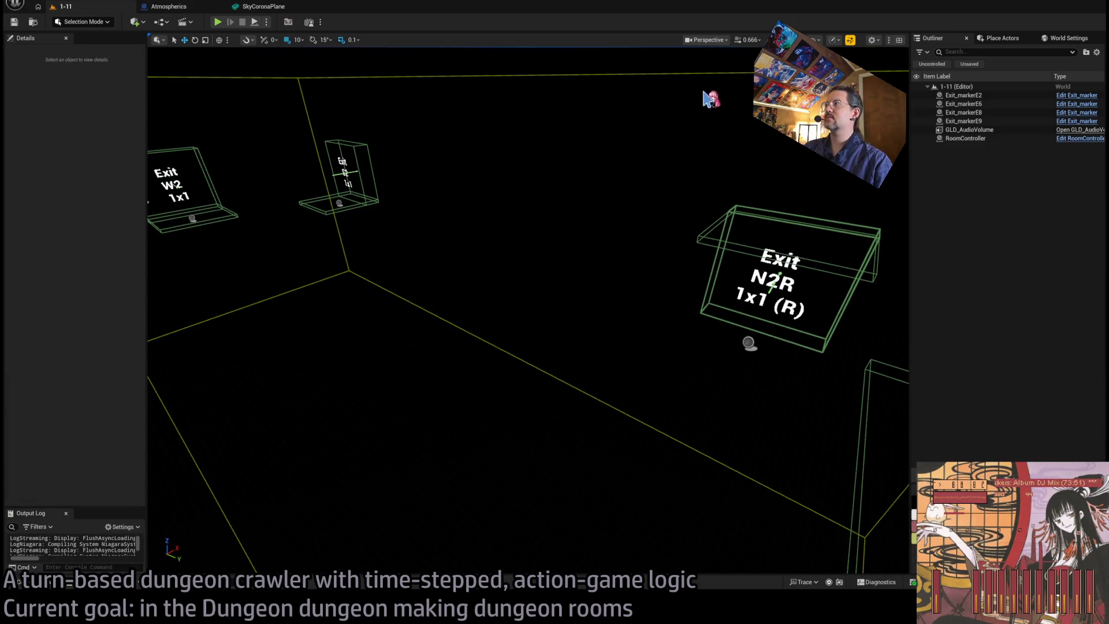
key(bracketright)
key(bracketright)
click(59, 589)
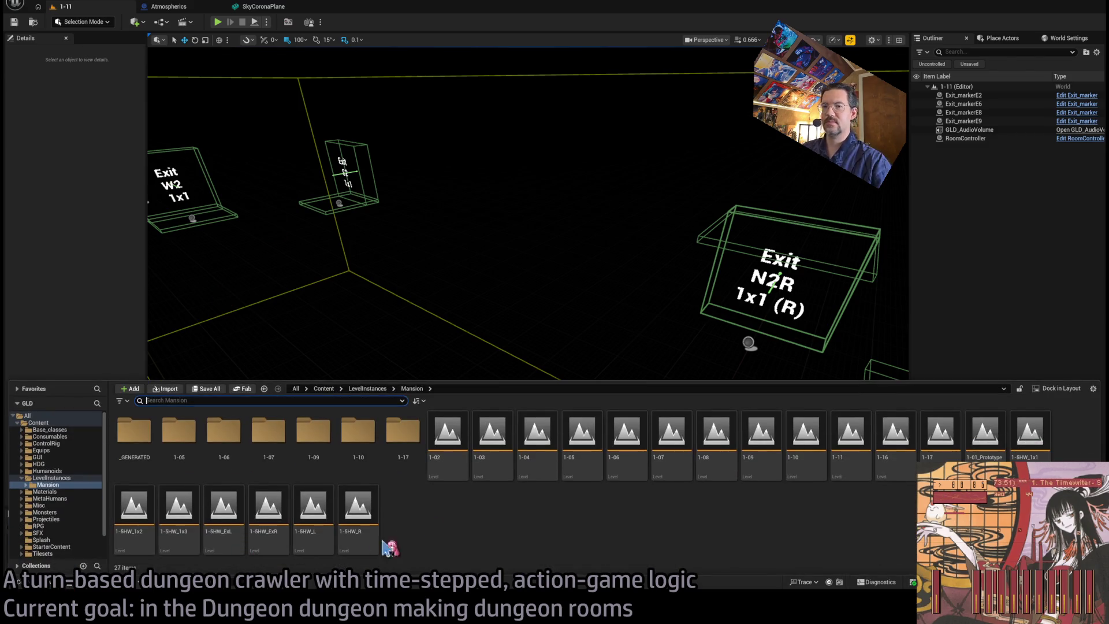
- Browse Tilesets > TheMansion > StaticMeshes and drag SM_WoodenFloor_02 into room 1-11
scroll(68, 500, down, 2)
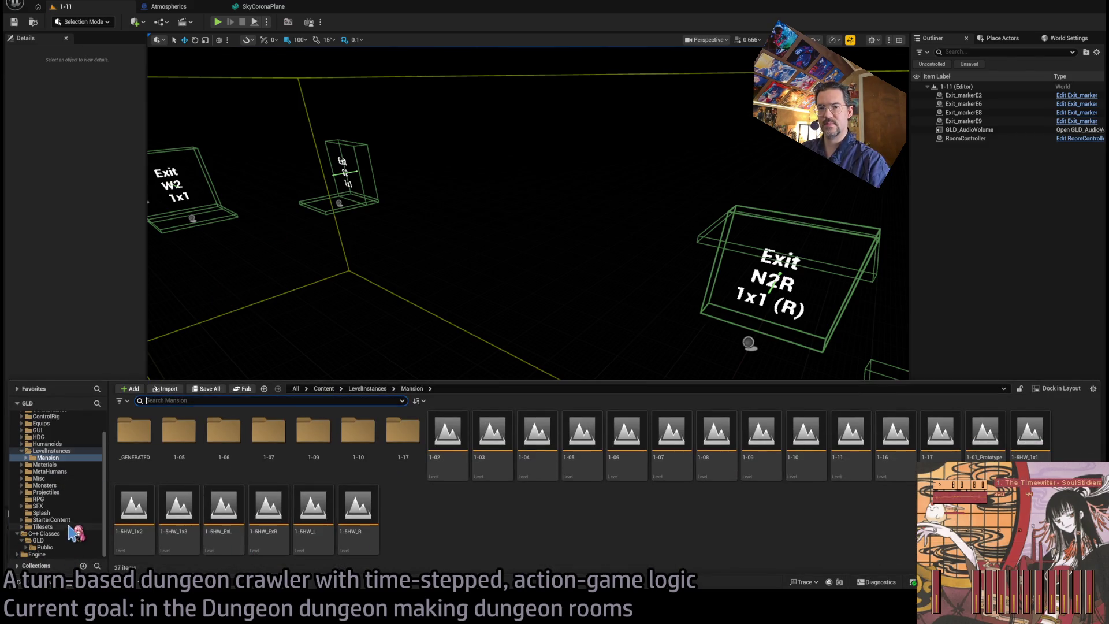
click(81, 547)
click(81, 540)
click(80, 533)
click(81, 526)
double_click(456, 448)
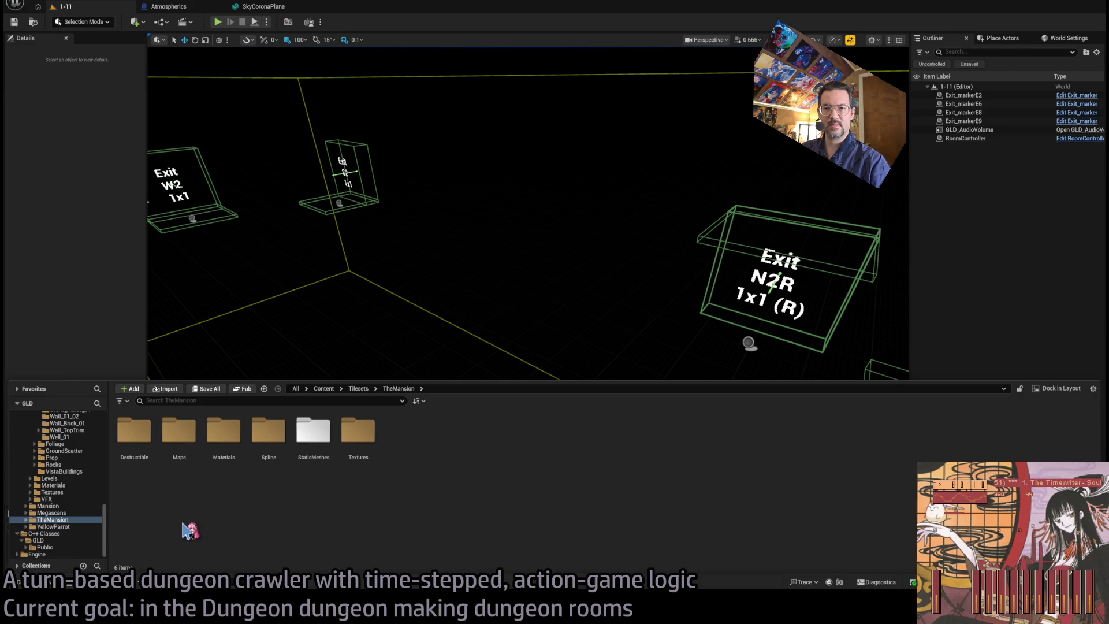
double_click(312, 440)
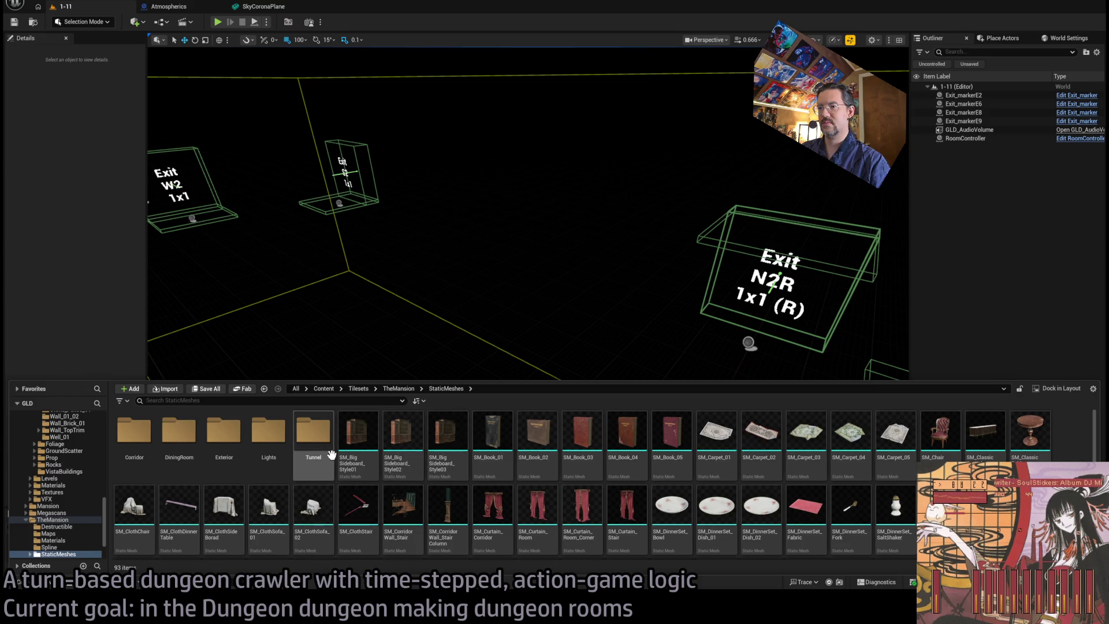
double_click(134, 434)
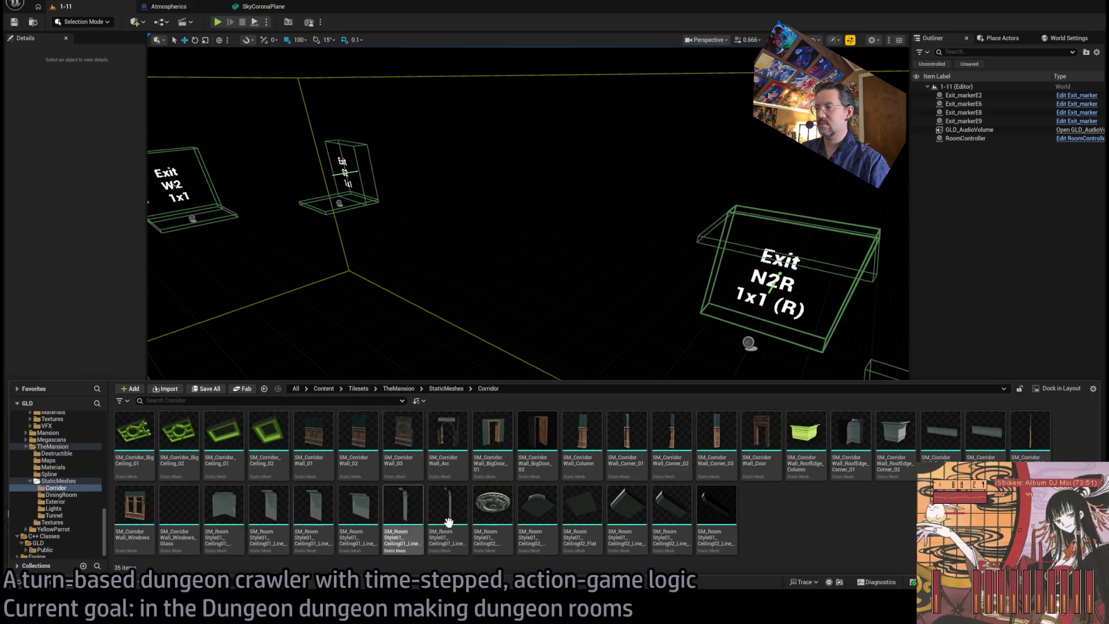
click(58, 480)
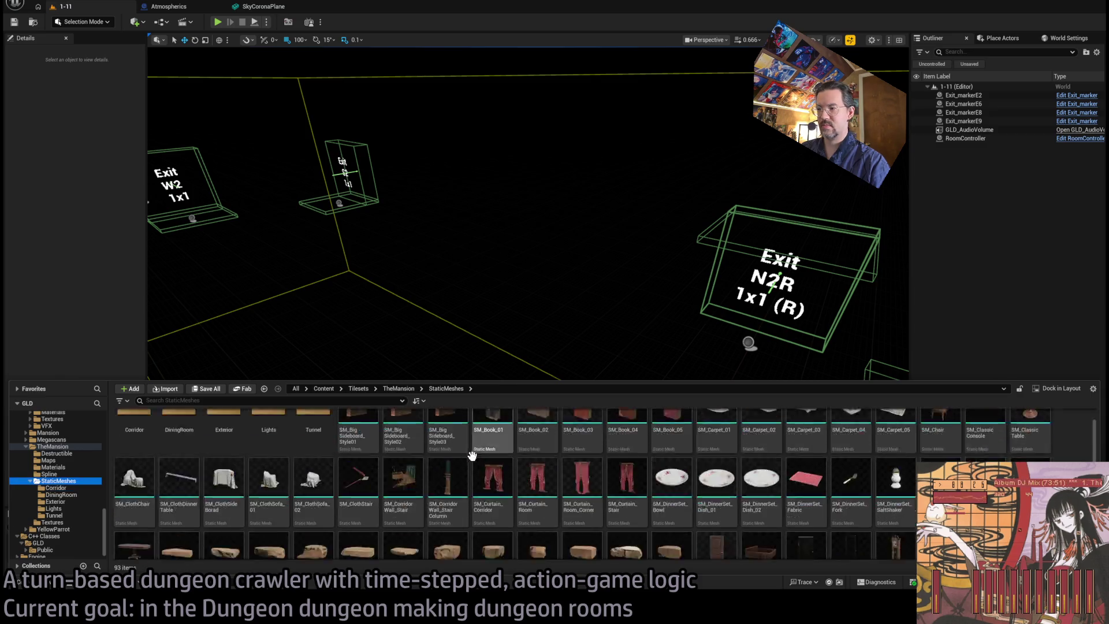
scroll(470, 460, up, 10)
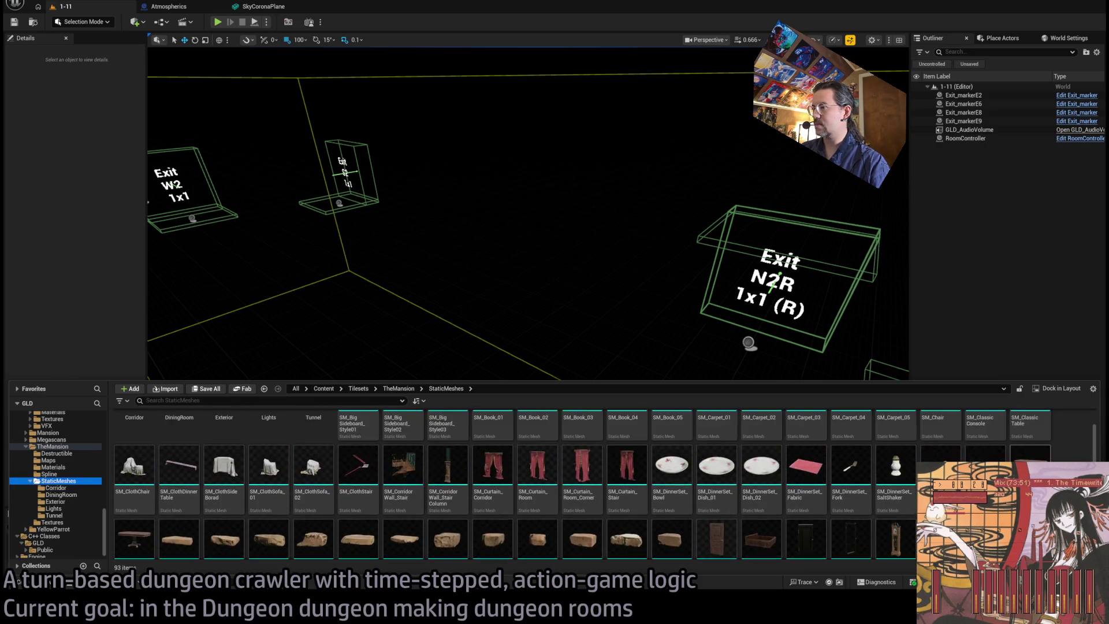
scroll(475, 517, down, 10)
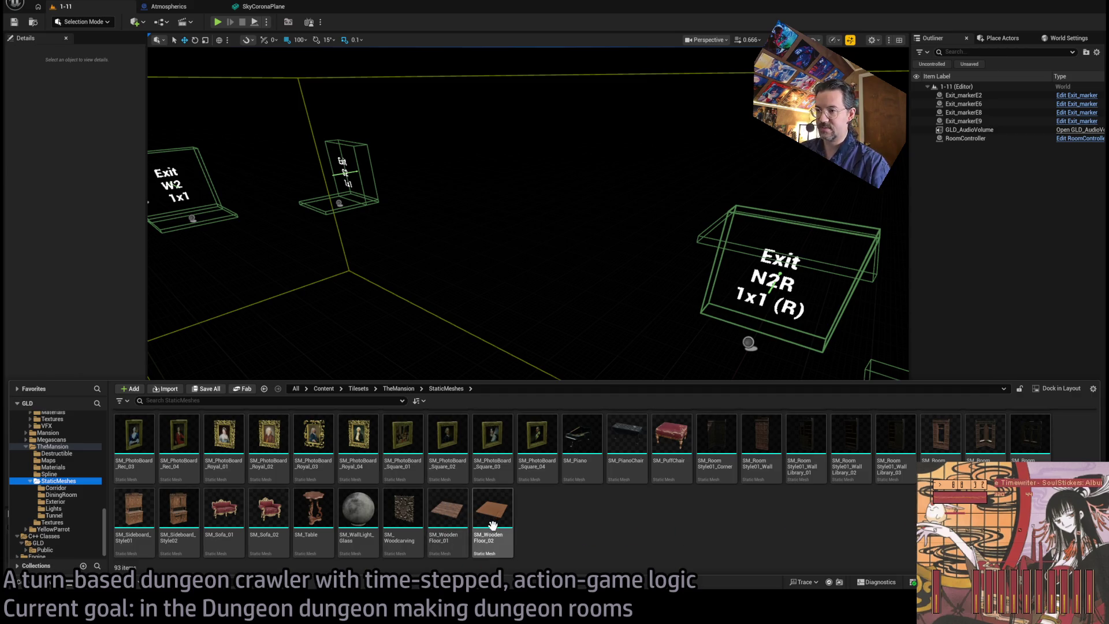
mouse_move(495, 516)
mouse_down()
mouse_move(359, 518)
mouse_move(398, 447)
mouse_up()
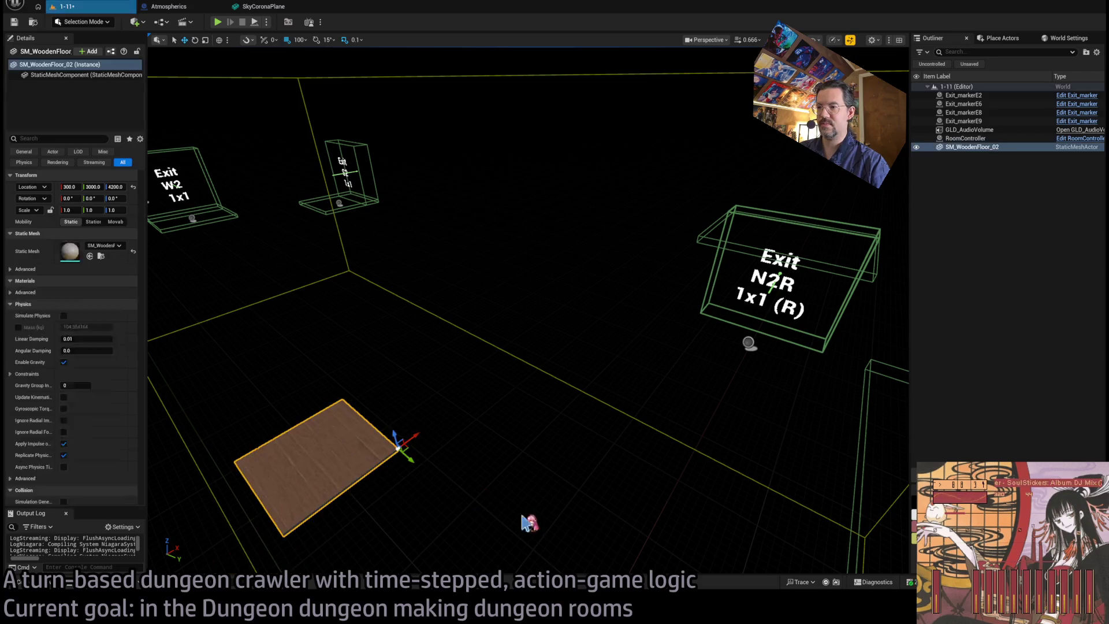
- Stand SM_WoodenFloor_02 upright and move it to Y 2200 and X 400
scroll(528, 524, down, 3)
key(e)
mouse_move(553, 480)
mouse_down()
mouse_move(529, 488)
mouse_move(559, 462)
mouse_up()
key(ctrl+z)
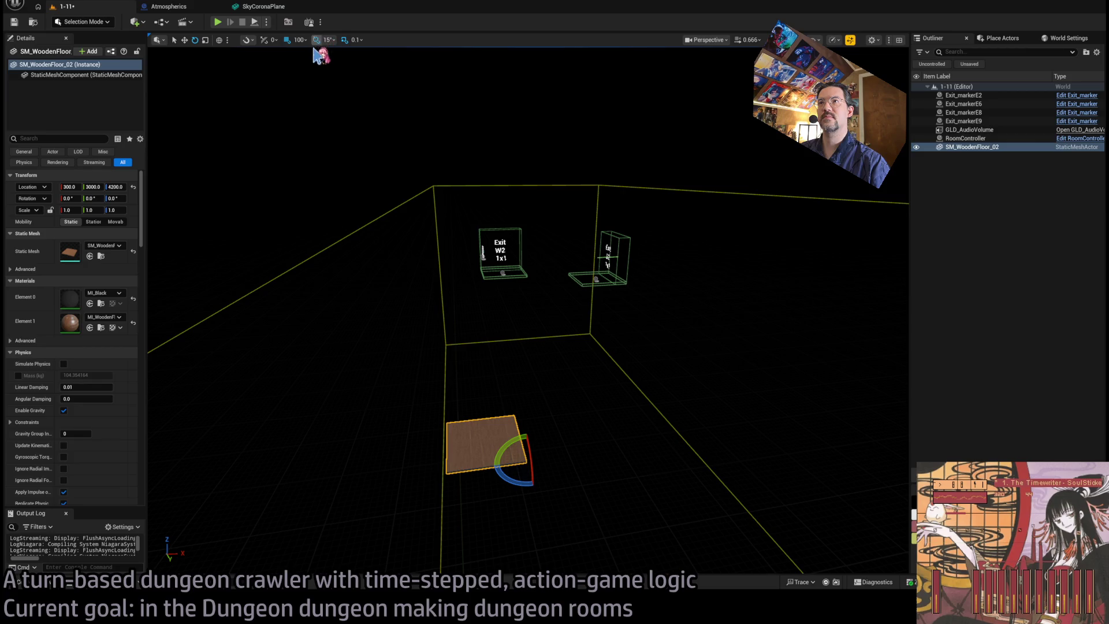
mouse_move(509, 450)
mouse_down()
mouse_move(553, 469)
mouse_move(557, 458)
mouse_up()
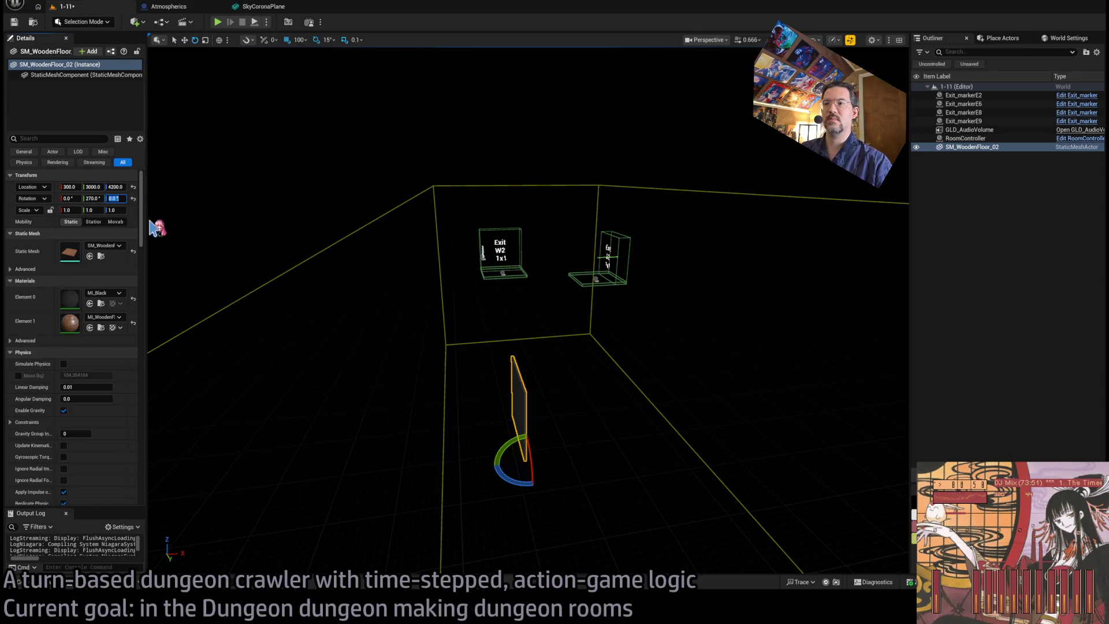
key(f)
key(w)
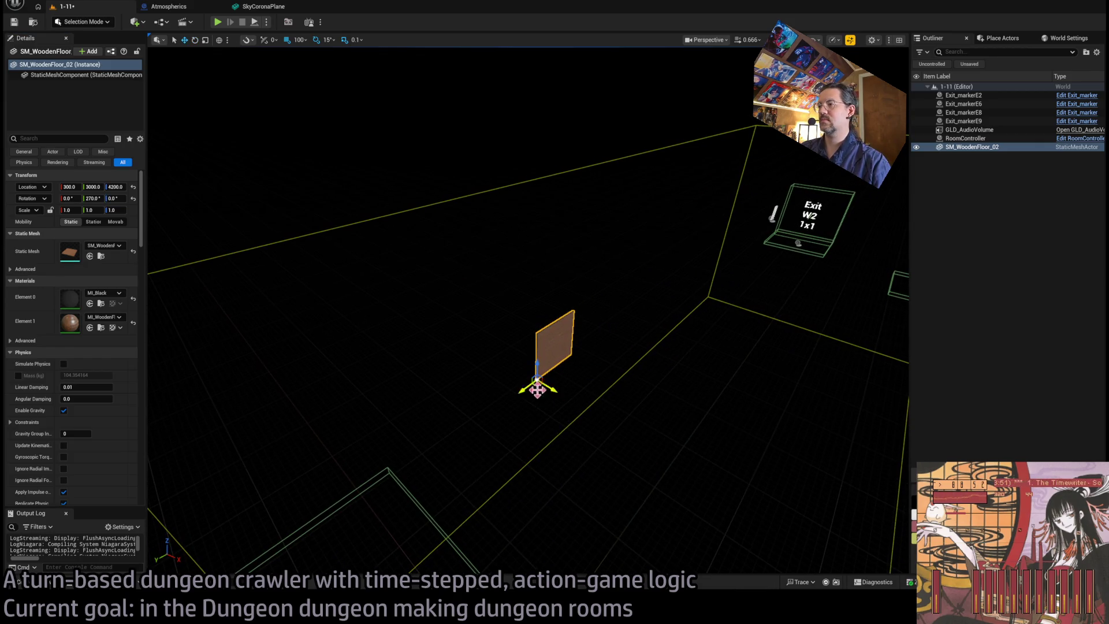
mouse_move(550, 274)
mouse_down()
mouse_move(658, 321)
mouse_move(571, 271)
mouse_move(583, 271)
mouse_move(504, 330)
mouse_move(597, 335)
mouse_move(597, 322)
mouse_move(554, 332)
mouse_up()
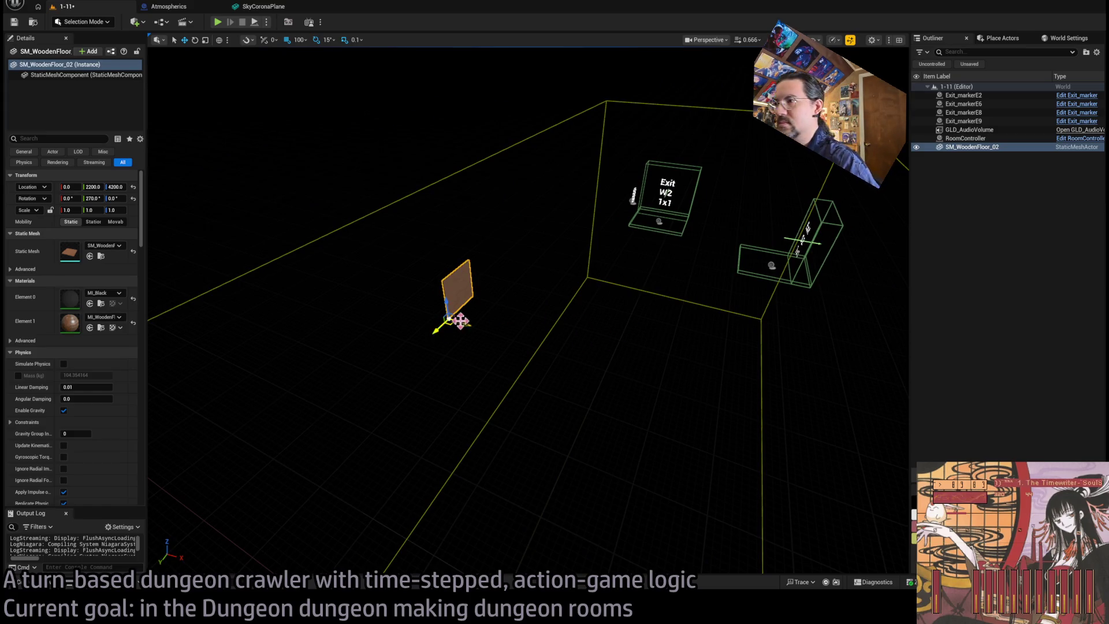
drag(465, 325, 587, 364)
- Duplicate the plank panel stacked above it, then reselect just SM_WoodenFloor_02
scroll(587, 364, up, 5)
scroll(588, 365, down, 5)
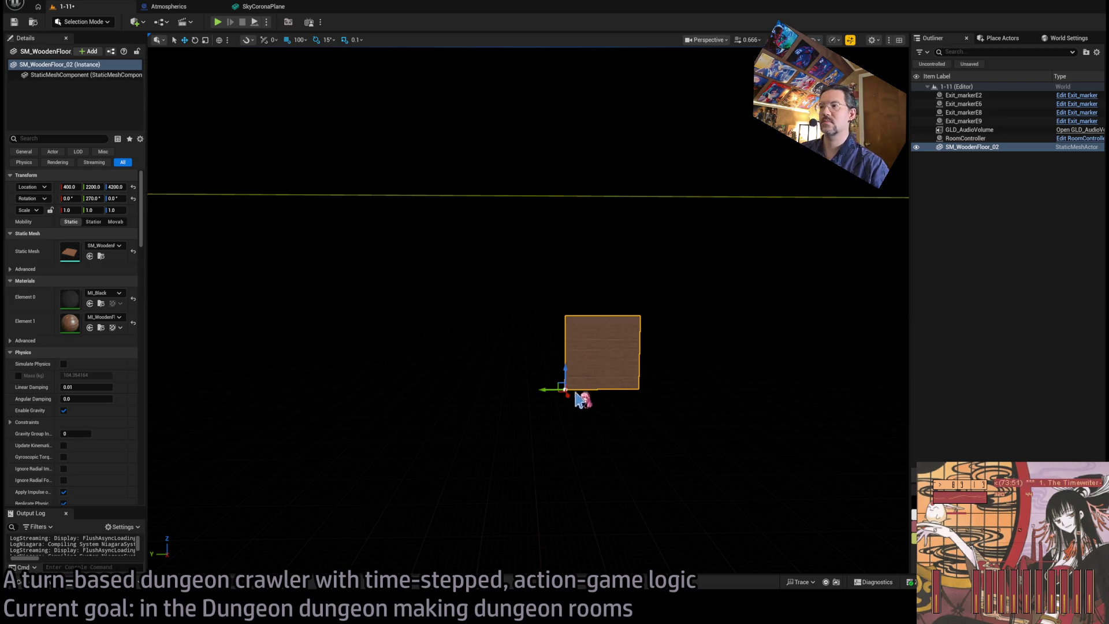
mouse_move(567, 394)
mouse_down()
mouse_move(563, 271)
mouse_move(563, 312)
mouse_move(480, 388)
mouse_move(490, 275)
mouse_move(498, 308)
mouse_up()
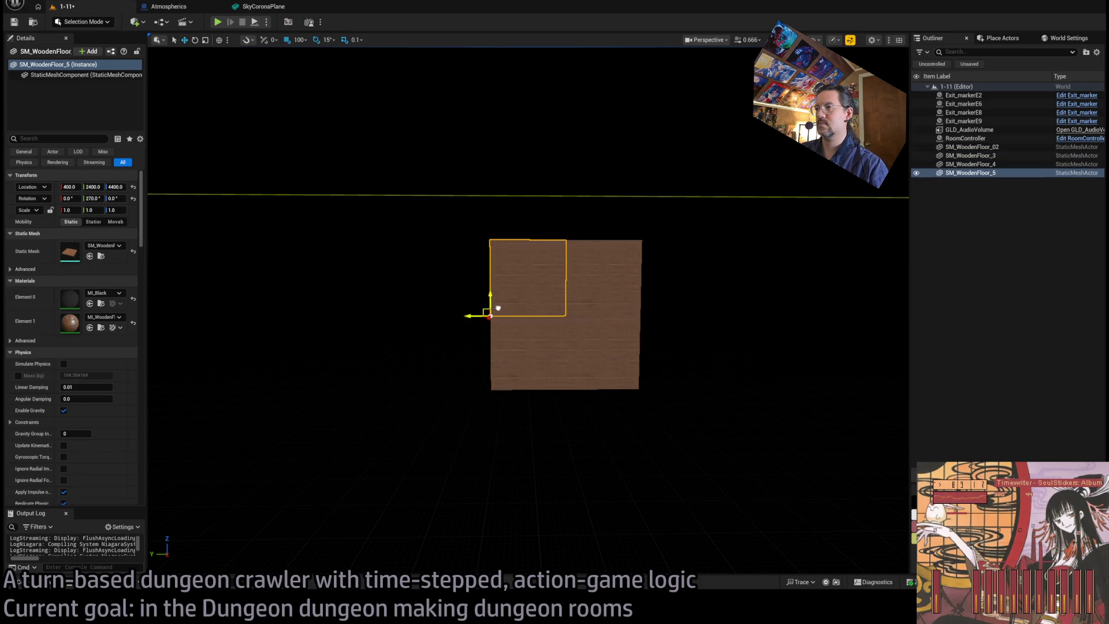
click(629, 285)
ctrl+click(549, 348)
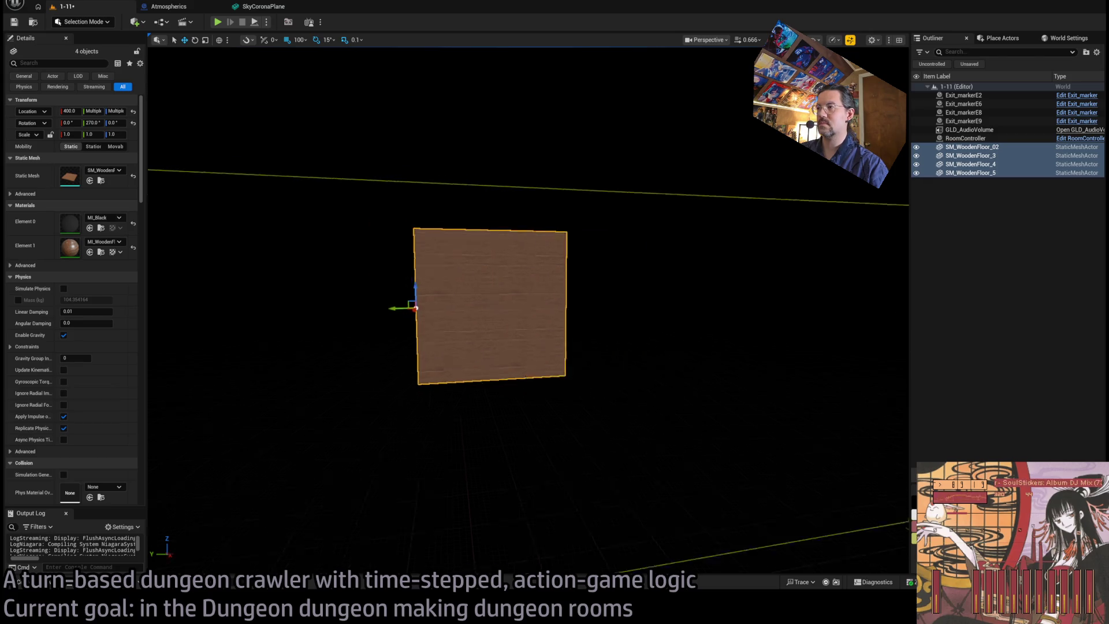
click(476, 341)
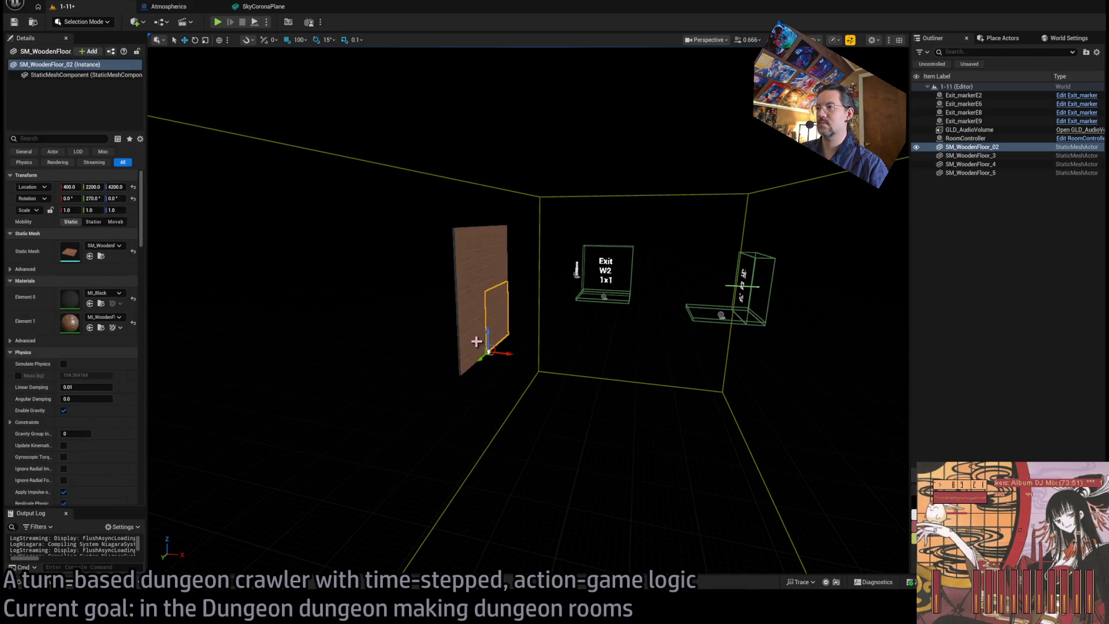
- Turn the plank panel 180 degrees and place a duplicate at X 800
drag(493, 363, 449, 353)
key(ctrl+d)
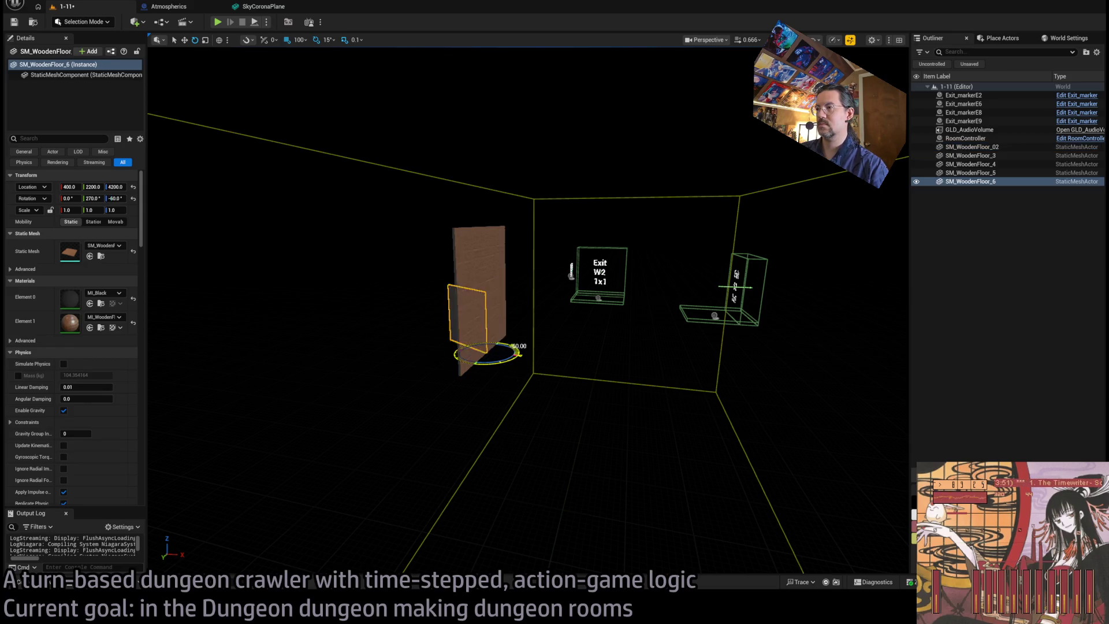
drag(513, 355, 632, 372)
mouse_move(571, 399)
mouse_down()
mouse_move(543, 416)
mouse_move(546, 433)
mouse_up()
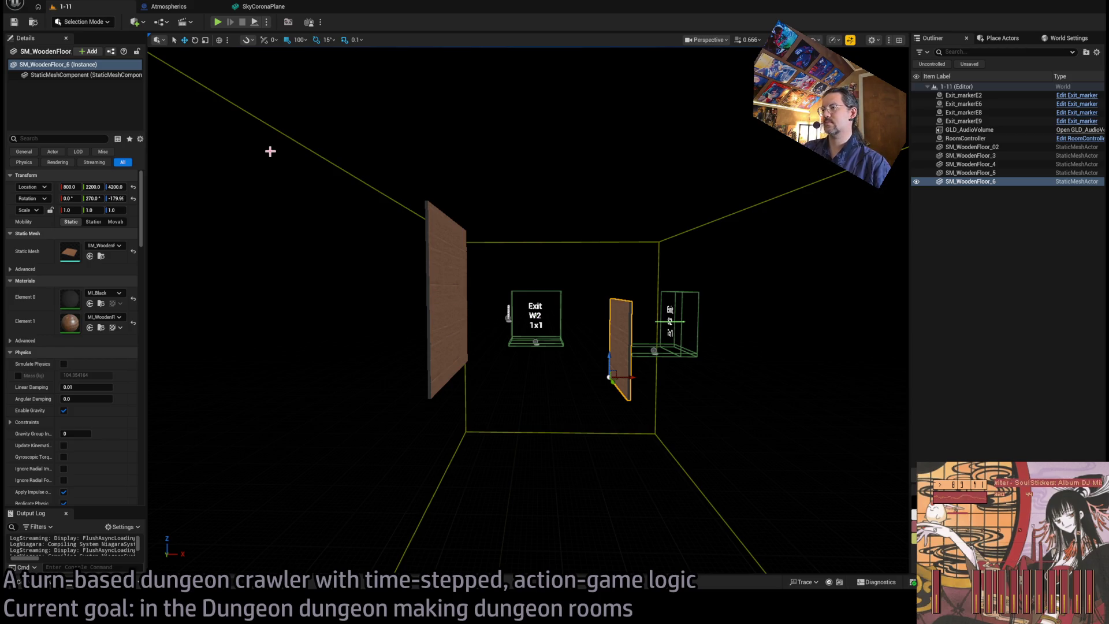
- Pick the top courtyard barrel in level 1-10 and paste it into room 1-11
scroll(580, 405, up, 10)
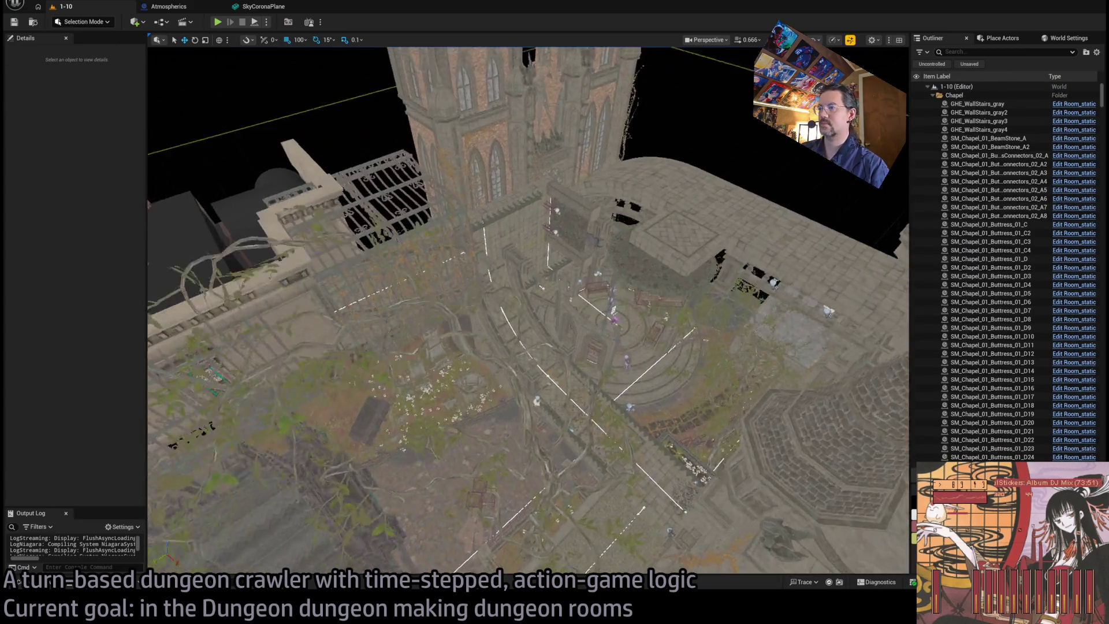
scroll(580, 406, up, 3)
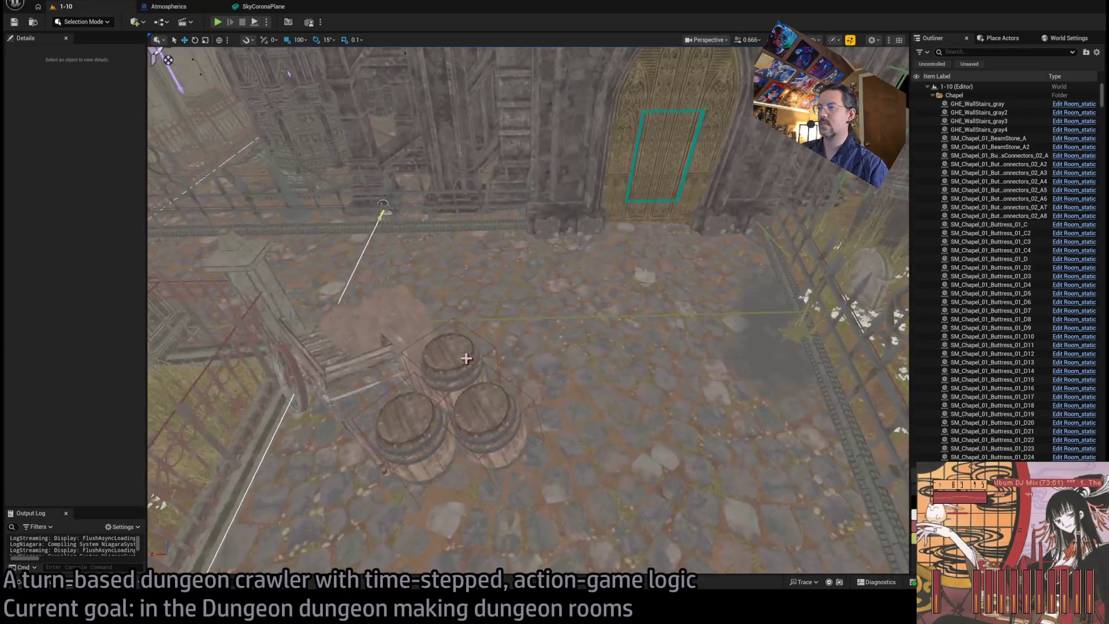
click(454, 369)
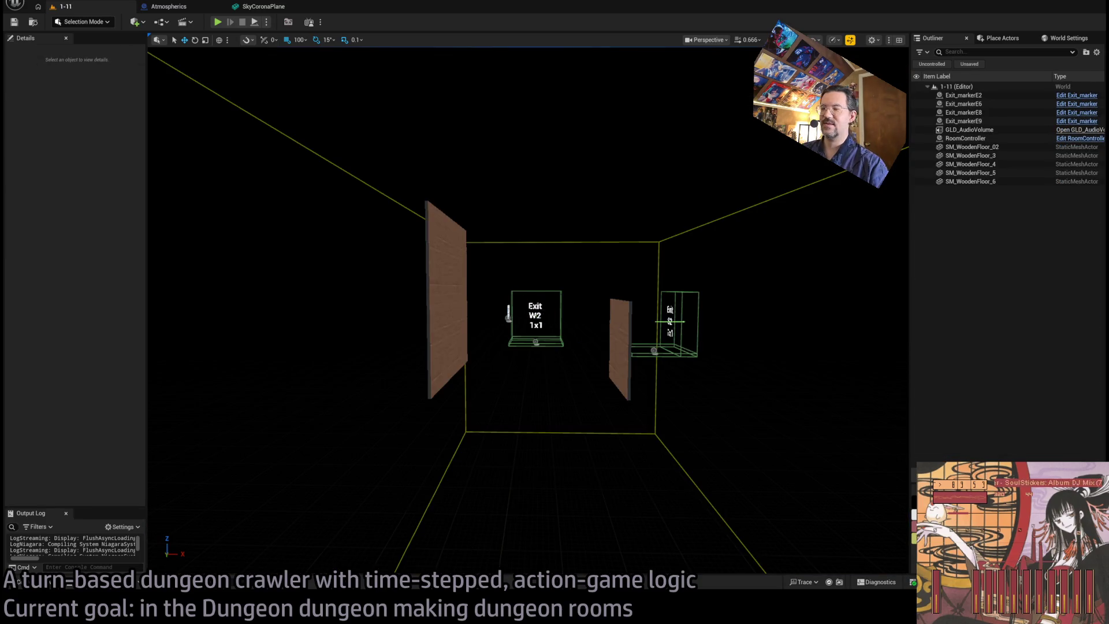
key(ctrl+v)
key(f)
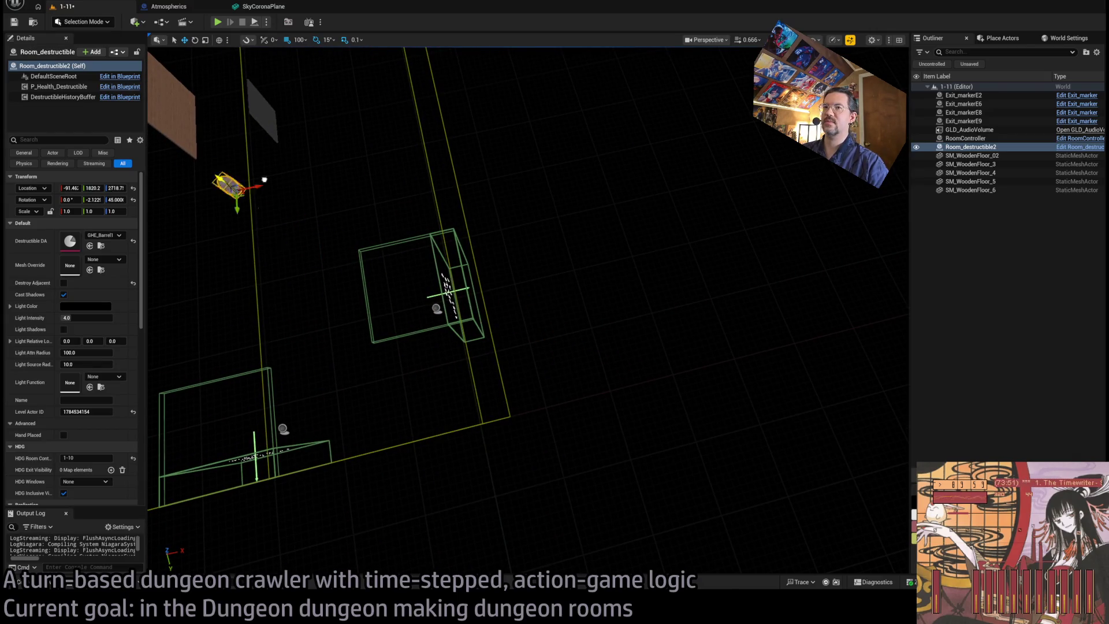
- Move the pasted barrel into the room along X and raise it 200 units
drag(314, 216, 338, 234)
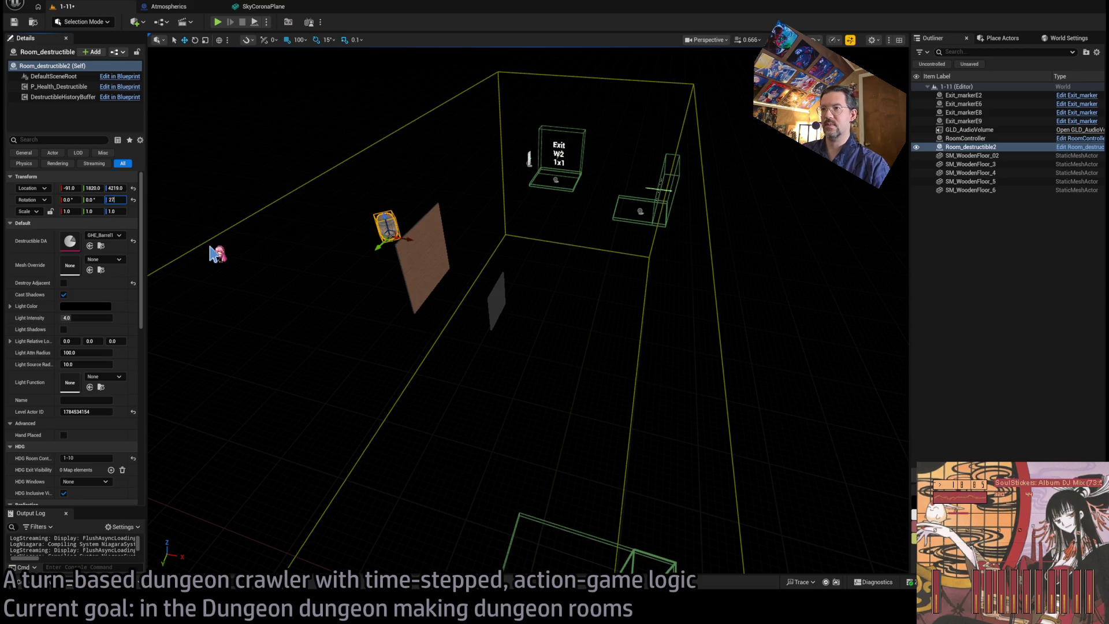
drag(213, 253, 236, 256)
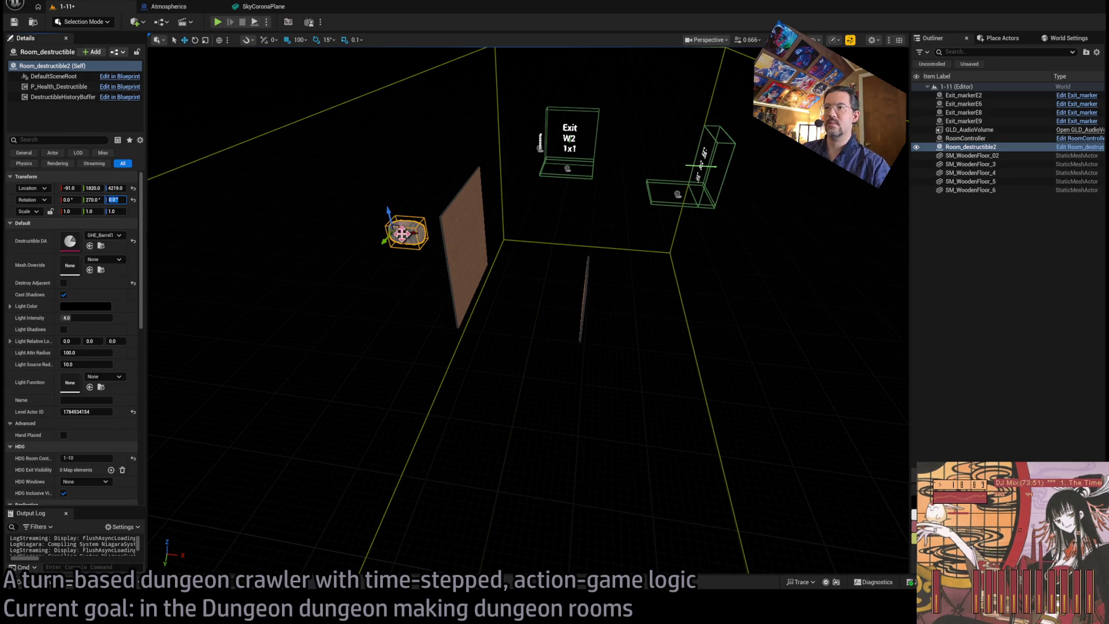
scroll(404, 241, up, 5)
mouse_move(361, 204)
mouse_down()
mouse_move(488, 220)
mouse_move(392, 306)
mouse_move(412, 285)
mouse_move(452, 283)
mouse_move(445, 185)
mouse_up()
mouse_move(520, 347)
mouse_down()
mouse_move(505, 289)
mouse_move(581, 324)
mouse_move(572, 307)
mouse_move(677, 293)
mouse_up()
click(566, 314)
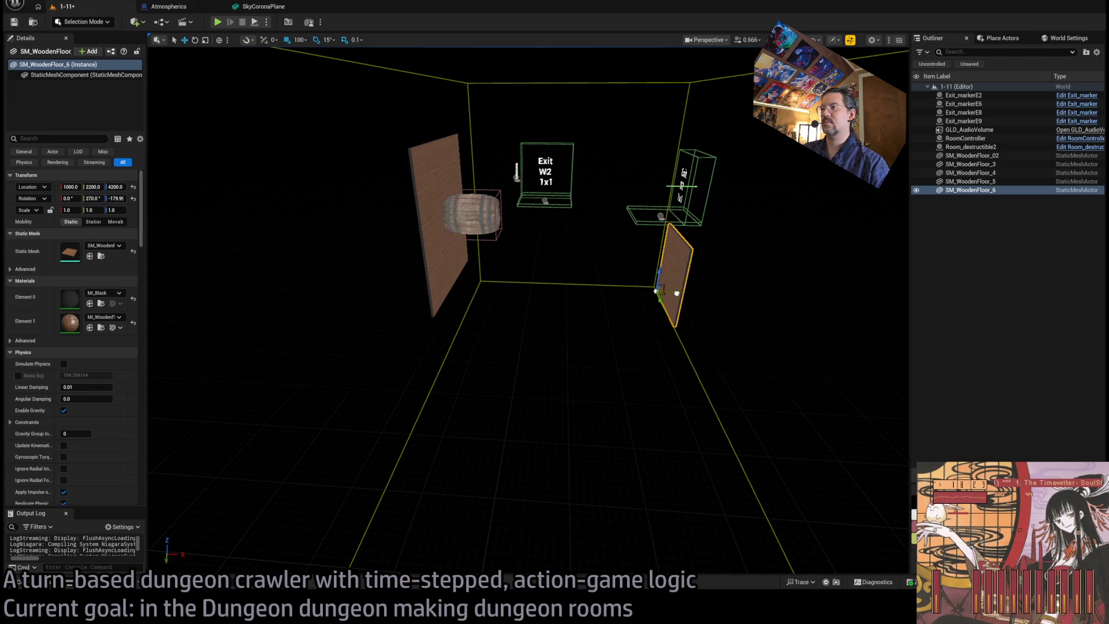
- Undo the stray plank copy, zero the plank's rotation, and raise it 200 units
mouse_move(675, 292)
mouse_down()
mouse_move(642, 262)
mouse_move(673, 309)
mouse_move(589, 329)
mouse_move(546, 400)
mouse_move(649, 386)
mouse_up()
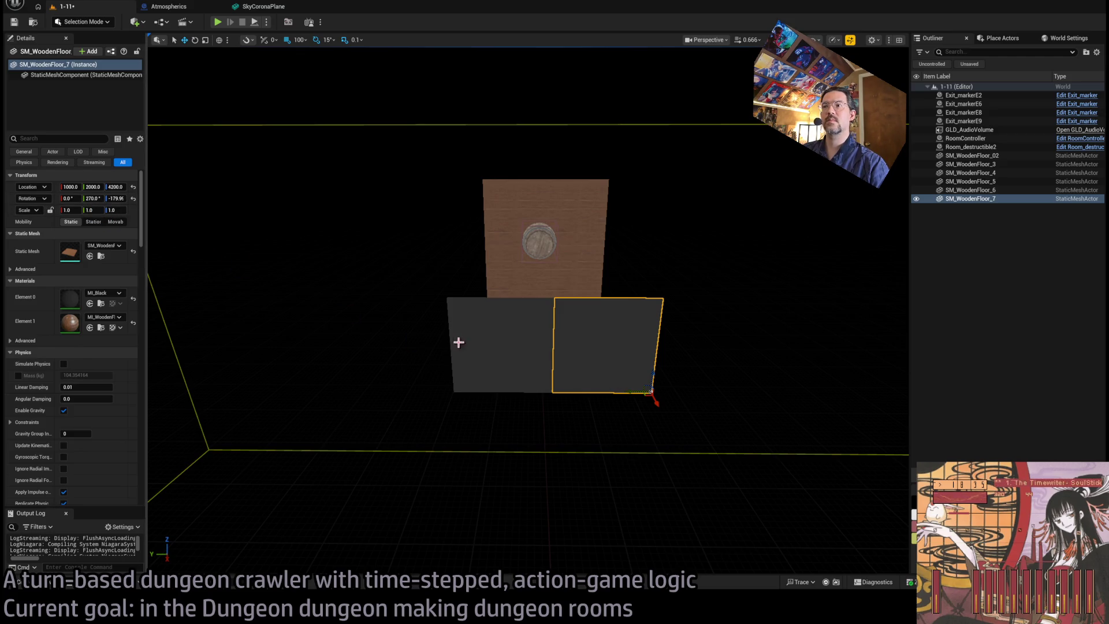
key(ctrl+z)
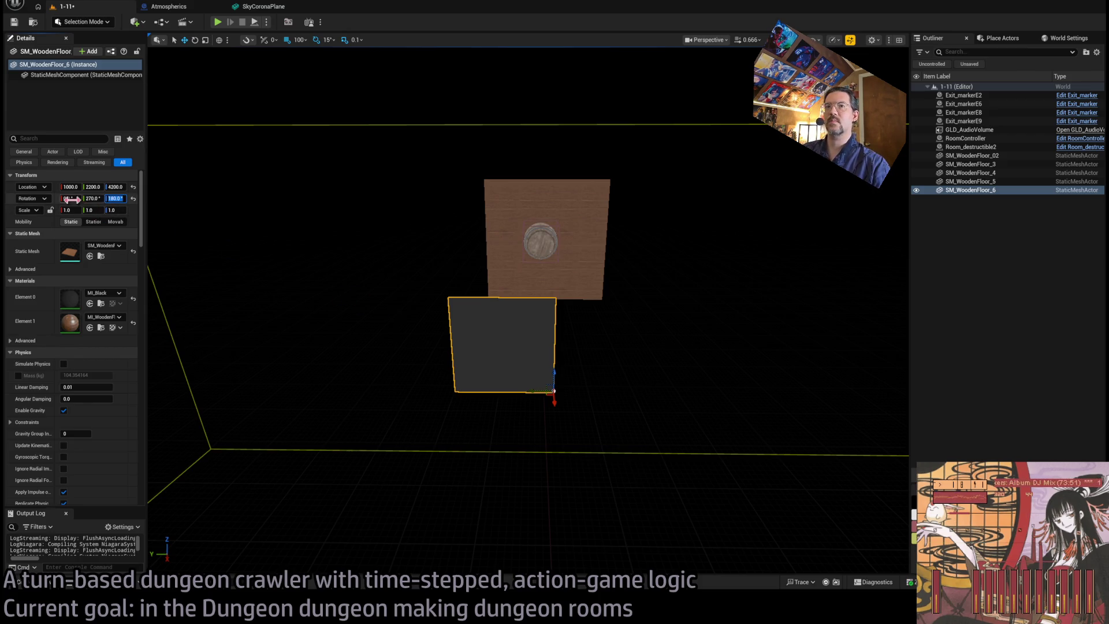
key(Tab)
text(0)
key(Tab)
text(0)
key(Return)
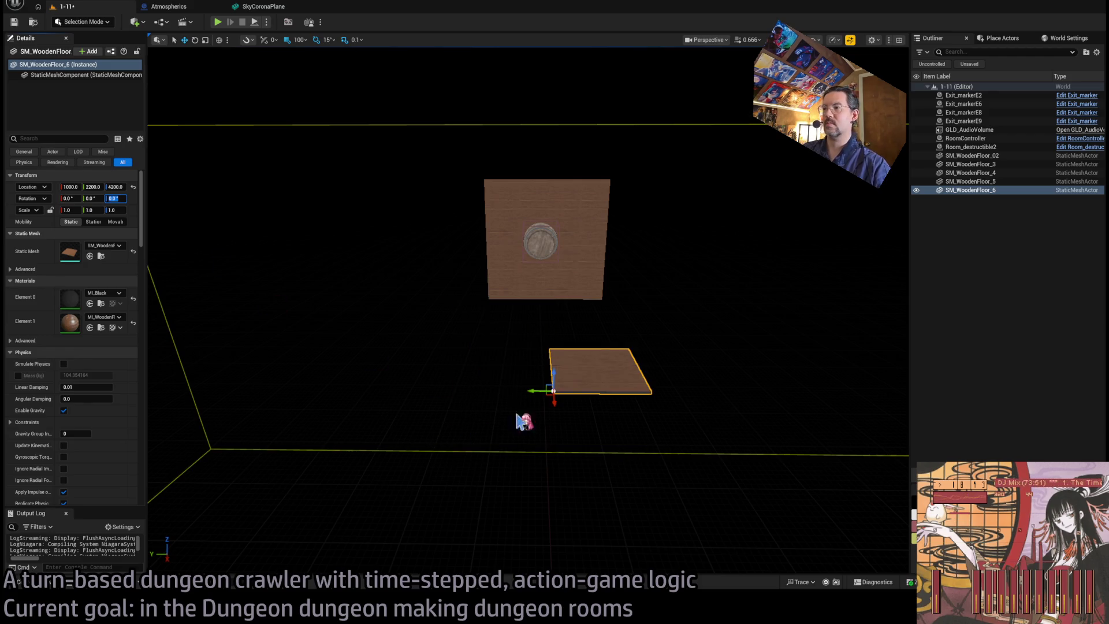
mouse_move(555, 417)
mouse_down()
mouse_move(560, 395)
mouse_move(516, 405)
mouse_move(516, 387)
mouse_up()
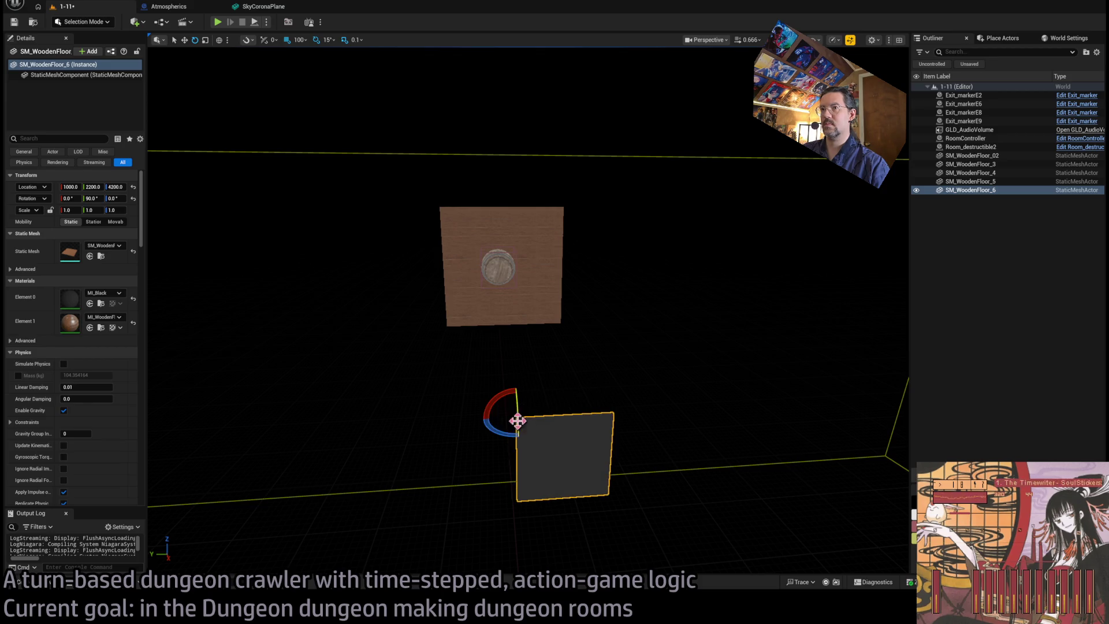
mouse_move(518, 411)
mouse_down()
mouse_move(524, 311)
mouse_move(398, 330)
mouse_move(407, 323)
mouse_move(395, 243)
mouse_move(485, 364)
mouse_move(462, 352)
mouse_move(482, 388)
mouse_up()
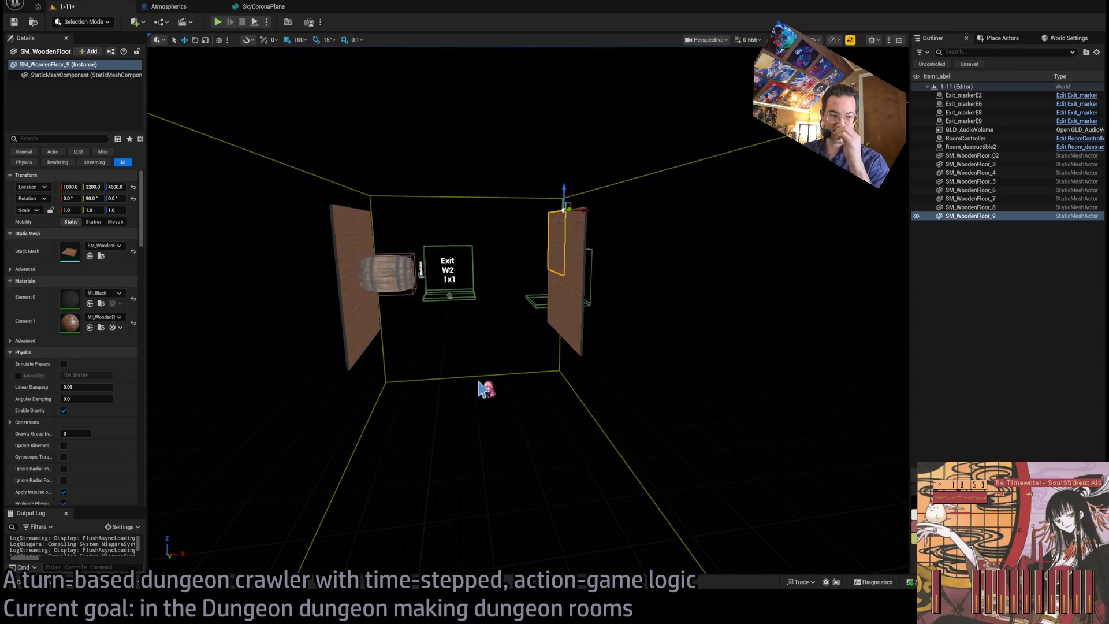
- Select three more right-wall planks and Alt-drag duplicates to extend the wall
ctrl+click(574, 324)
ctrl+click(578, 300)
ctrl+click(579, 277)
mouse_move(579, 278)
mouse_down()
mouse_move(566, 254)
mouse_move(586, 329)
mouse_move(520, 266)
mouse_move(629, 265)
mouse_move(439, 267)
mouse_up()
mouse_move(600, 248)
mouse_down()
mouse_move(616, 243)
mouse_move(626, 353)
mouse_move(512, 359)
mouse_up()
mouse_move(565, 407)
mouse_down()
mouse_move(557, 479)
mouse_move(537, 416)
mouse_move(495, 411)
mouse_move(510, 295)
mouse_move(428, 364)
mouse_up()
- Copy the selected wall planks lower down beside the barrel wall
click(510, 294)
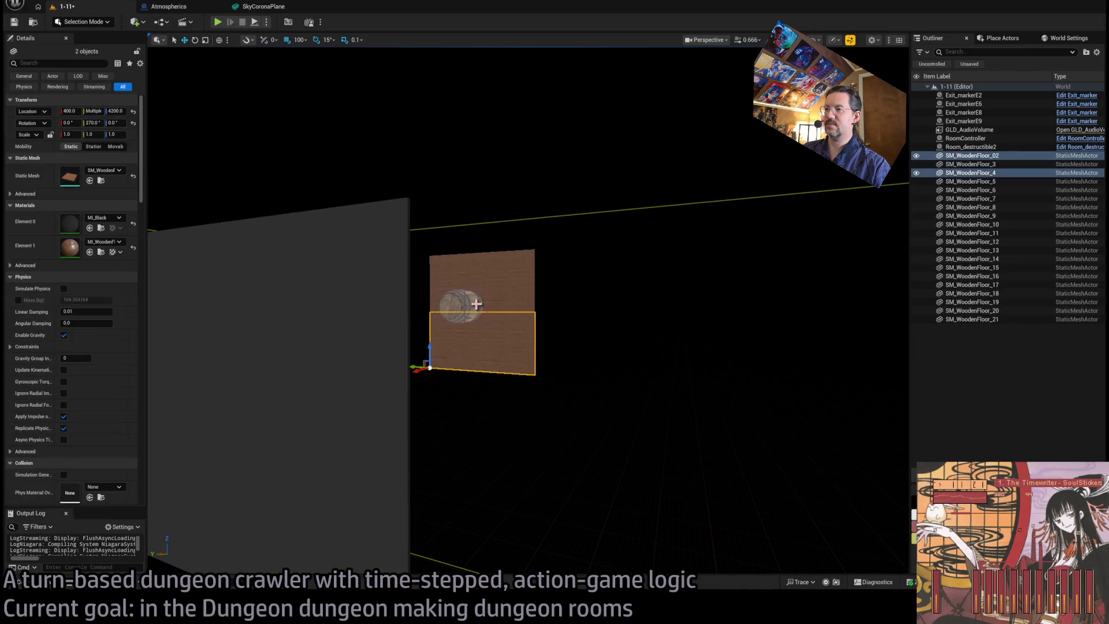
mouse_move(458, 311)
mouse_down()
mouse_move(441, 265)
mouse_move(441, 309)
mouse_move(512, 416)
mouse_move(572, 392)
mouse_move(409, 384)
mouse_move(268, 321)
mouse_move(307, 398)
mouse_move(468, 316)
mouse_up()
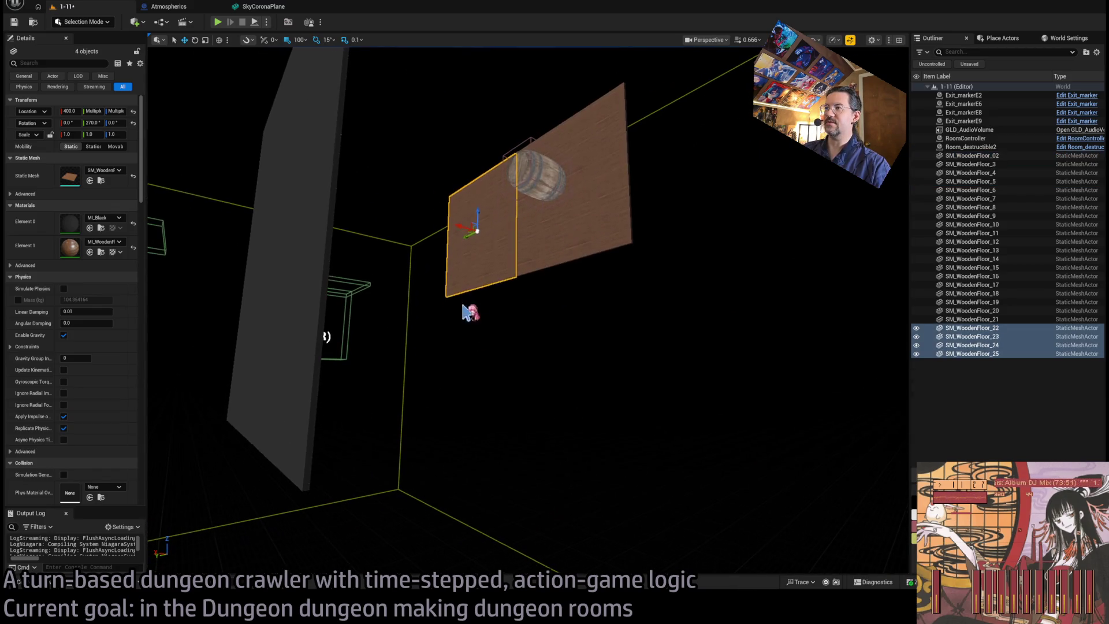
alt+drag(478, 227, 466, 326)
drag(440, 371, 440, 371)
mouse_move(452, 334)
alt+mouse_down()
mouse_move(569, 334)
mouse_move(523, 347)
mouse_move(515, 373)
alt+mouse_up()
- Select a group of planks on the facing wall and copy them sideways along it
drag(376, 371, 544, 285)
click(577, 303)
ctrl+click(577, 304)
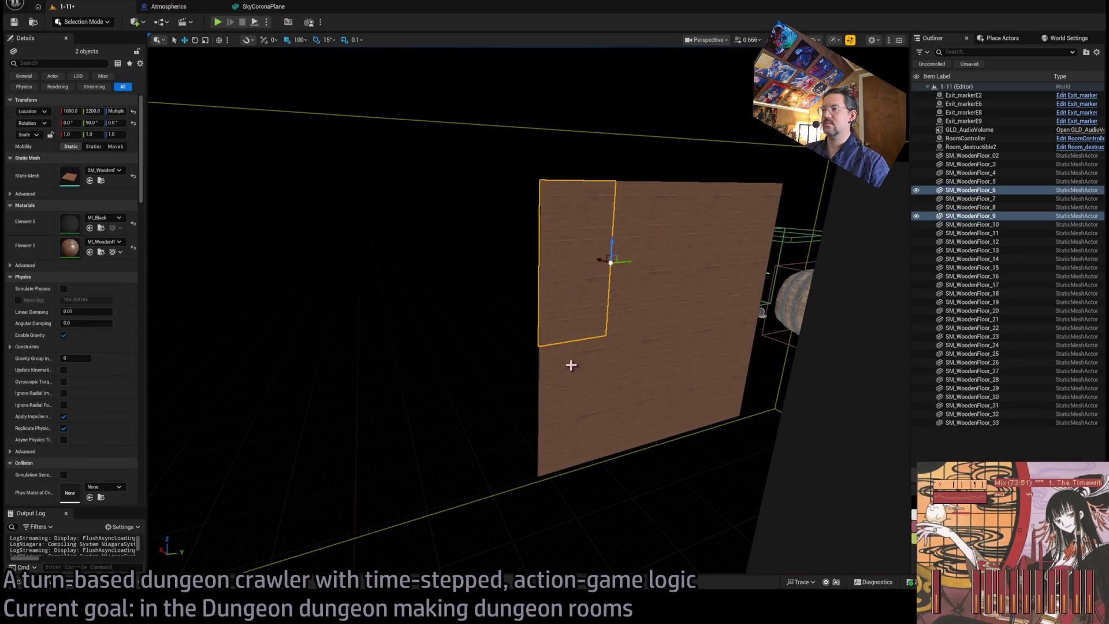
ctrl+click(577, 371)
ctrl+click(614, 372)
drag(619, 397, 474, 427)
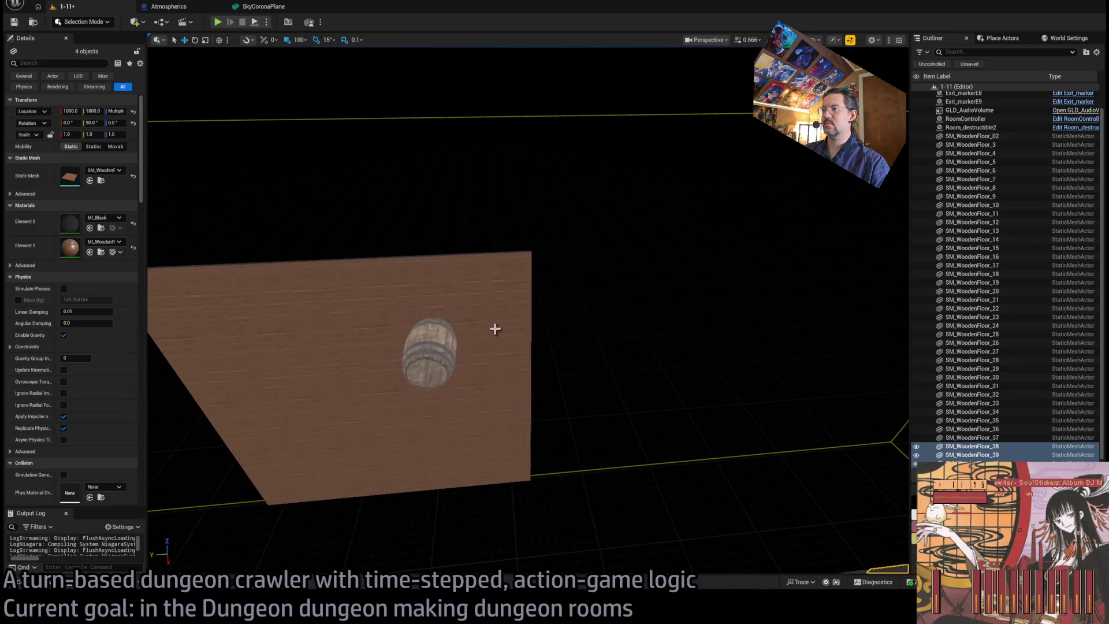
- Copy another group of wall planks 700 units along Y
click(495, 379)
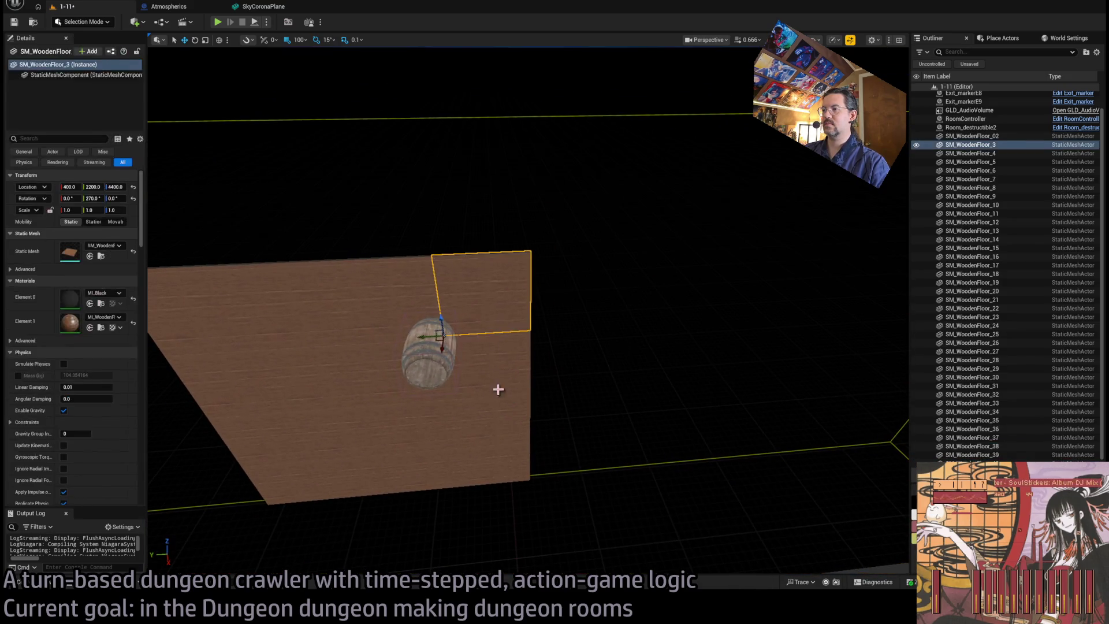
ctrl+click(495, 464)
ctrl+click(486, 468)
mouse_move(443, 488)
mouse_down()
mouse_move(598, 481)
mouse_move(584, 488)
mouse_up()
mouse_move(598, 381)
mouse_down()
mouse_move(624, 369)
mouse_move(626, 401)
mouse_move(566, 402)
mouse_move(578, 393)
mouse_up()
- Select SM_WoodenFloor_02 through SM_WoodenFloor_48 in the Outliner and shift them together into place
scroll(988, 346, up, 3)
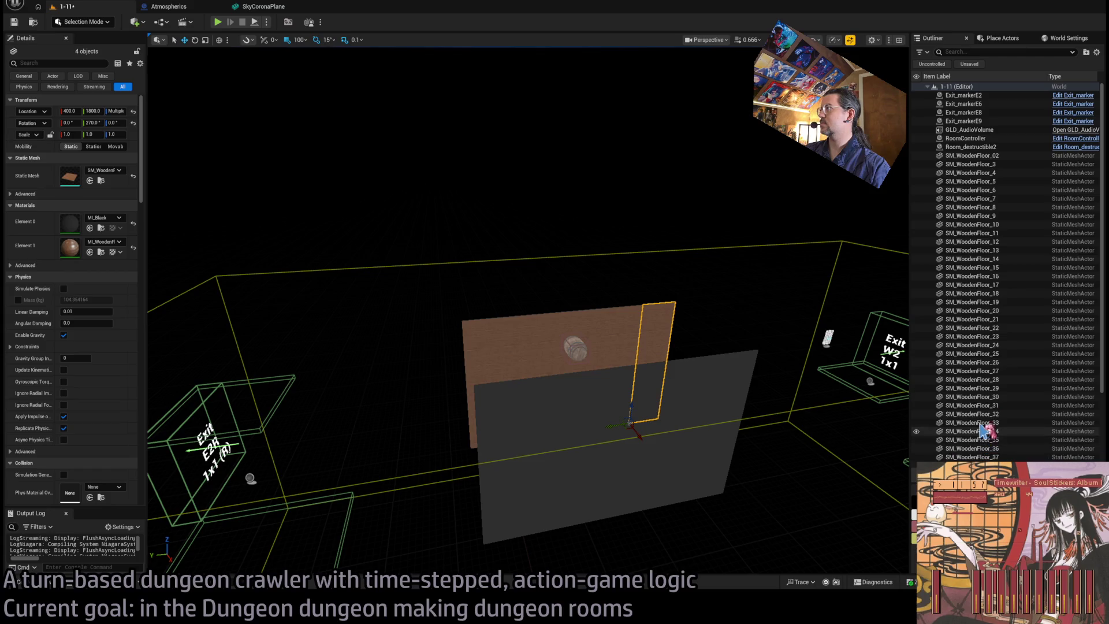
click(985, 164)
scroll(1001, 309, down, 3)
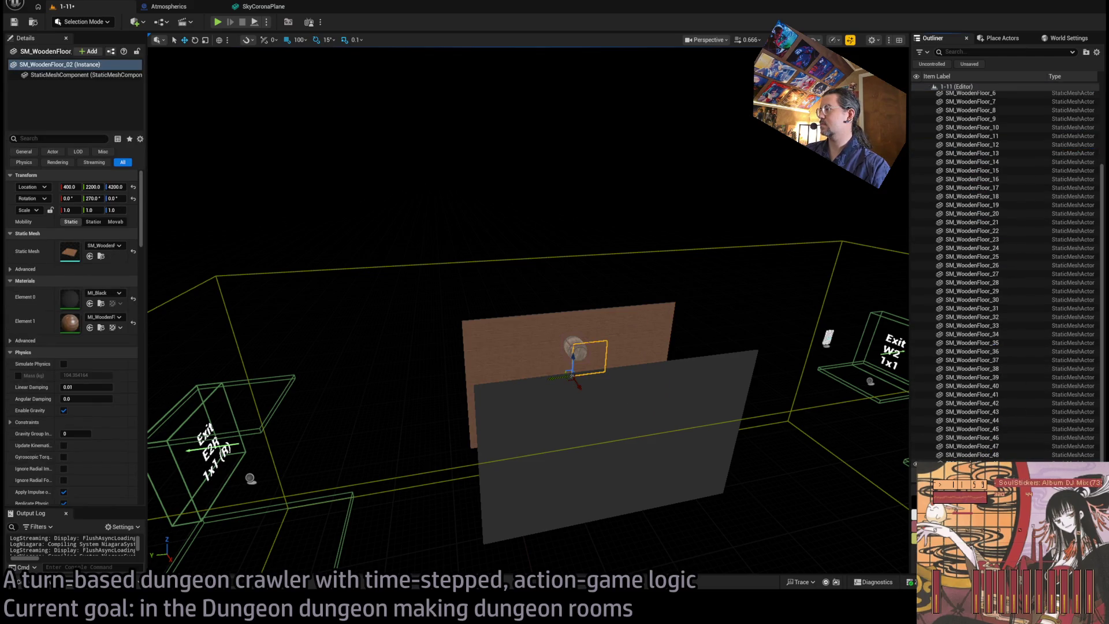
shift+click(972, 454)
drag(609, 428, 550, 430)
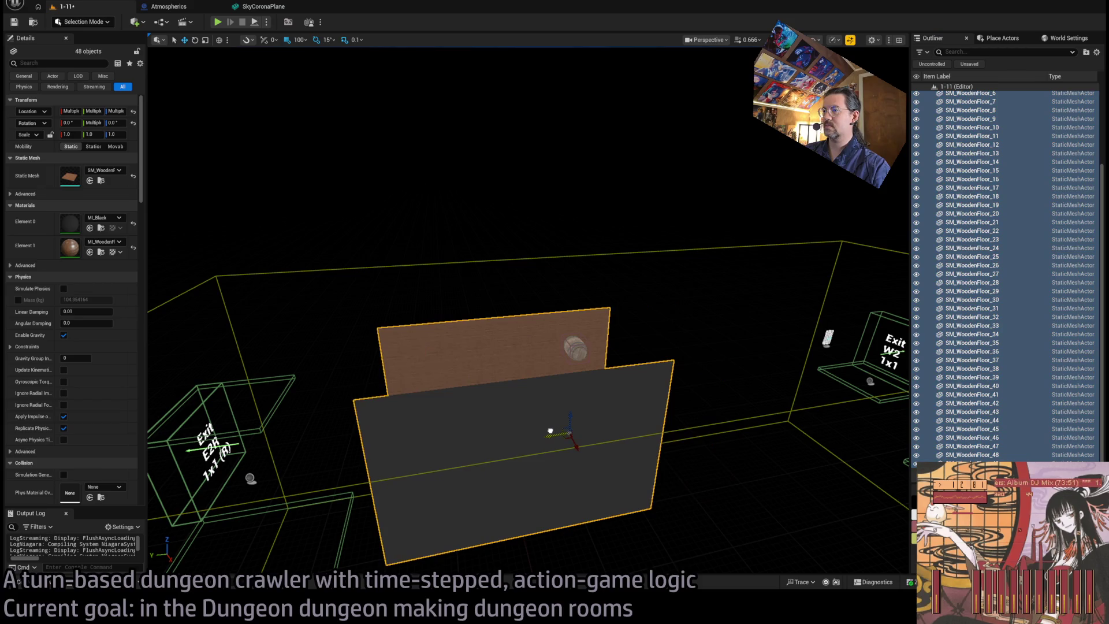
mouse_move(421, 292)
mouse_down()
mouse_move(497, 237)
mouse_move(497, 214)
mouse_move(439, 215)
mouse_move(442, 379)
mouse_up()
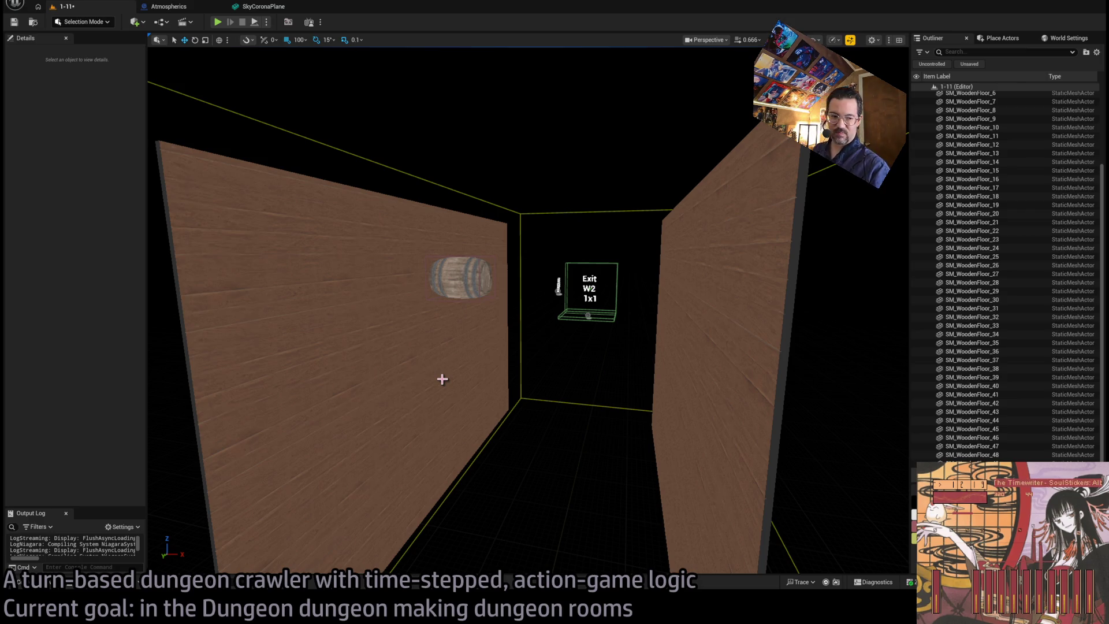
- Bring up the Content Drawer and browse TheMansion folder
key(ctrl+space)
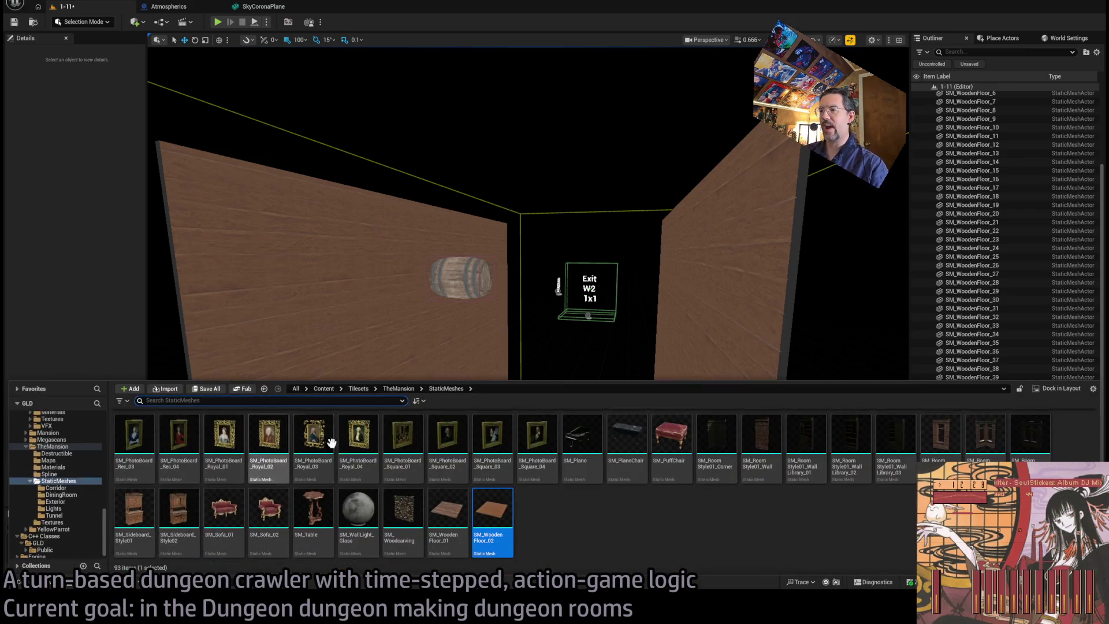
scroll(429, 483, up, 5)
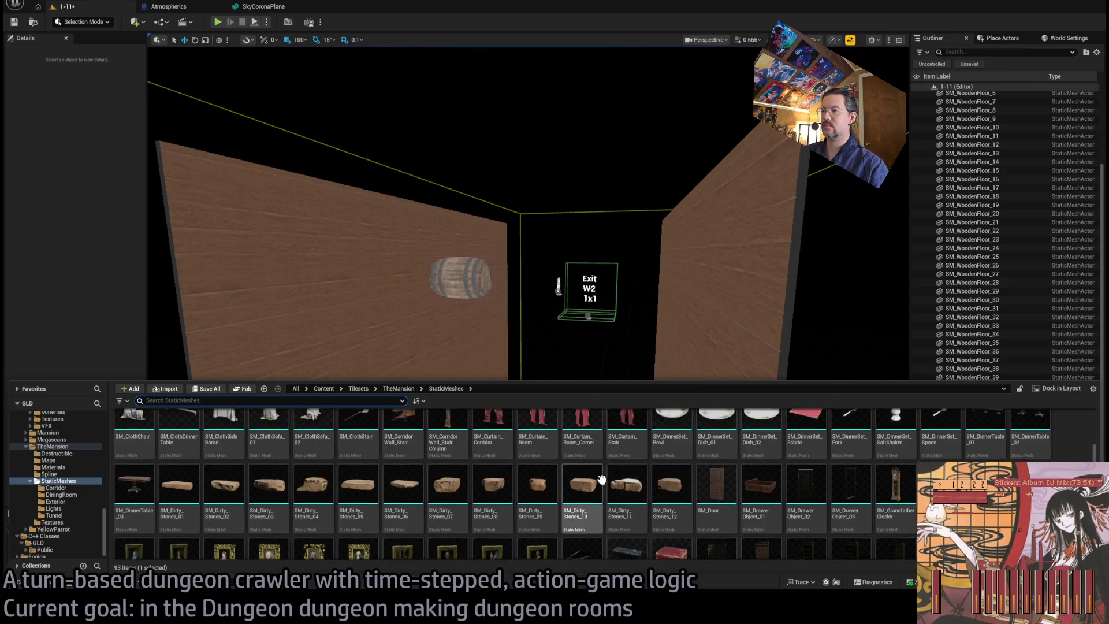
drag(166, 484, 53, 502)
click(58, 447)
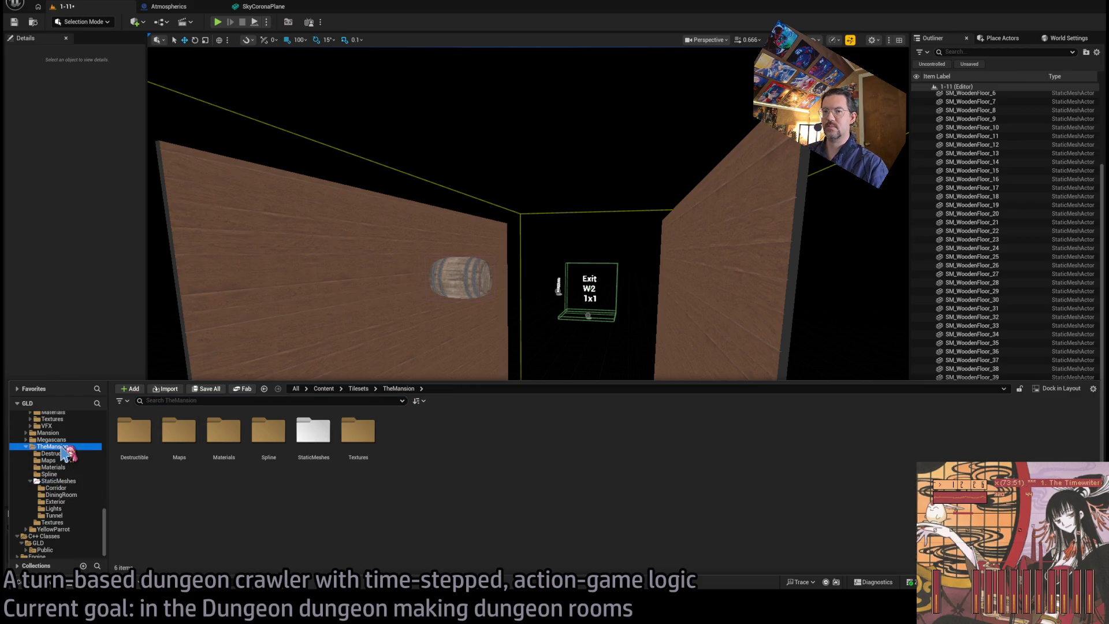
scroll(46, 501, down, 1)
click(35, 582)
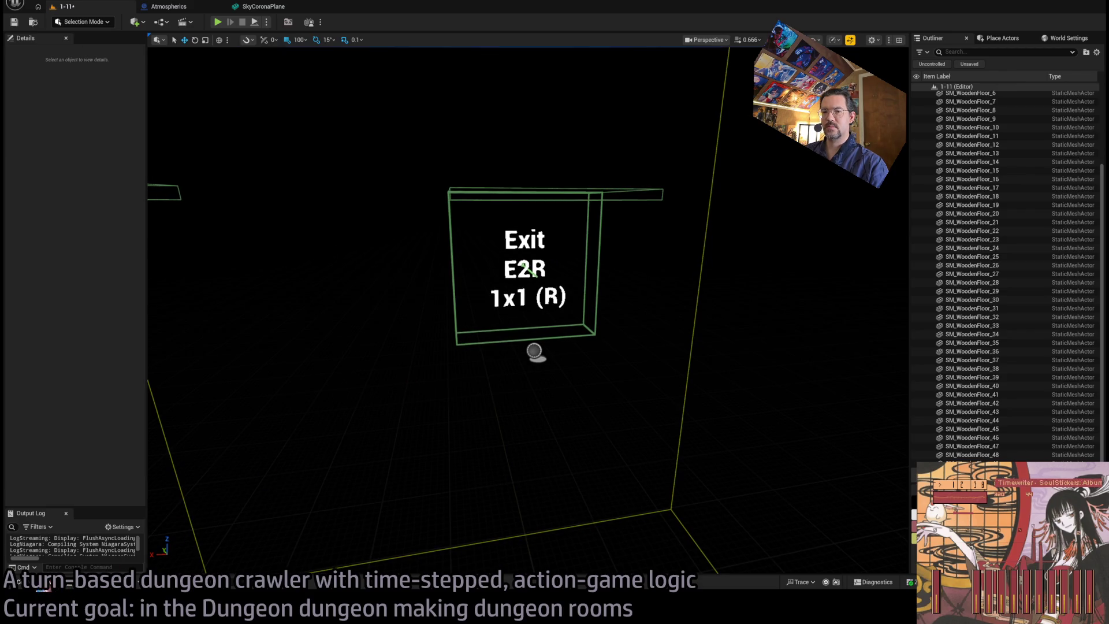
click(44, 583)
scroll(70, 508, up, 10)
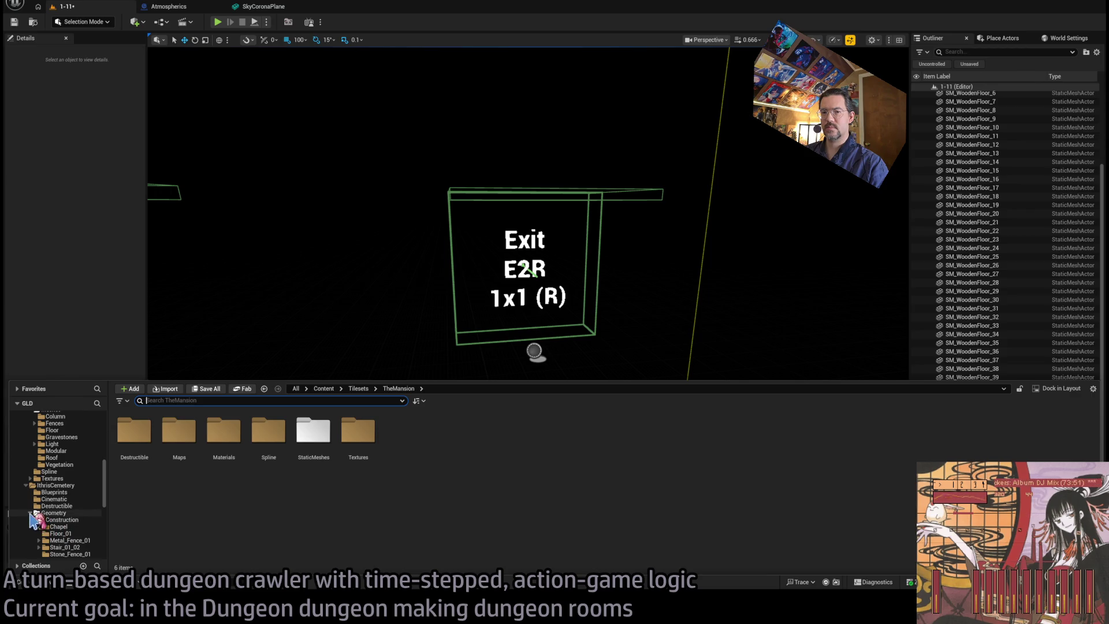
scroll(79, 531, down, 3)
- Open IthrisCemetery Geometry > Construction and view the VistaBuildings and Floor_01 meshes
click(53, 471)
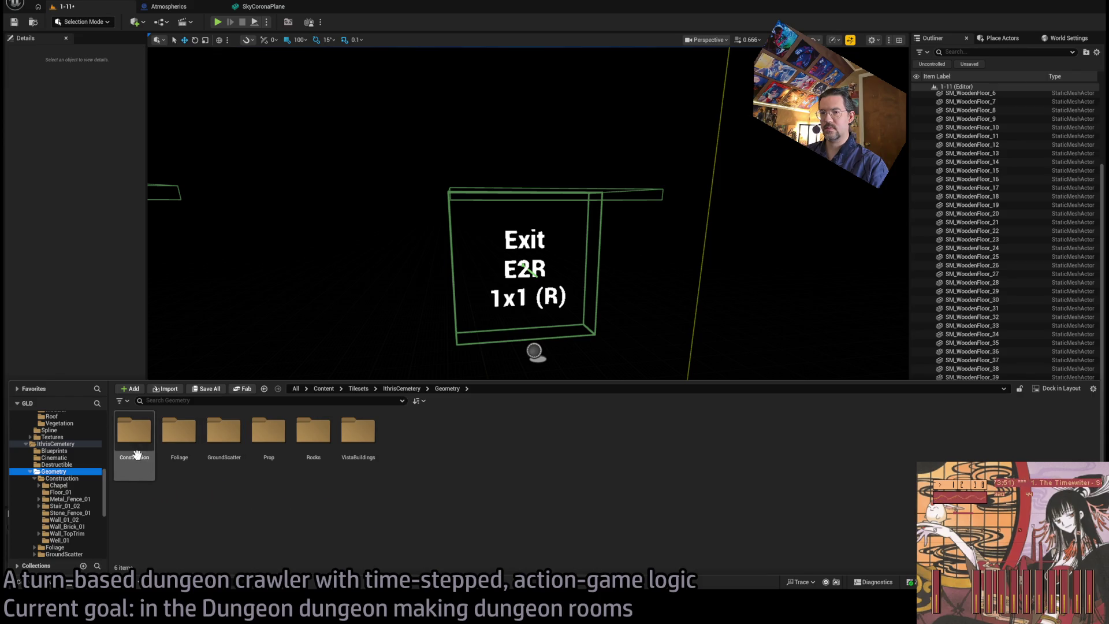
double_click(137, 457)
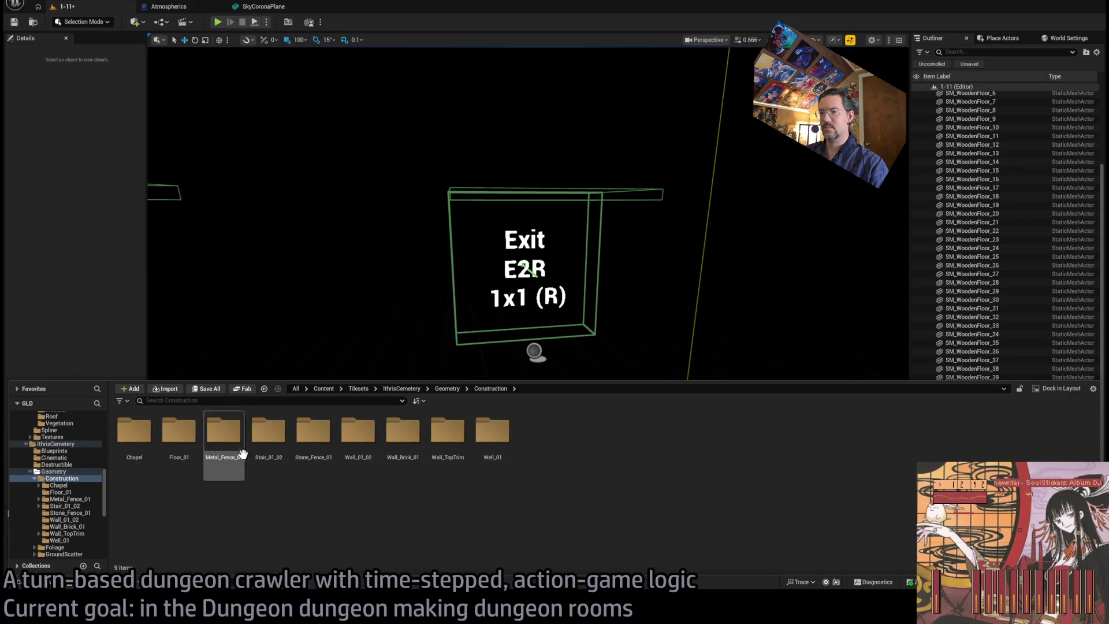
scroll(73, 504, down, 2)
scroll(75, 508, down, 1)
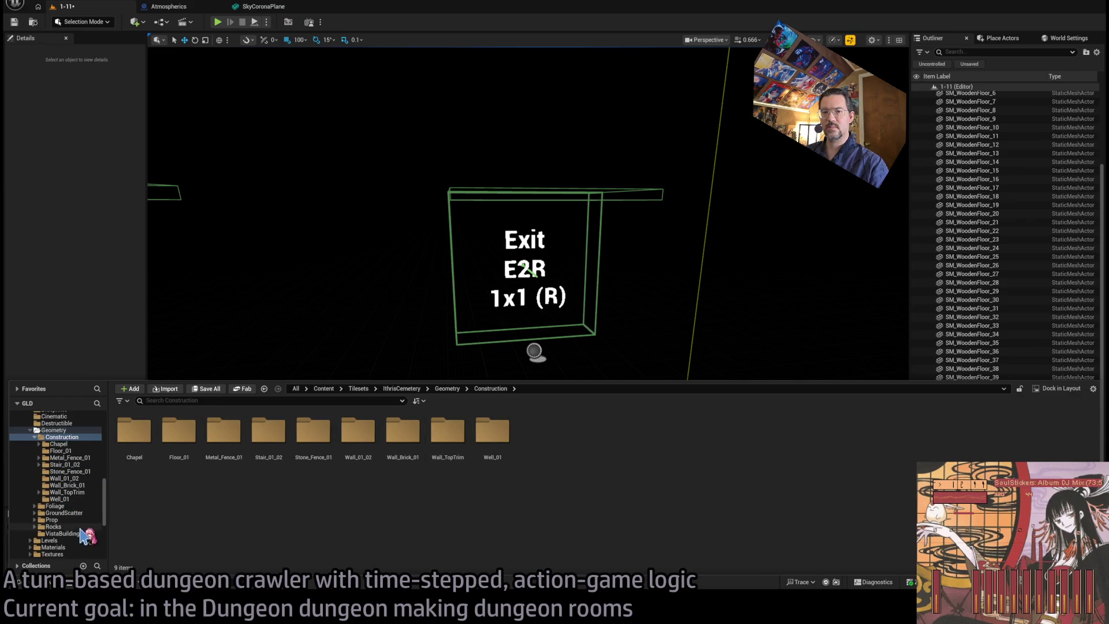
click(64, 533)
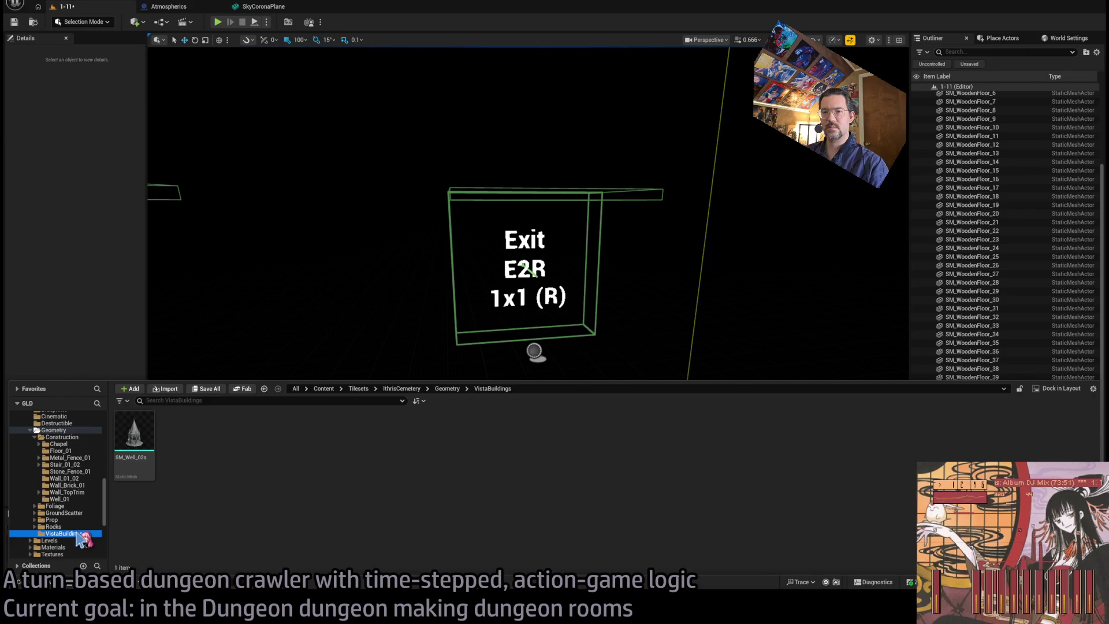
click(71, 457)
click(70, 451)
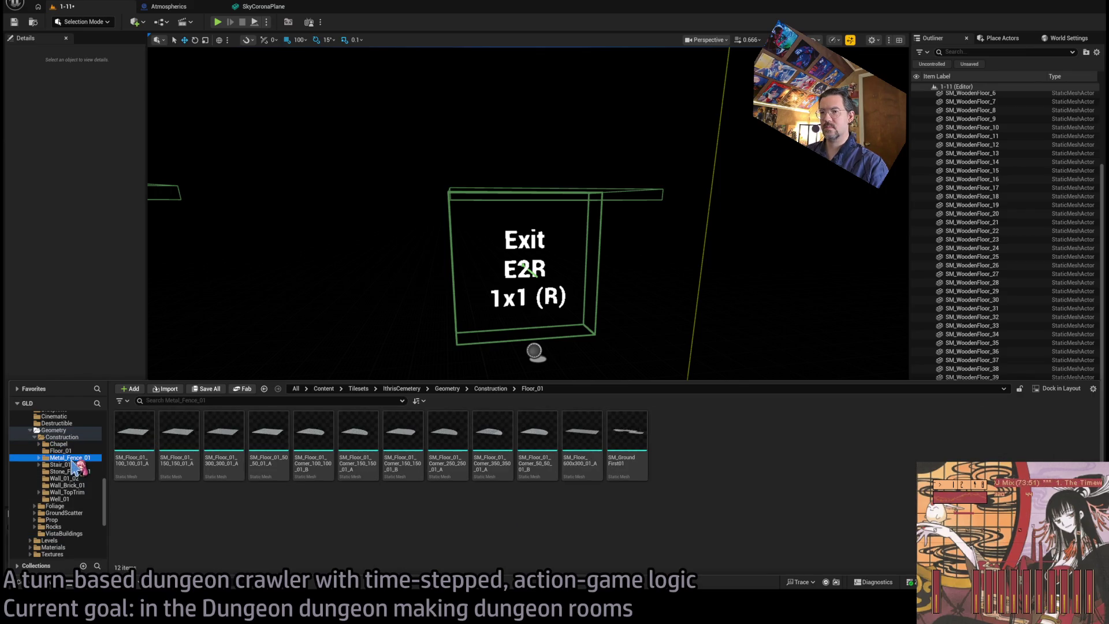
- Step through Stone_Fence_01 and the remaining construction folders down to Well_01
click(72, 464)
click(72, 471)
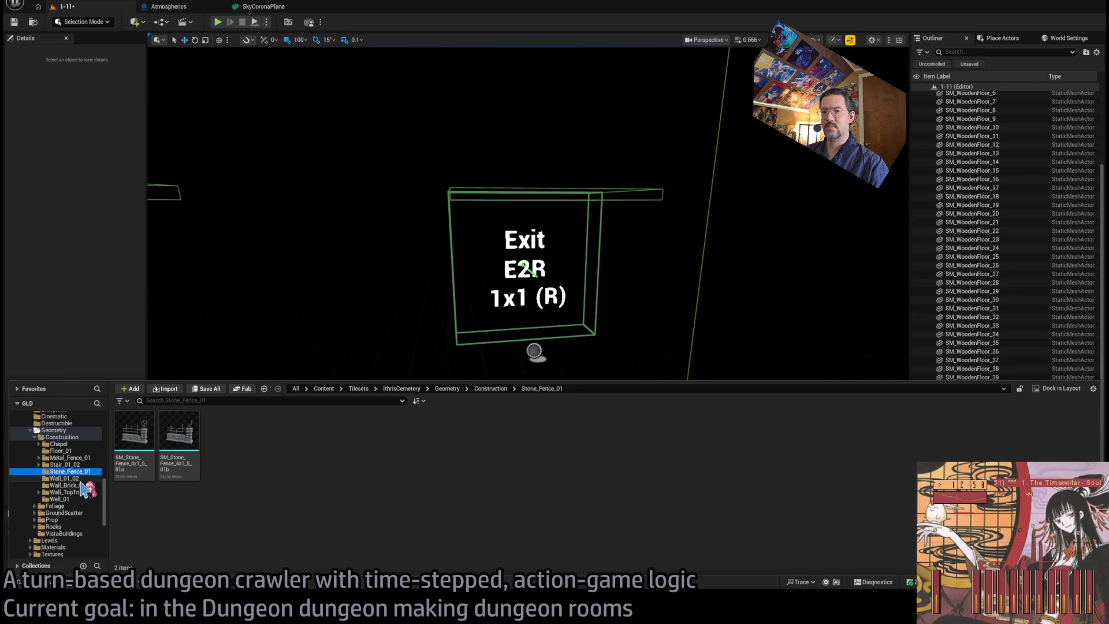
click(82, 479)
click(85, 485)
click(88, 492)
click(90, 499)
- Go back up through Geometry to the IthrisCemetery folder and open another tileset folder
key(Down)
key(Down)
key(Down)
key(Down)
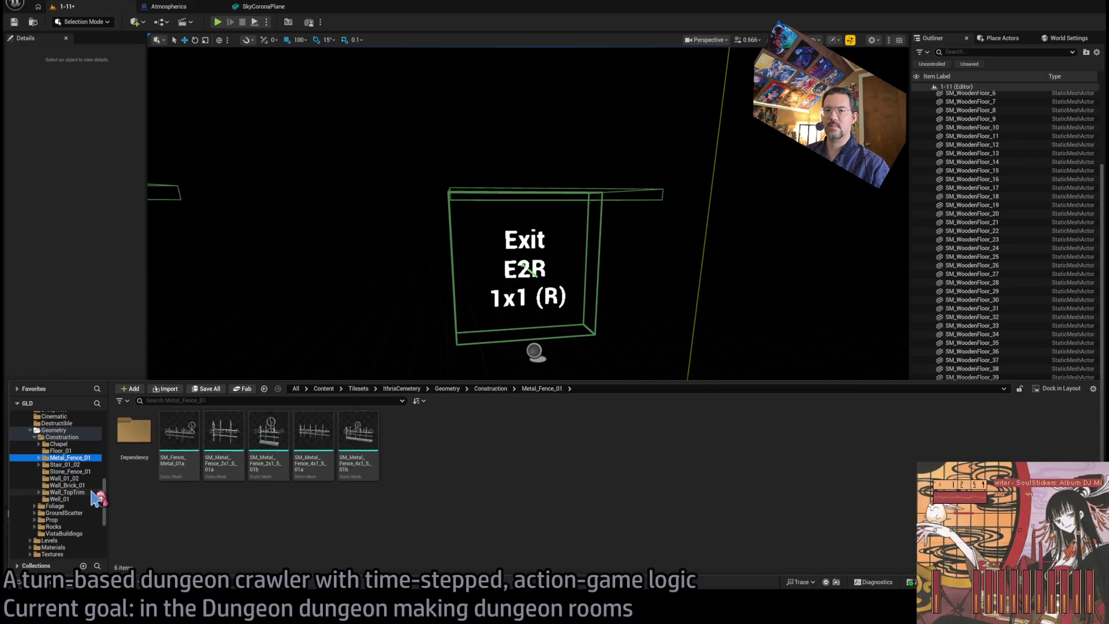
key(Left)
key(Left)
scroll(90, 488, up, 6)
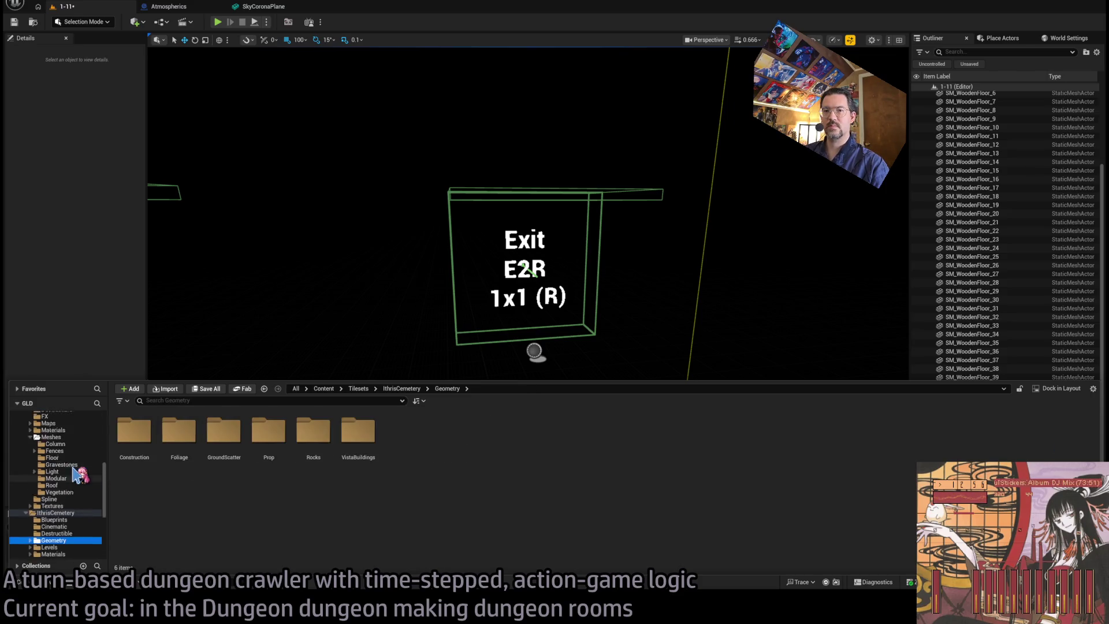
key(Left)
scroll(75, 481, up, 3)
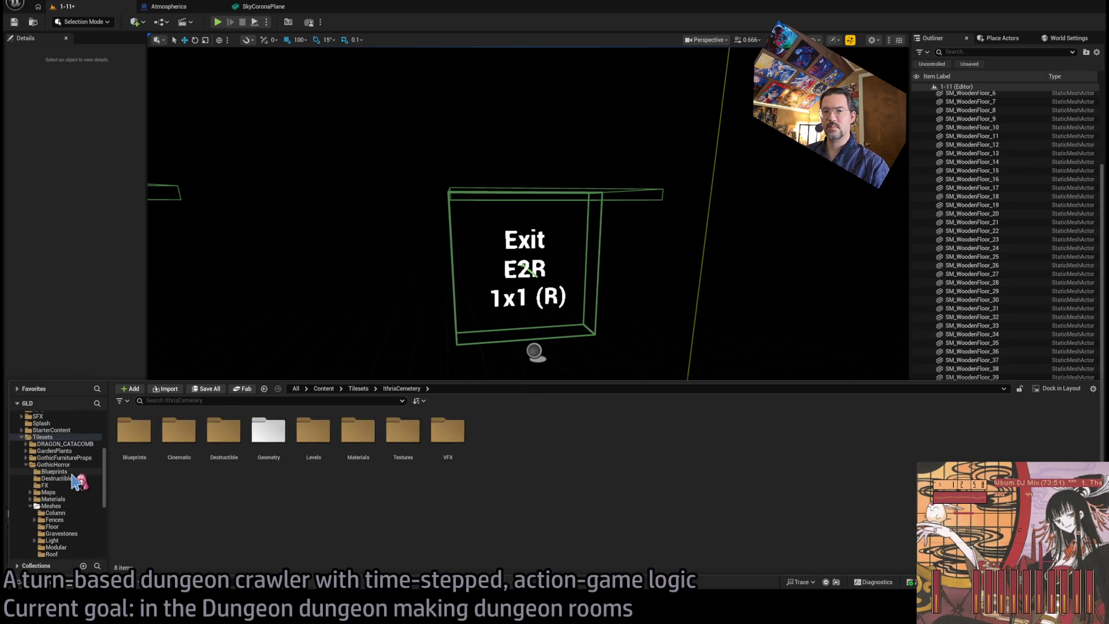
click(69, 465)
- Browse DRAGON_CATACOMB > MESHES > STRUCTURE into the BALCONY meshes folder
click(78, 444)
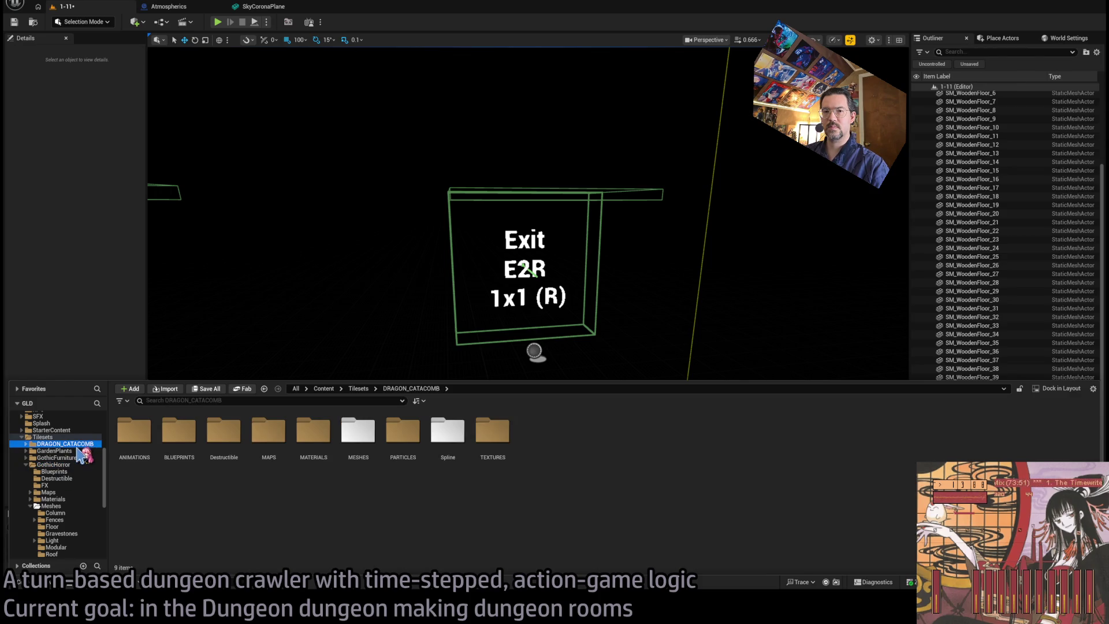
key(Right)
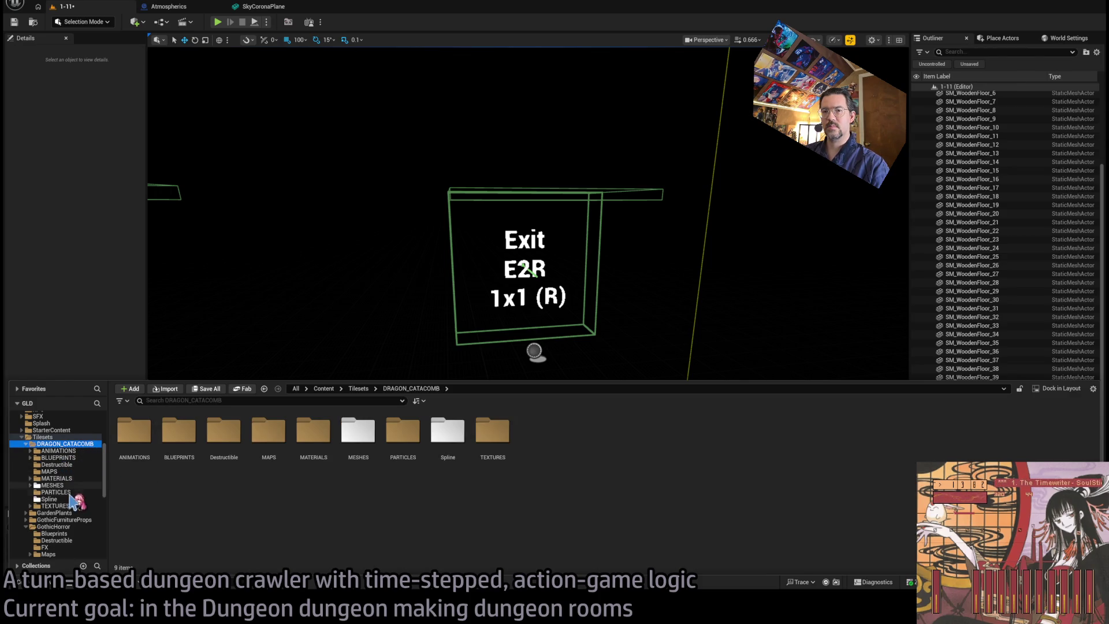
double_click(358, 436)
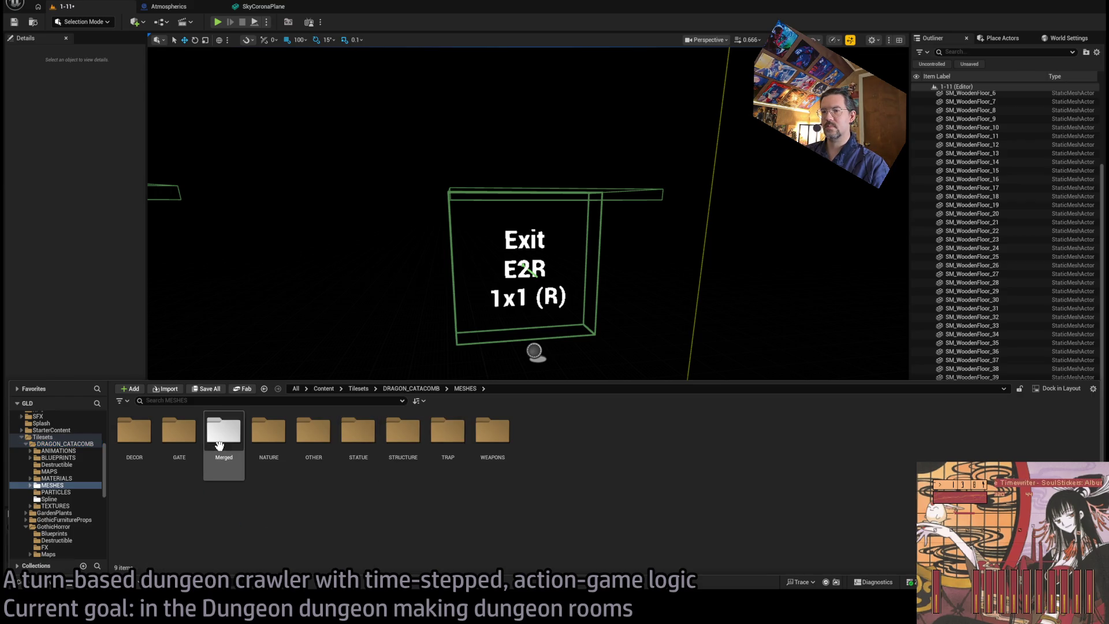
double_click(402, 441)
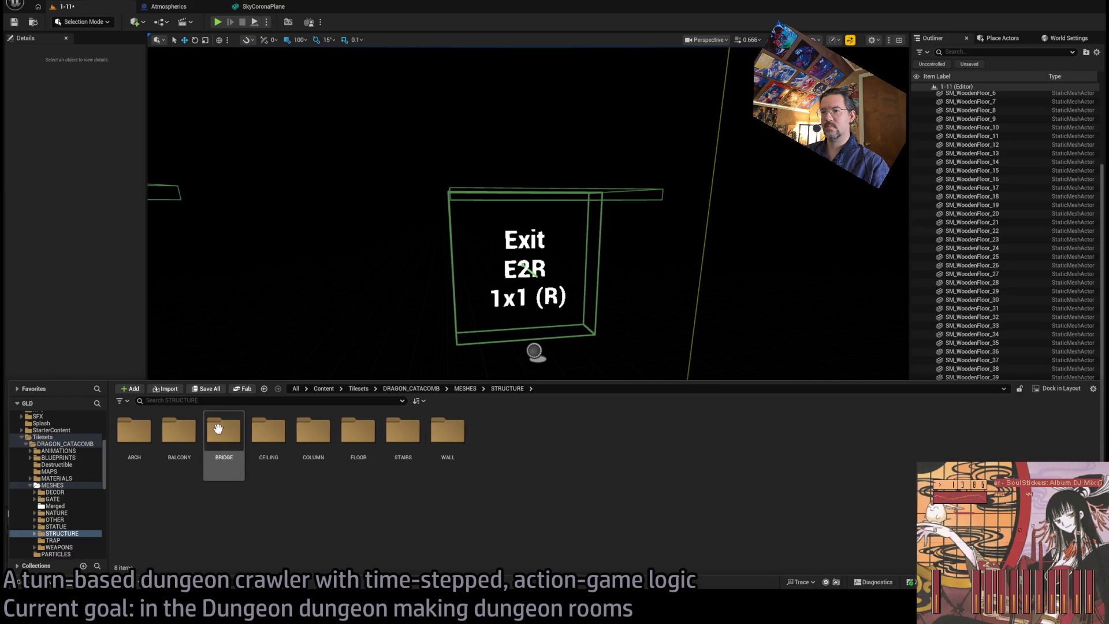
double_click(185, 441)
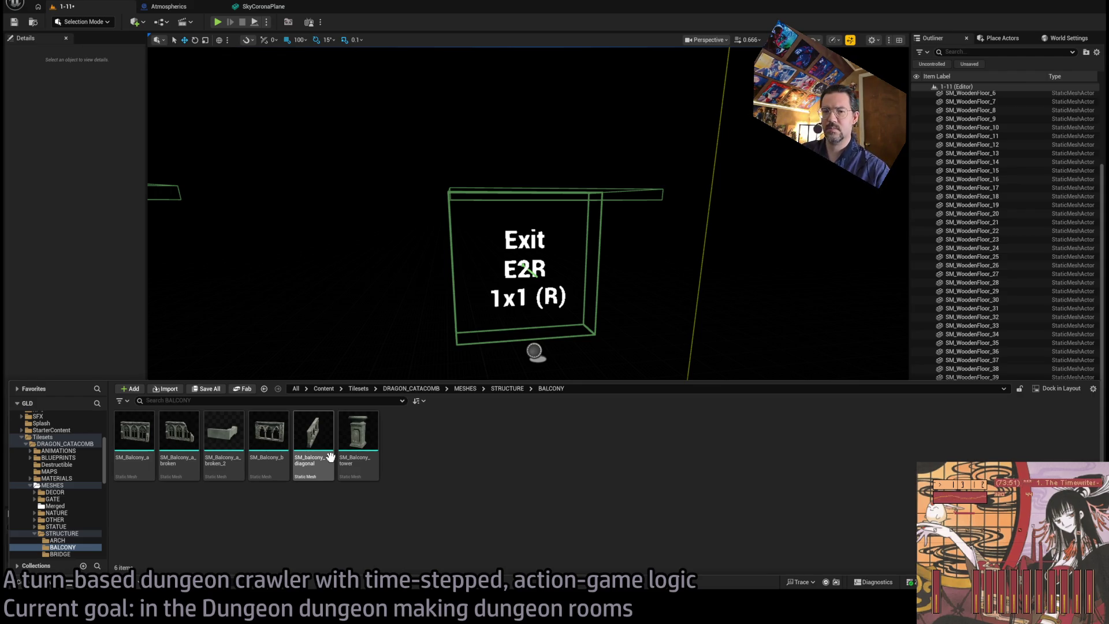
- Look over the structure meshes, then close the Content Drawer and turn toward the Exit box
scroll(80, 514, down, 3)
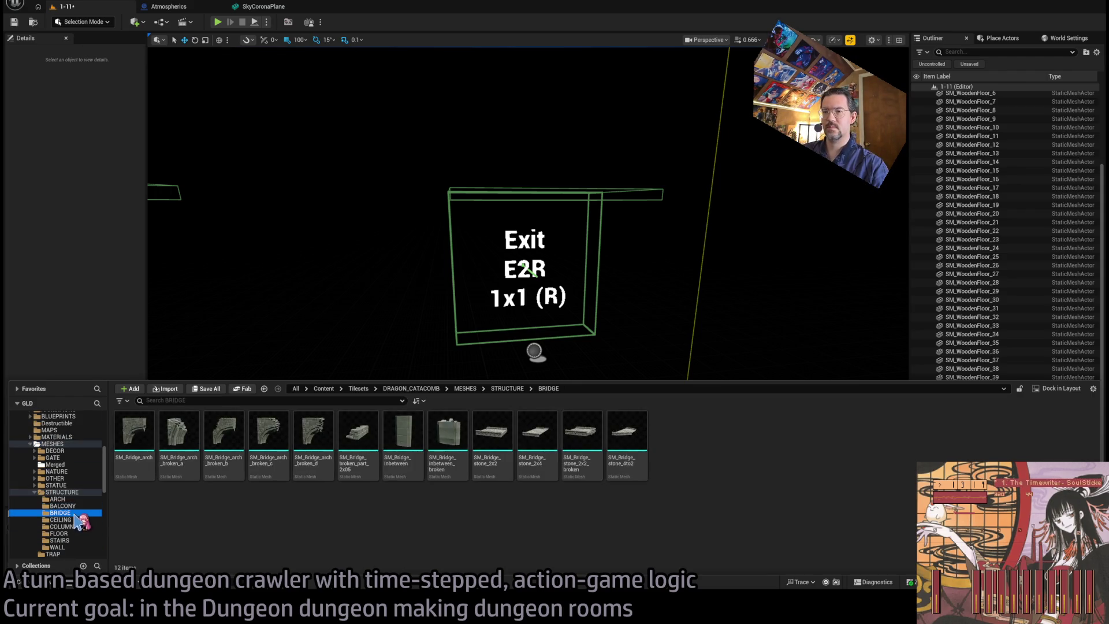
click(36, 449)
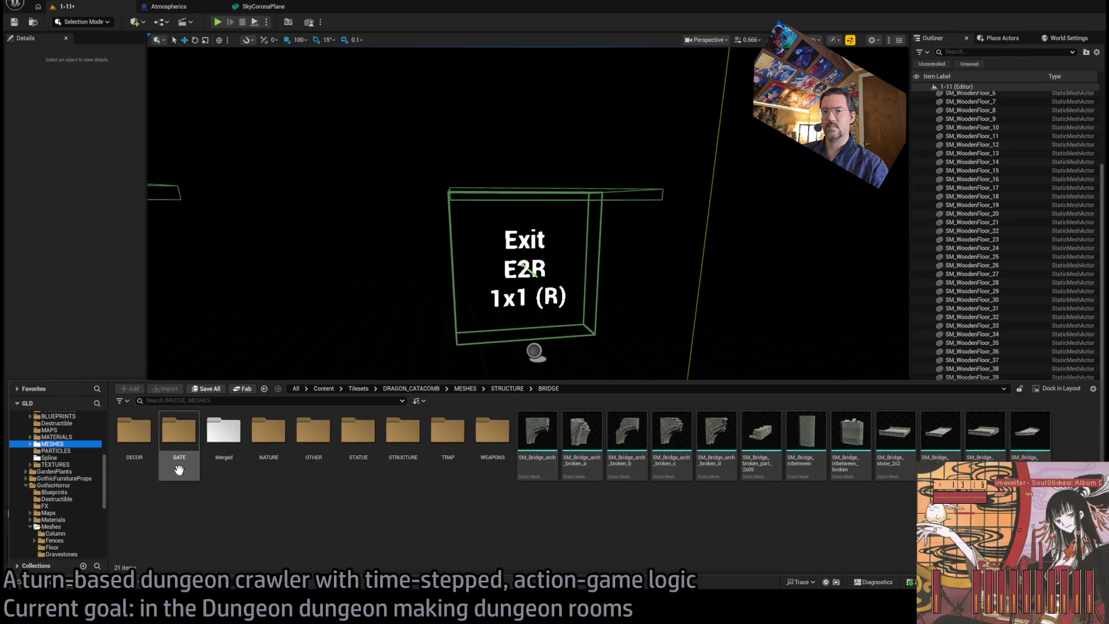
mouse_move(483, 334)
mouse_down()
mouse_move(555, 344)
mouse_move(647, 332)
mouse_up()
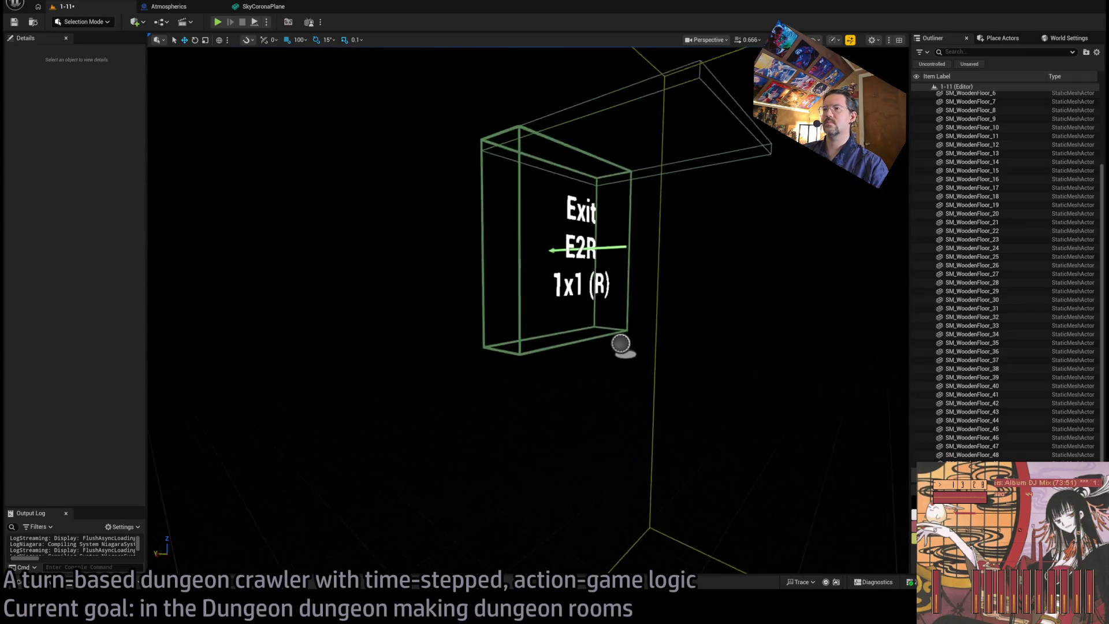
- Fly the camera into room 1-11 past the Exit box, then reopen the drawer at TheMansion folder
click(29, 581)
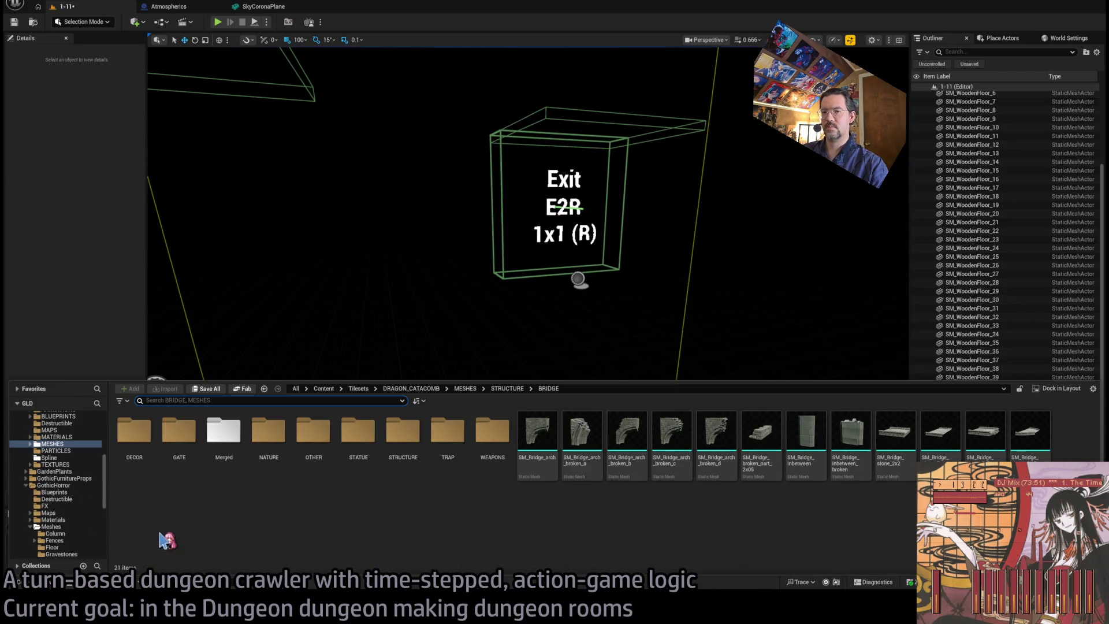
scroll(73, 529, down, 10)
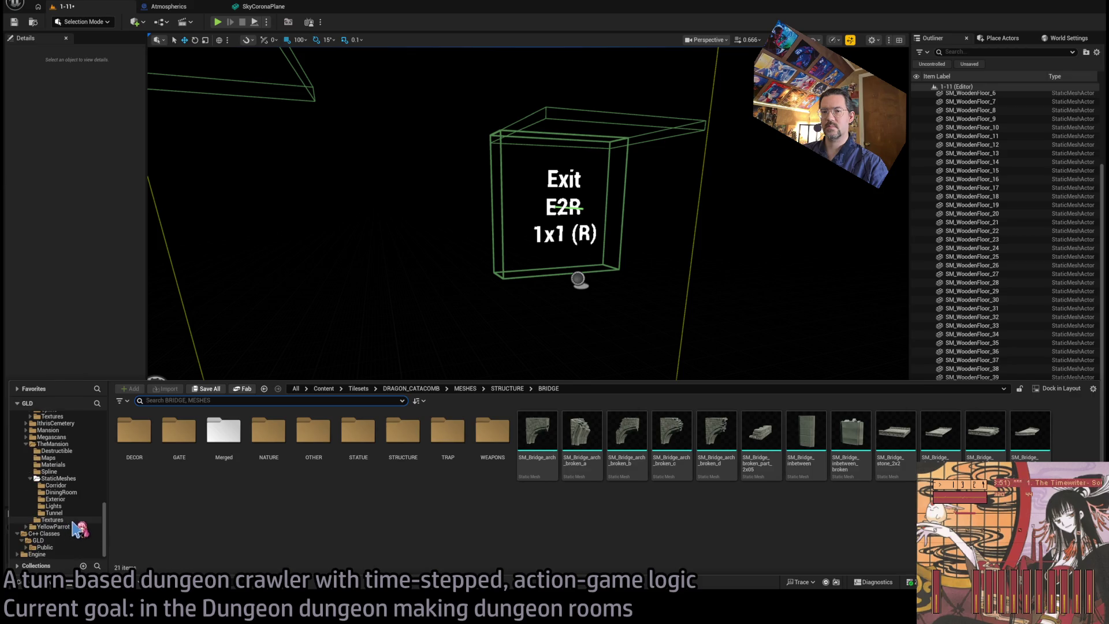
mouse_move(342, 347)
mouse_down()
mouse_move(283, 338)
mouse_move(469, 298)
mouse_up()
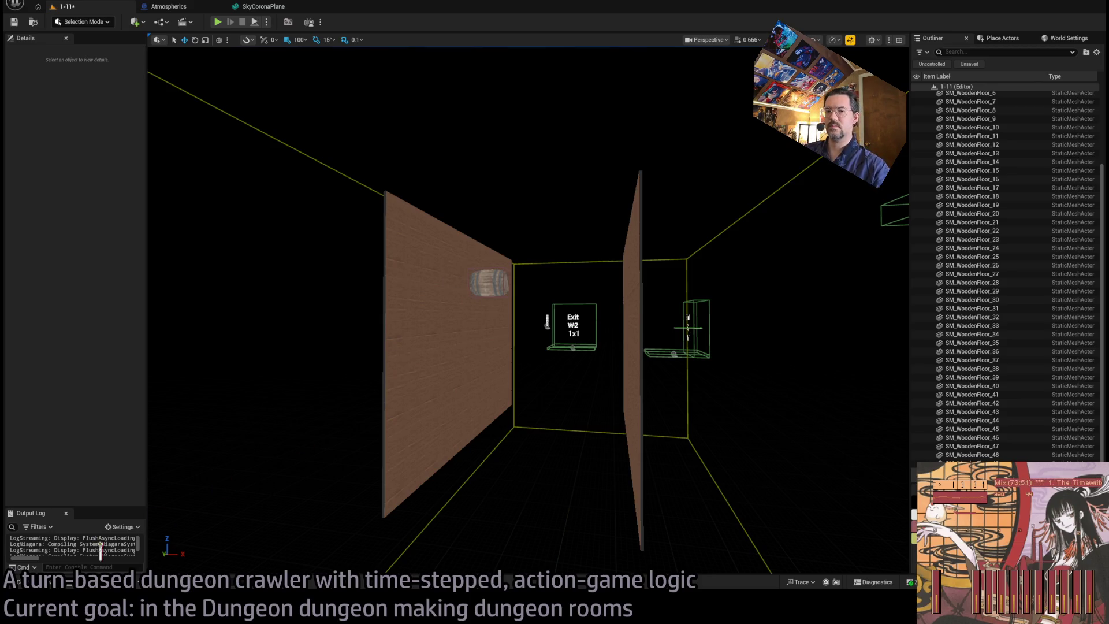
click(44, 583)
click(52, 443)
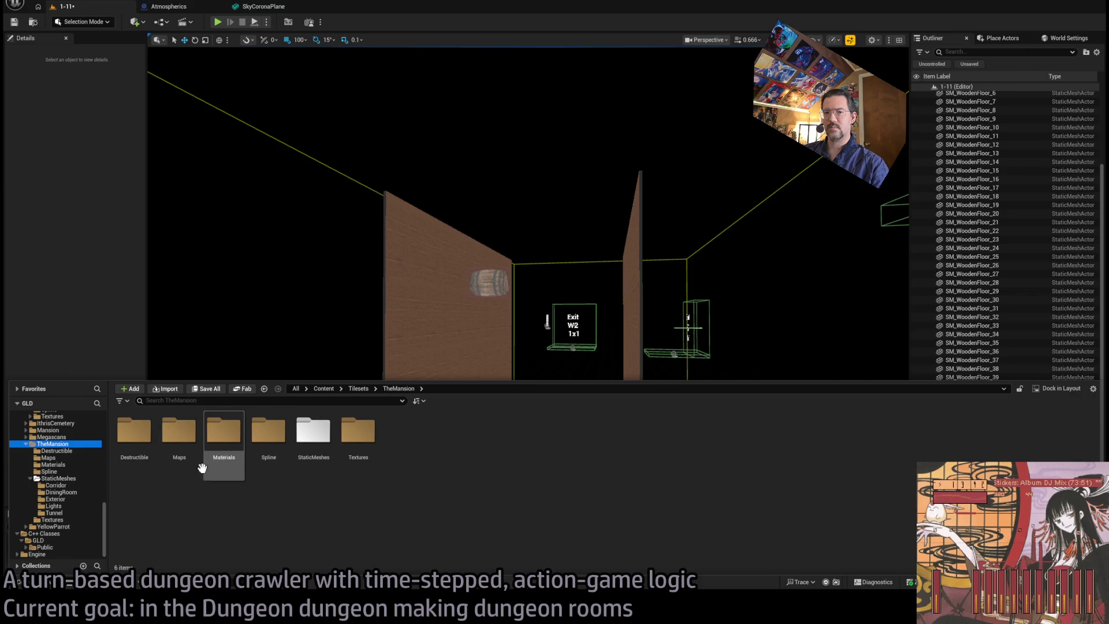
scroll(74, 500, up, 10)
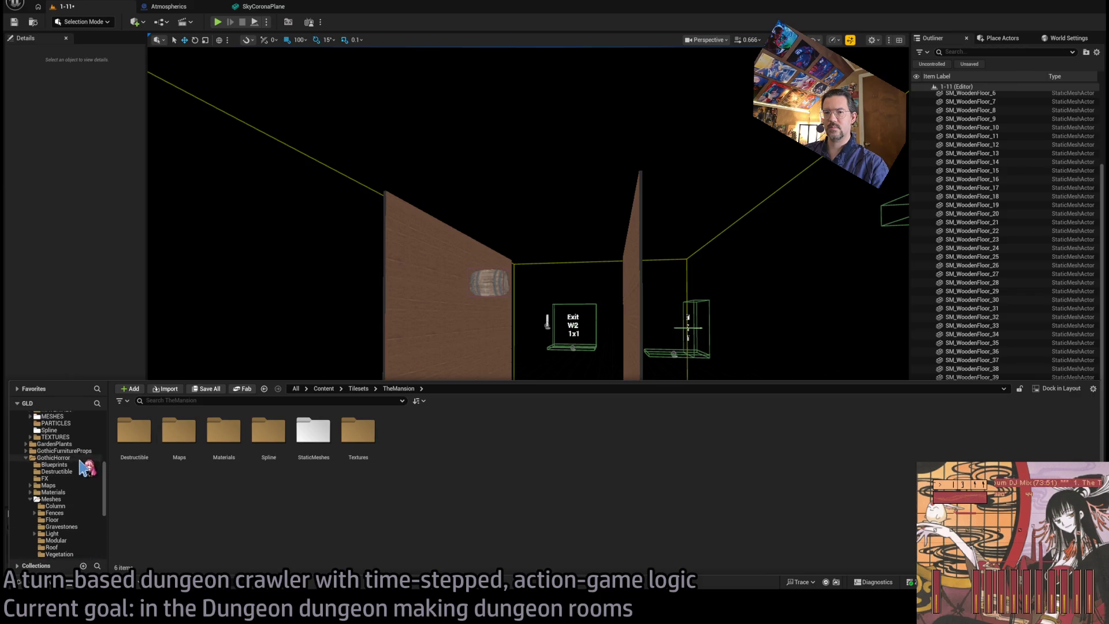
- Place a GHE_Archway_gray from GothicHorror > Meshes > Modular and raise it from Z 4200 to 4600
click(51, 498)
click(366, 445)
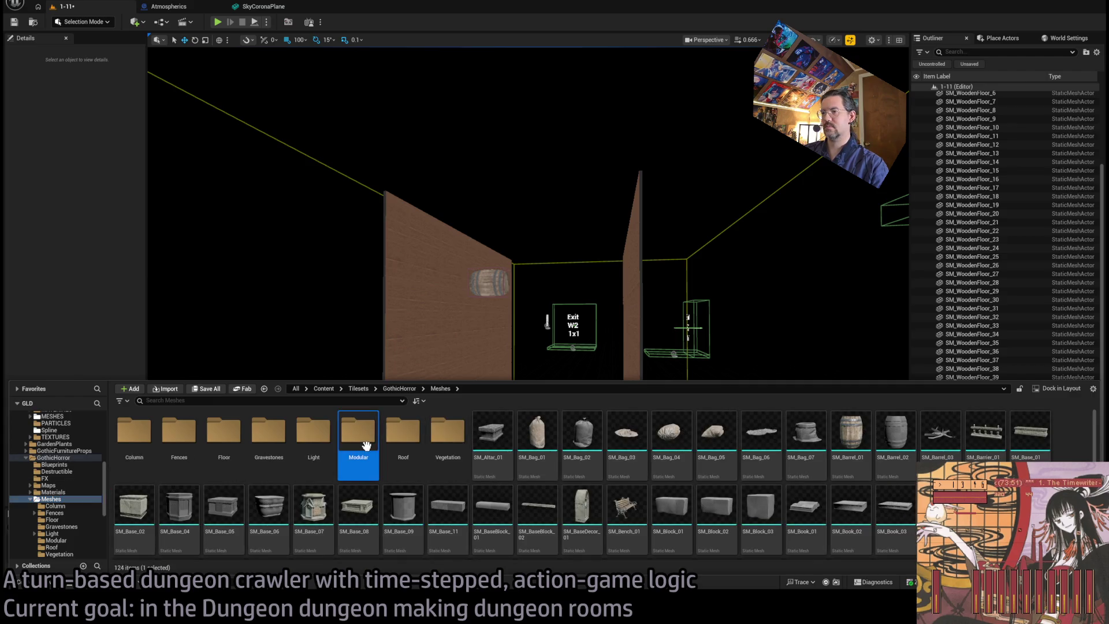
double_click(366, 444)
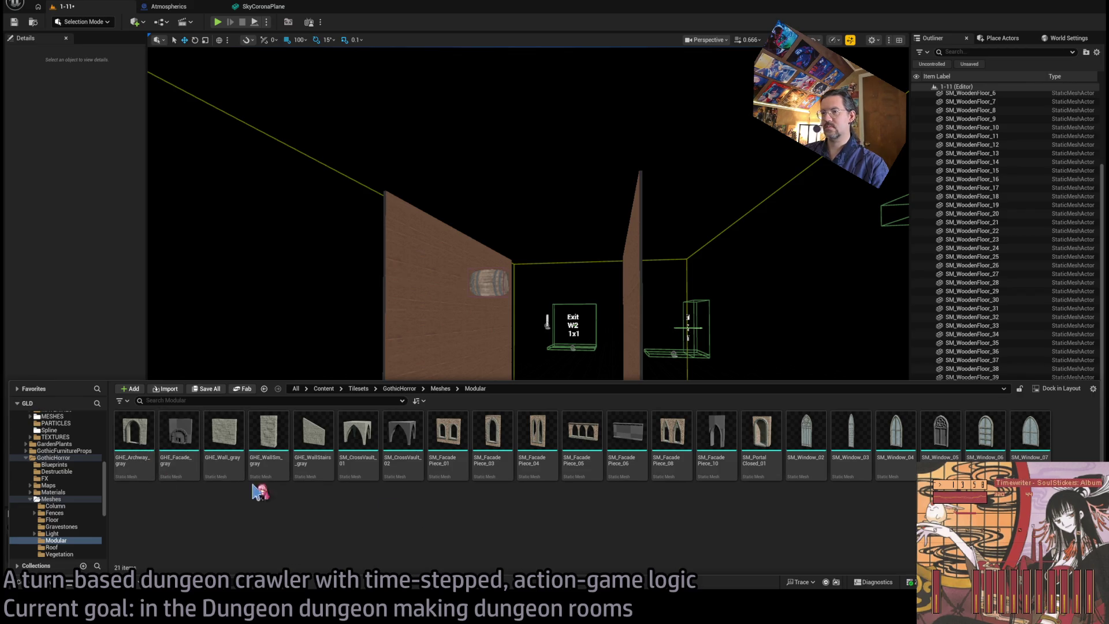
mouse_move(152, 458)
mouse_down()
mouse_move(426, 321)
mouse_move(386, 327)
mouse_move(417, 359)
mouse_move(383, 351)
mouse_up()
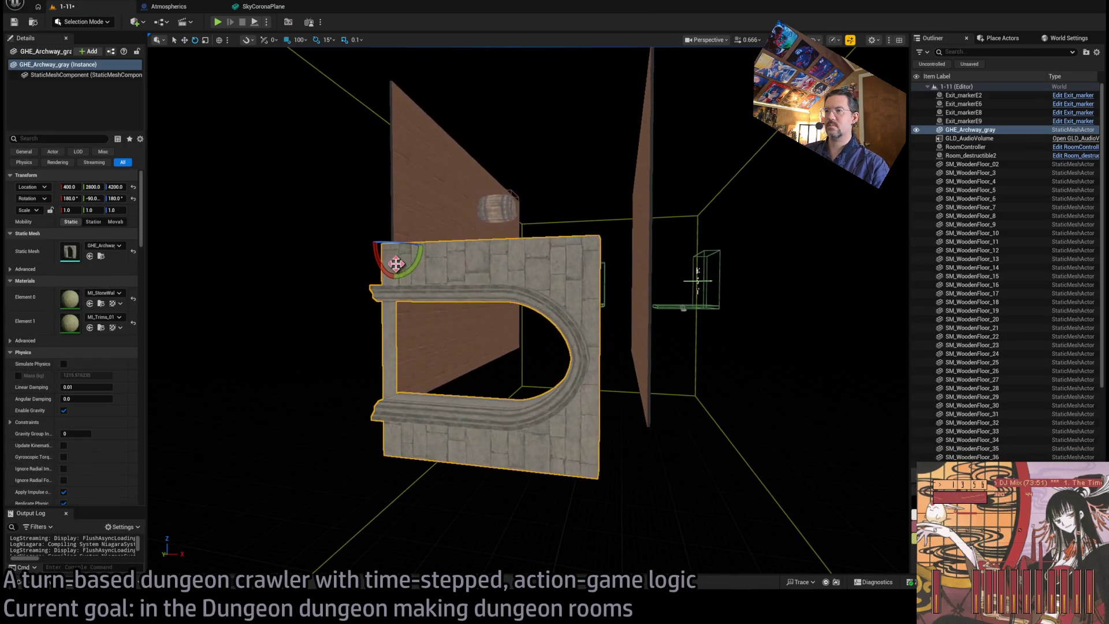
drag(392, 231, 398, 73)
mouse_move(520, 312)
mouse_down()
mouse_move(376, 319)
mouse_move(457, 315)
mouse_up()
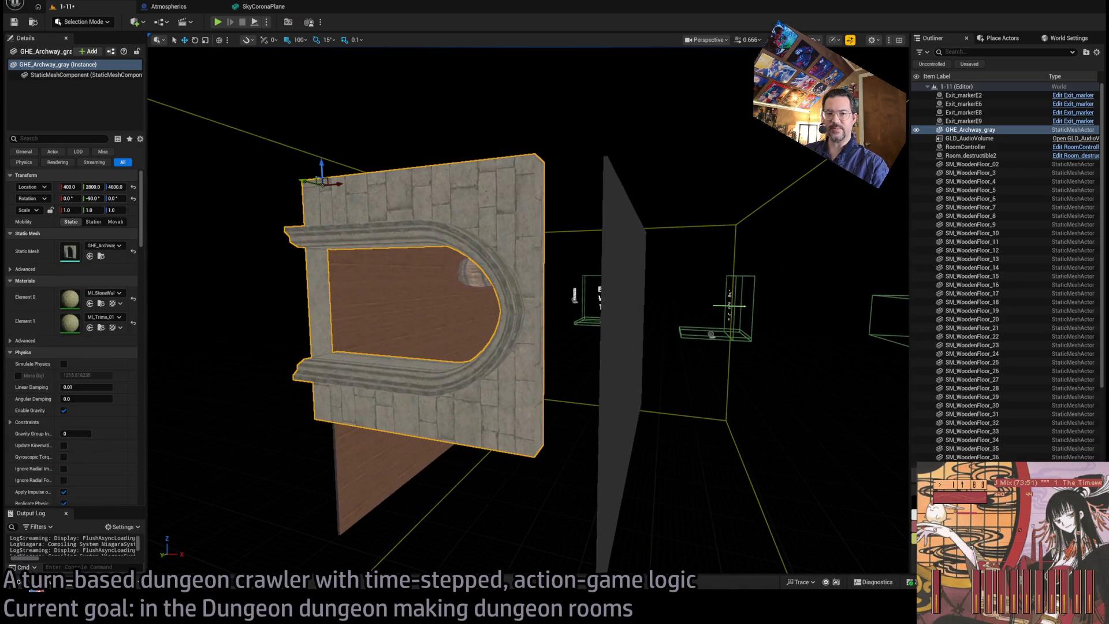
- Delete the trial archway and switch to level 1-10
key(Delete)
key(ctrl+space)
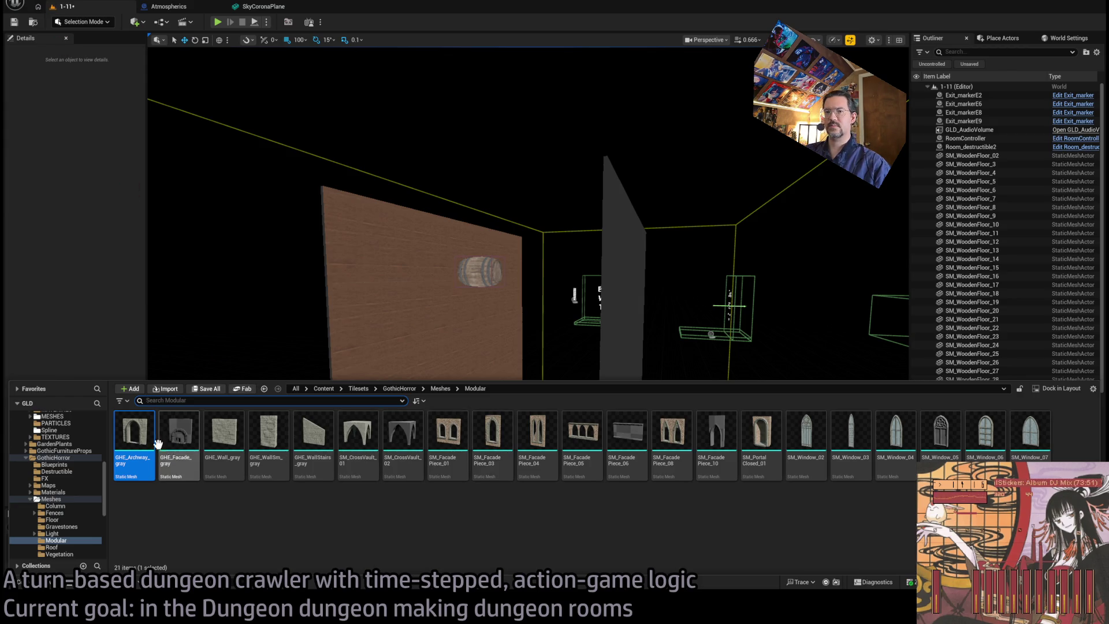
click(84, 87)
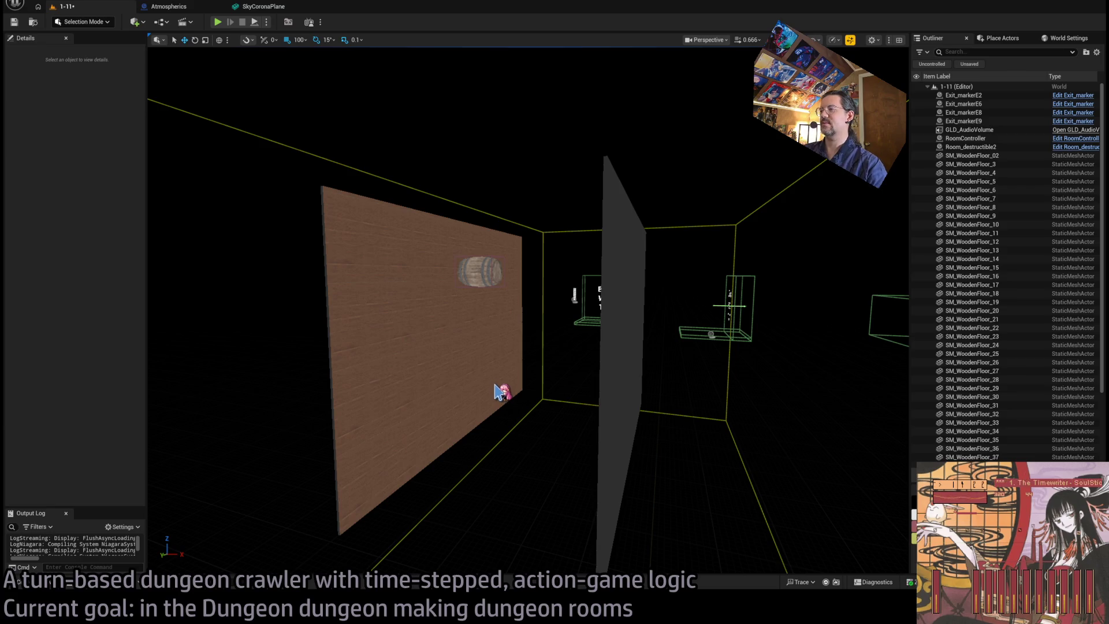
click(511, 392)
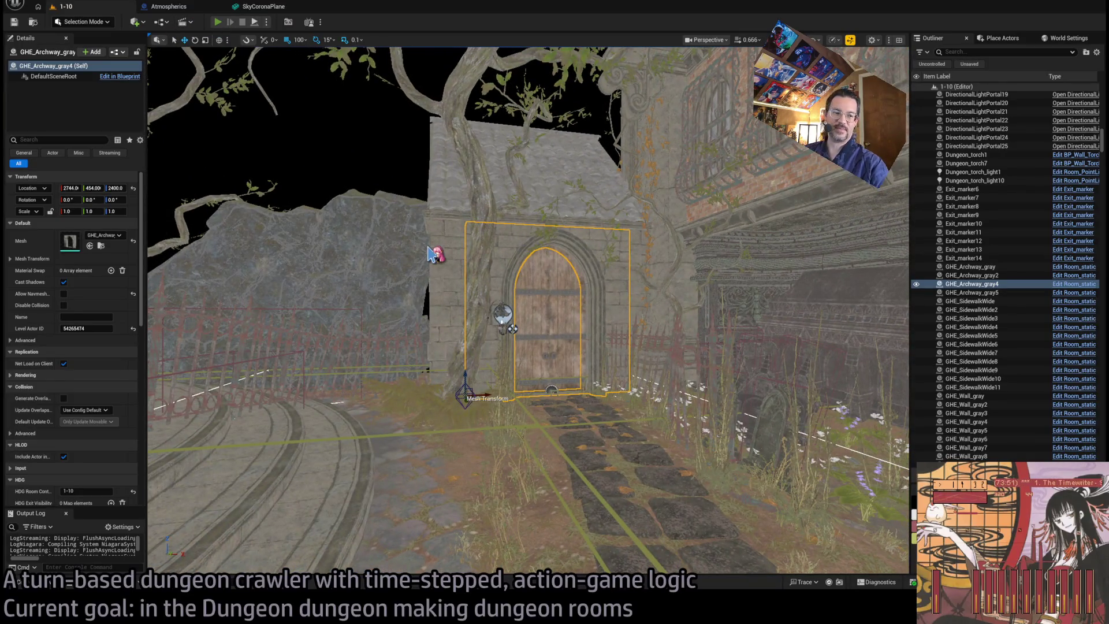
- Start Play-in-Editor with Alt+P and play out four planned turns
key(alt+p)
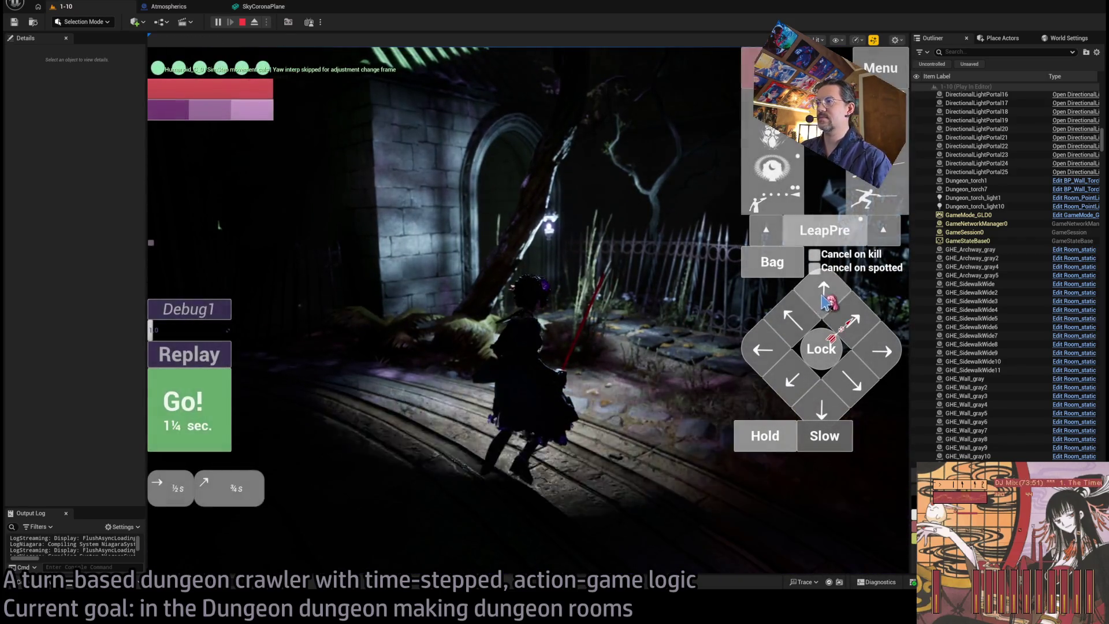
click(228, 414)
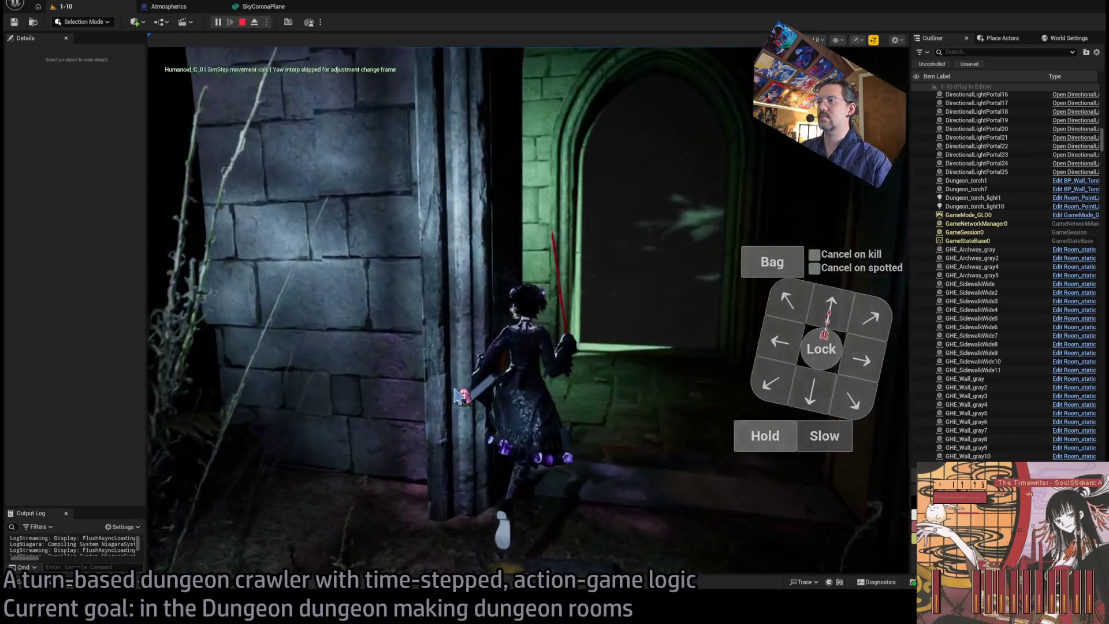
click(229, 408)
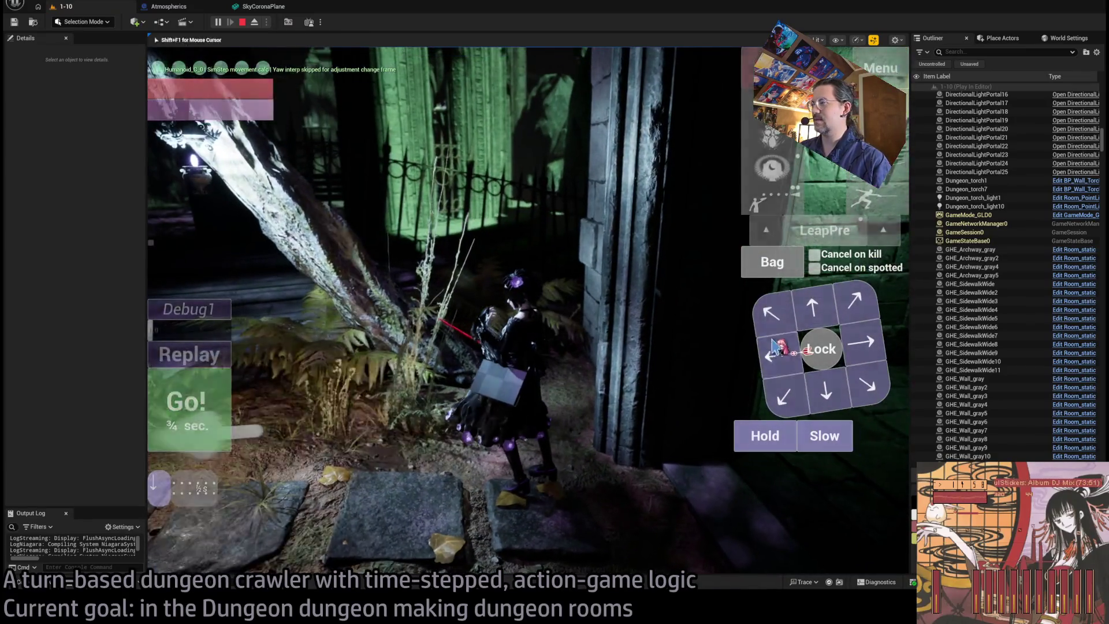
click(169, 420)
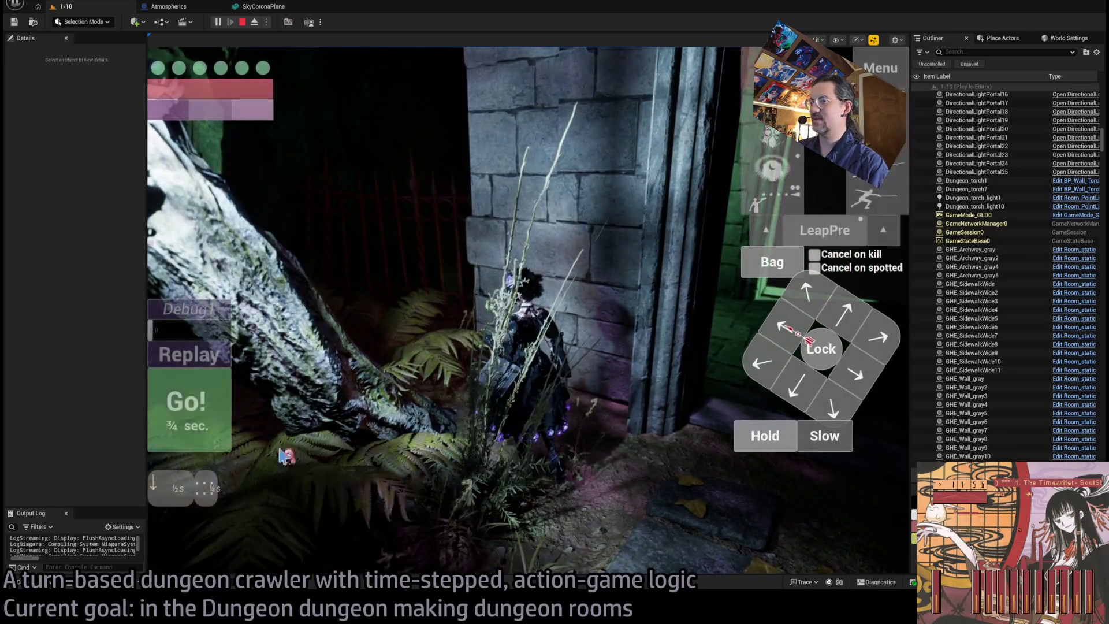
click(233, 398)
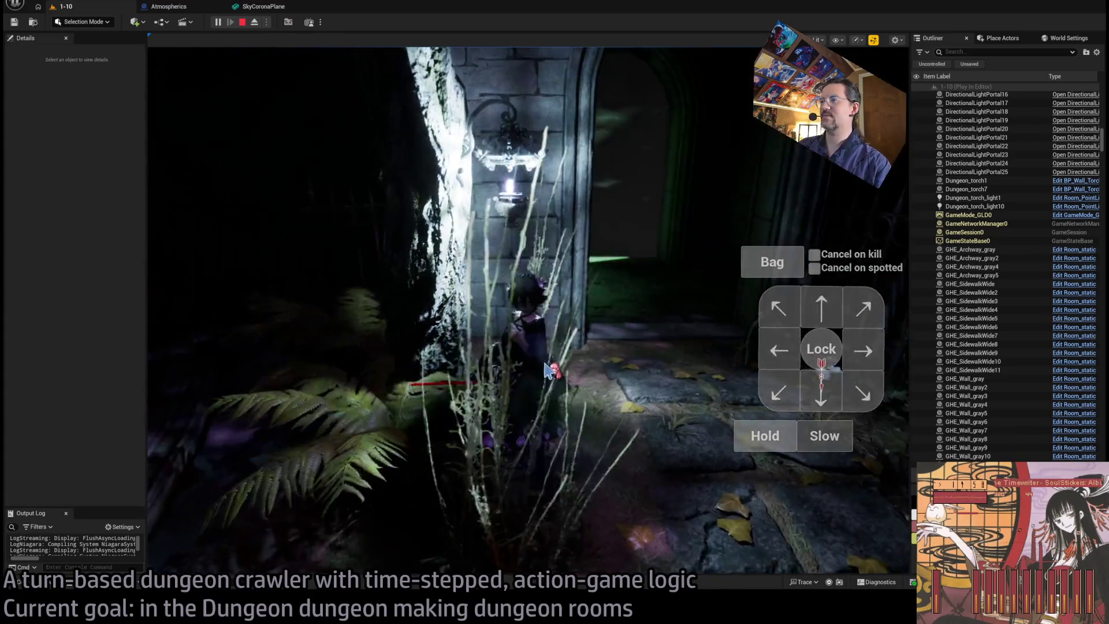
- Queue two upward steps, play them, advance into the archway, attack, then stop playing with Esc
click(873, 355)
click(830, 314)
click(199, 397)
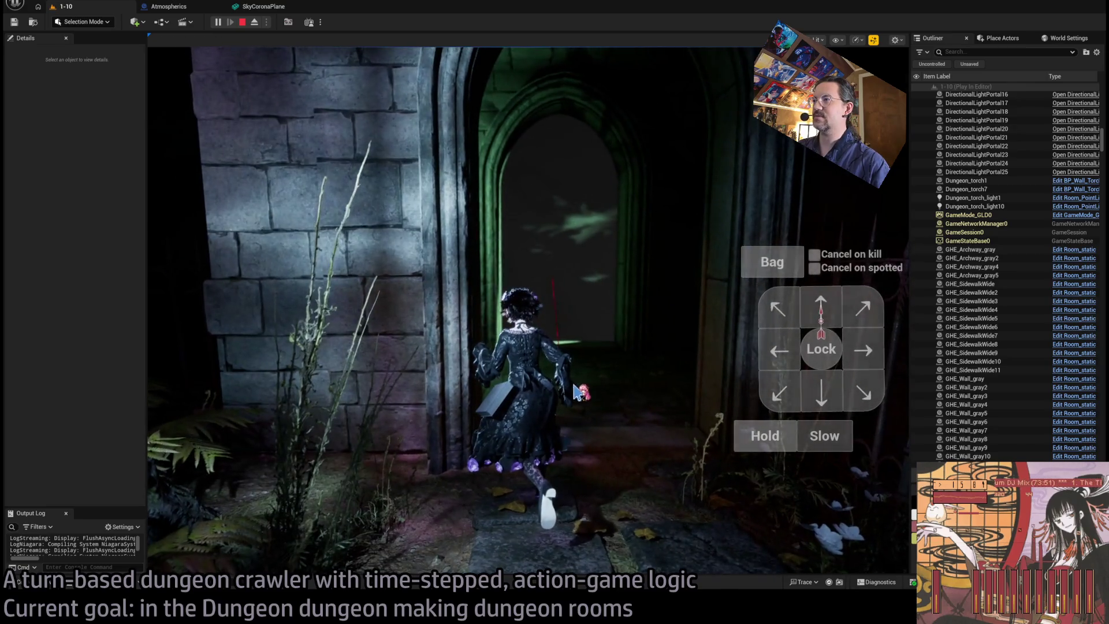
click(498, 332)
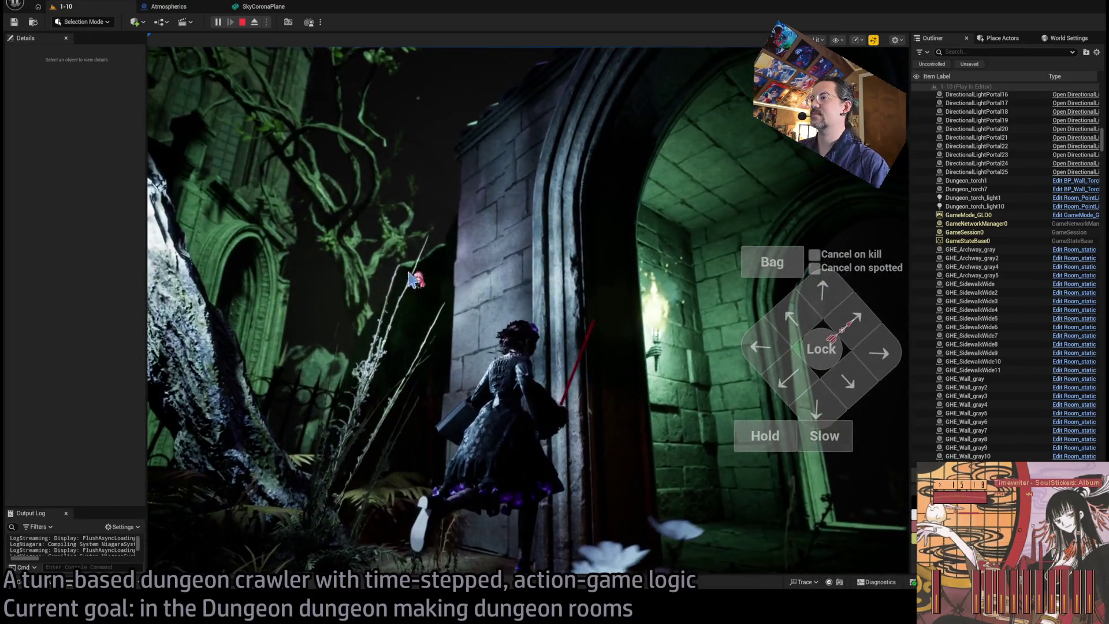
click(527, 384)
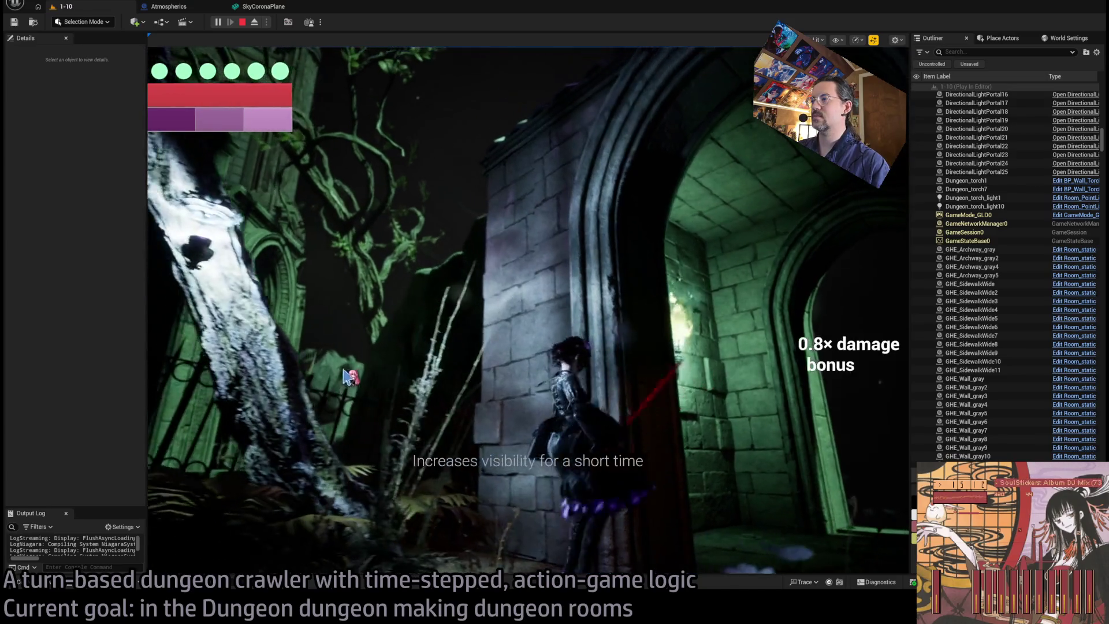
key(Escape)
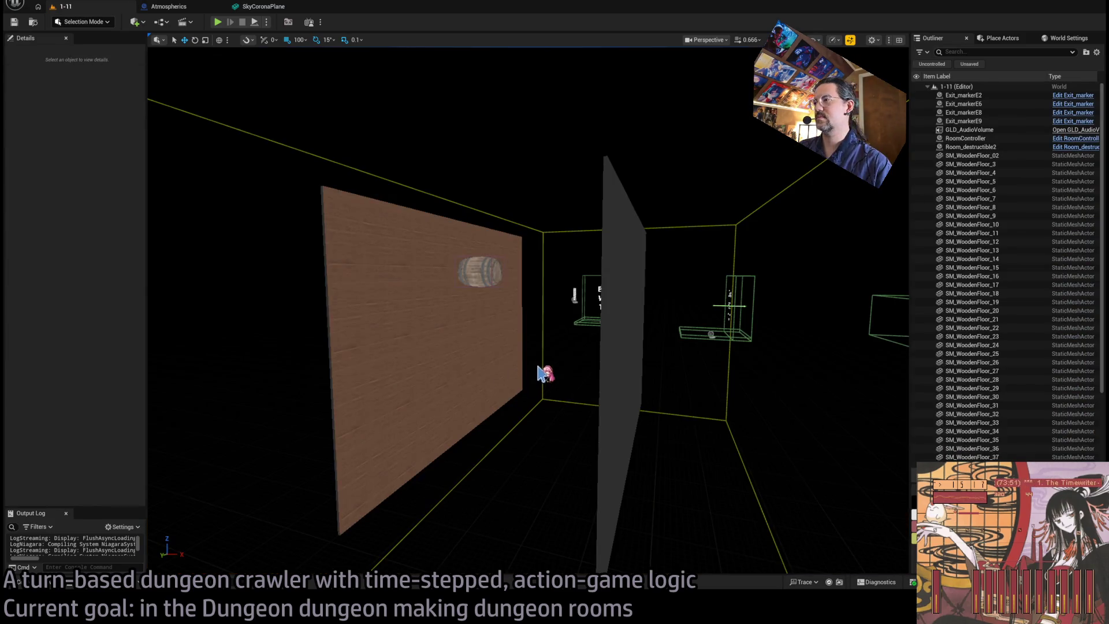
- Browse via DiningRoom and Exterior to TheMansion's Corridor meshes and place SM_CorridorWall_BigDoor_01 at 400, 2800, 4300
mouse_move(539, 372)
mouse_down()
mouse_move(520, 370)
mouse_move(566, 364)
mouse_move(243, 470)
mouse_up()
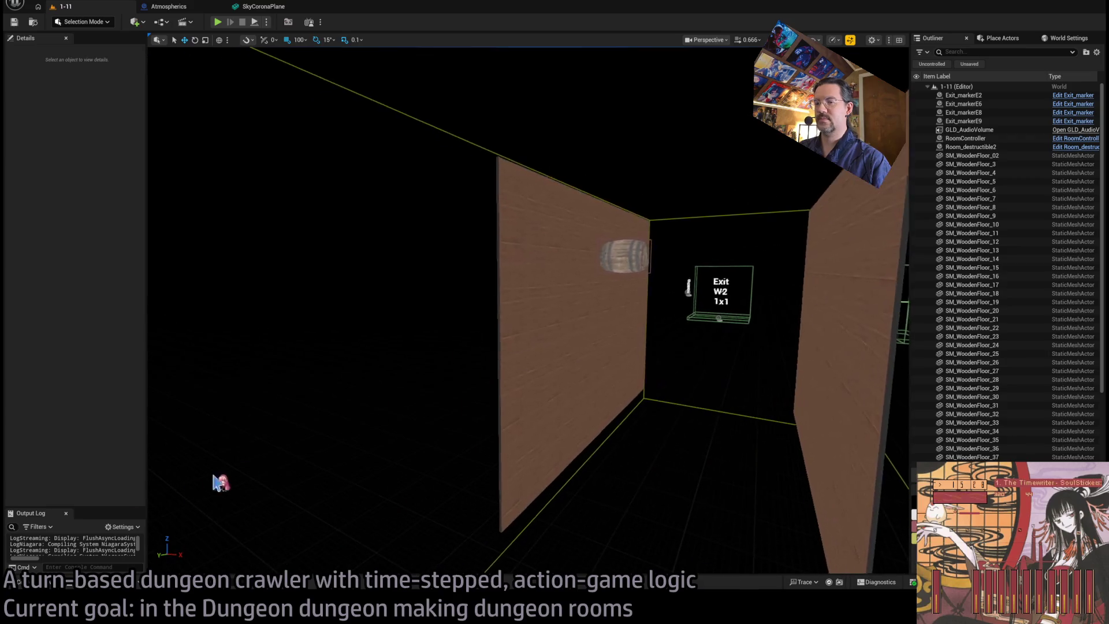
key(ctrl+space)
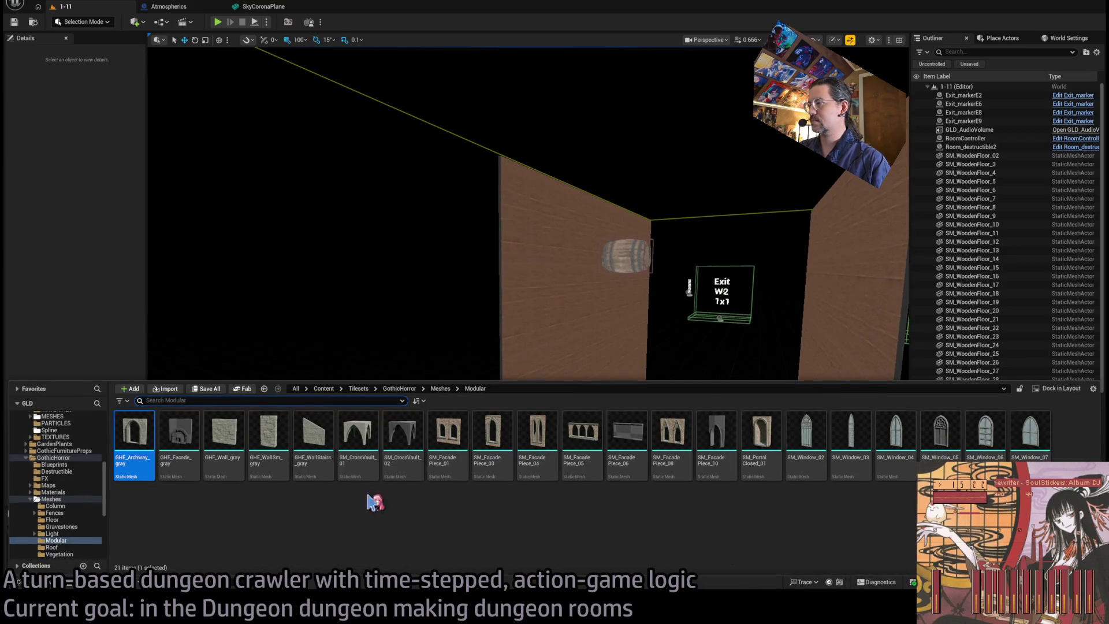
scroll(74, 508, down, 10)
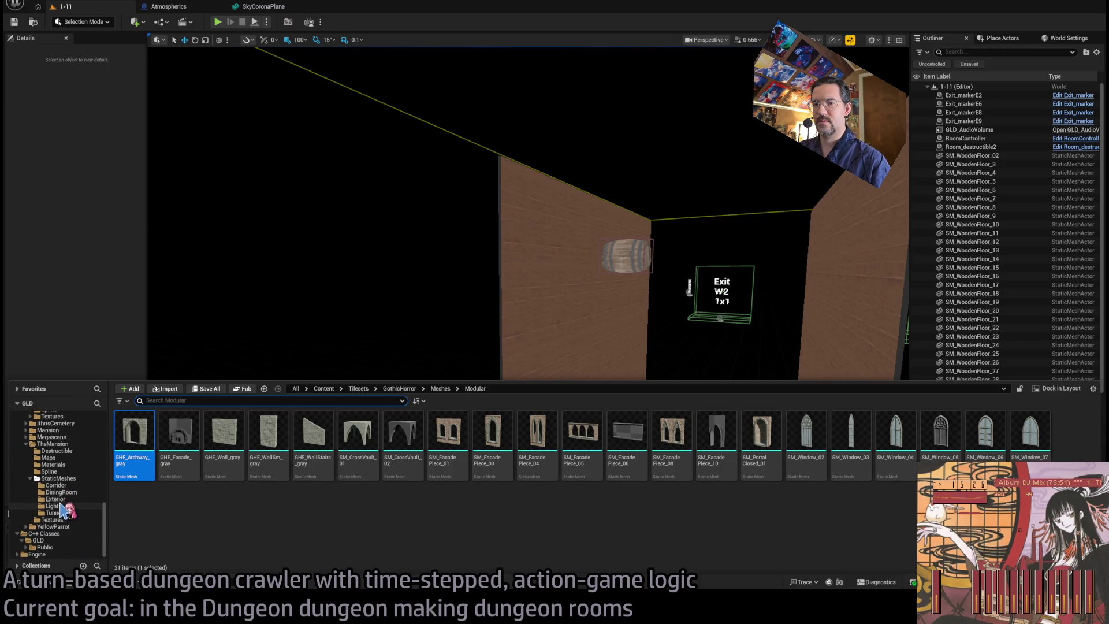
click(70, 492)
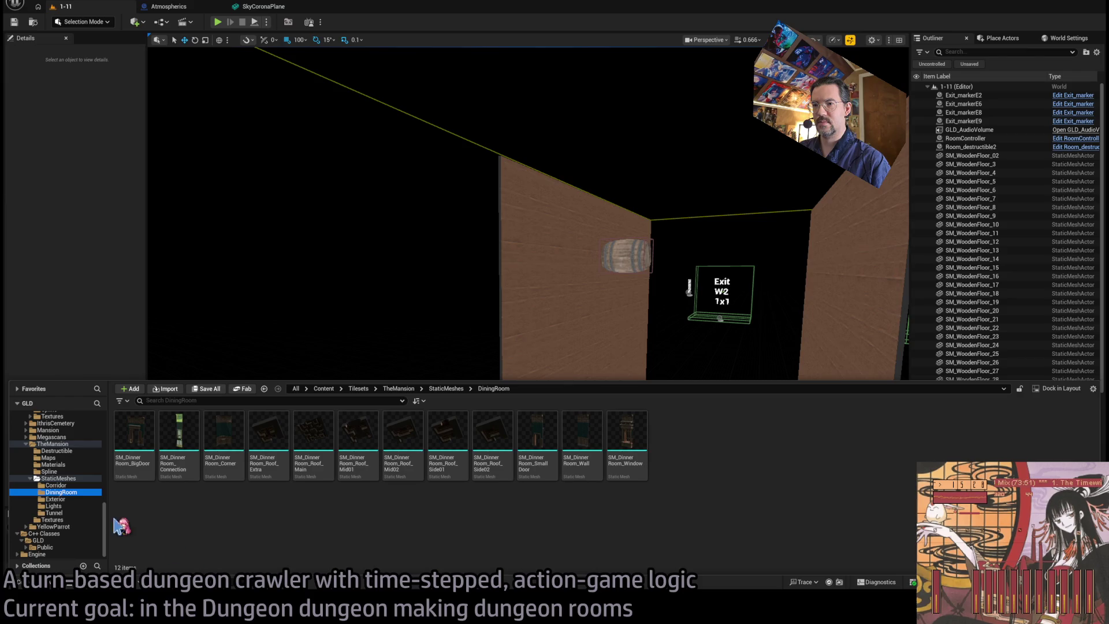
click(56, 498)
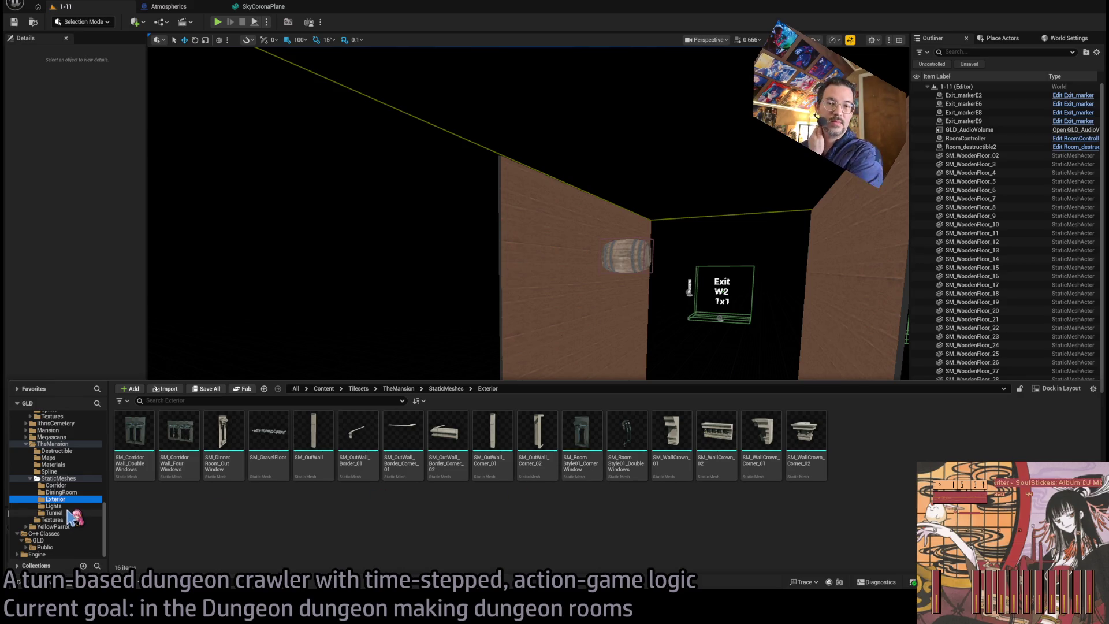
click(79, 478)
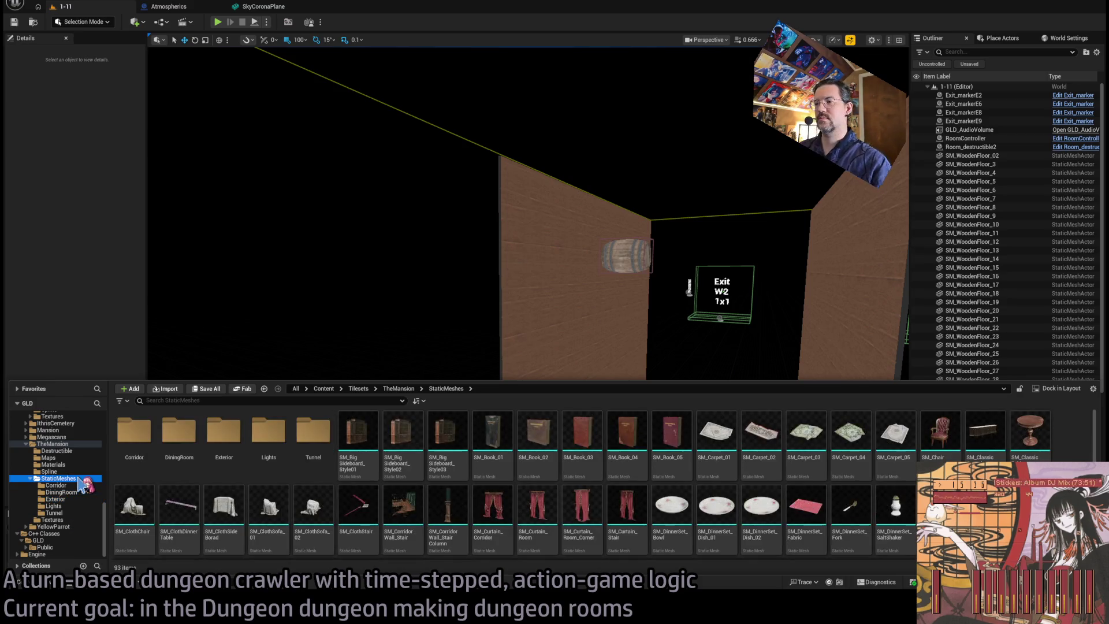
click(81, 486)
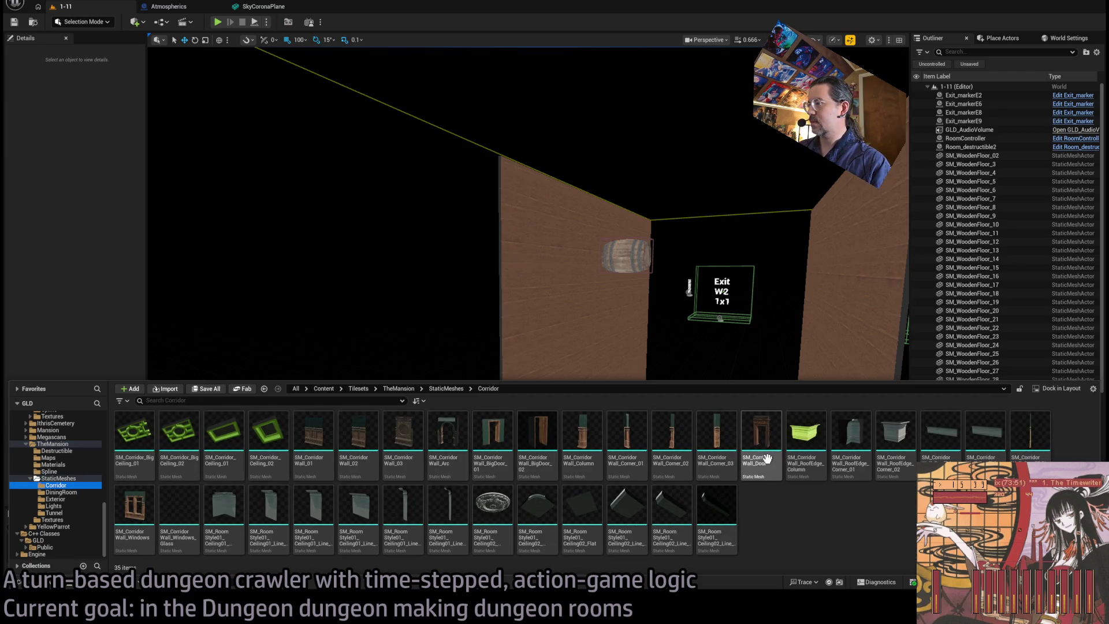
mouse_move(492, 439)
mouse_down()
mouse_move(549, 309)
mouse_move(564, 337)
mouse_move(557, 364)
mouse_move(596, 337)
mouse_move(480, 356)
mouse_move(501, 311)
mouse_move(479, 323)
mouse_move(520, 324)
mouse_move(485, 335)
mouse_move(479, 300)
mouse_move(497, 289)
mouse_move(473, 318)
mouse_up()
- Place an SM_CorridorWall_Door, flip it 180 degrees and lower it to Z 4400 in the doorway
key(ctrl+space)
mouse_move(760, 433)
mouse_down()
mouse_move(635, 358)
mouse_move(462, 337)
mouse_move(448, 376)
mouse_move(462, 393)
mouse_up()
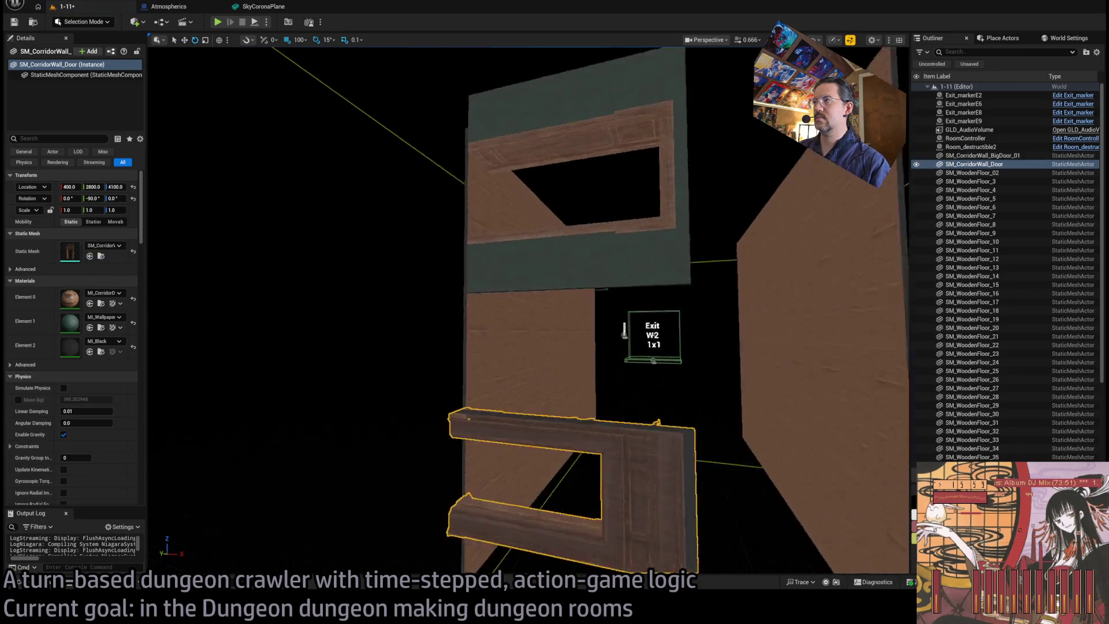
drag(408, 358, 395, 106)
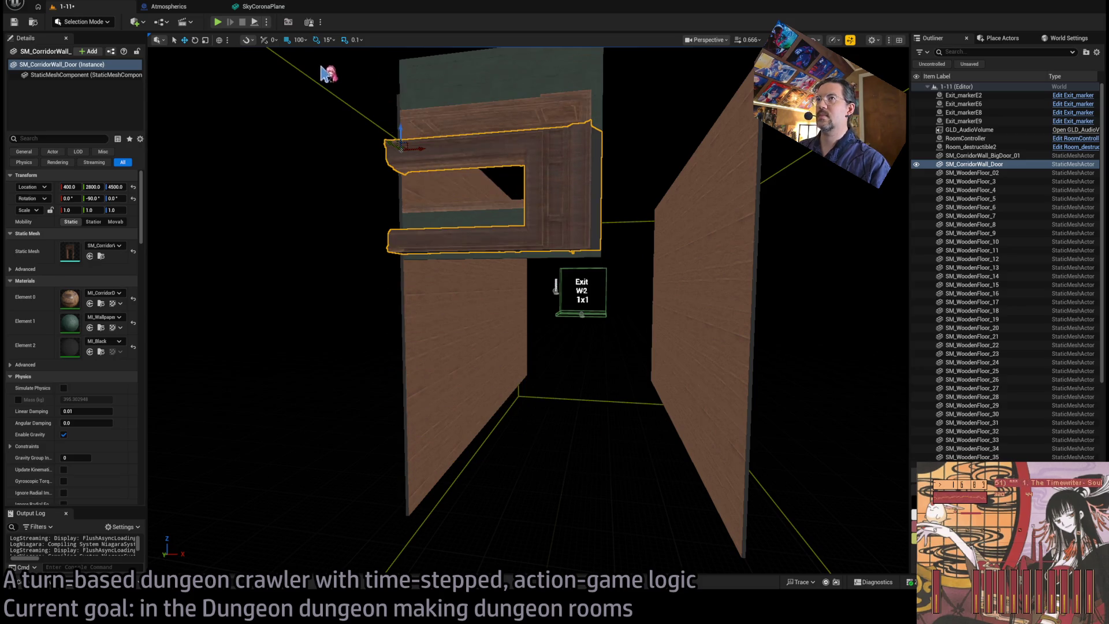
key(f)
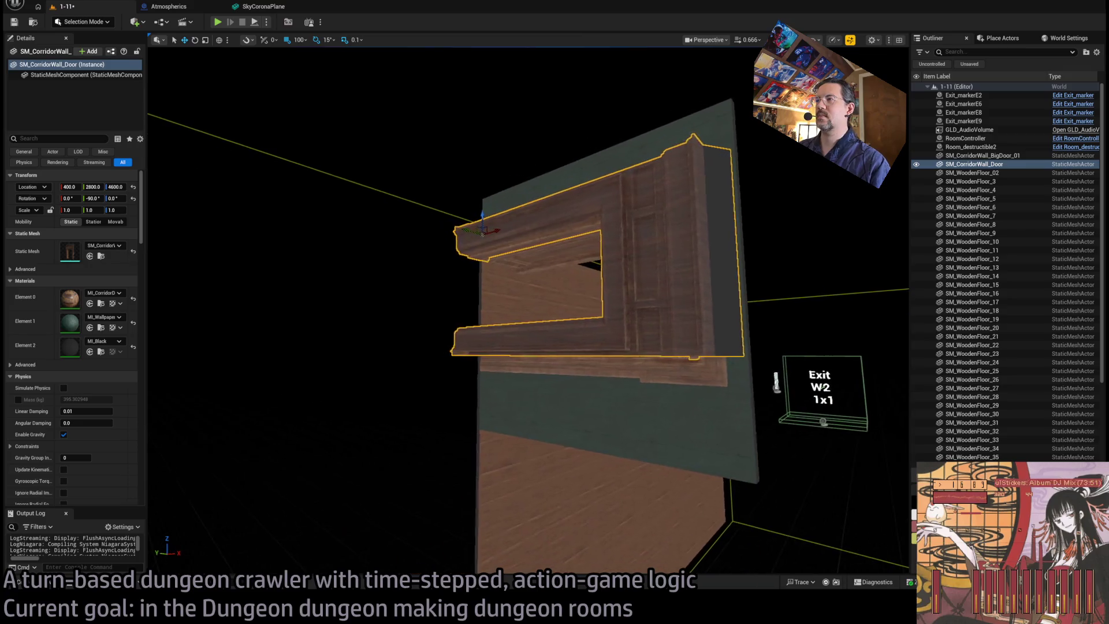
mouse_move(457, 257)
mouse_down()
mouse_move(453, 273)
mouse_move(469, 278)
mouse_up()
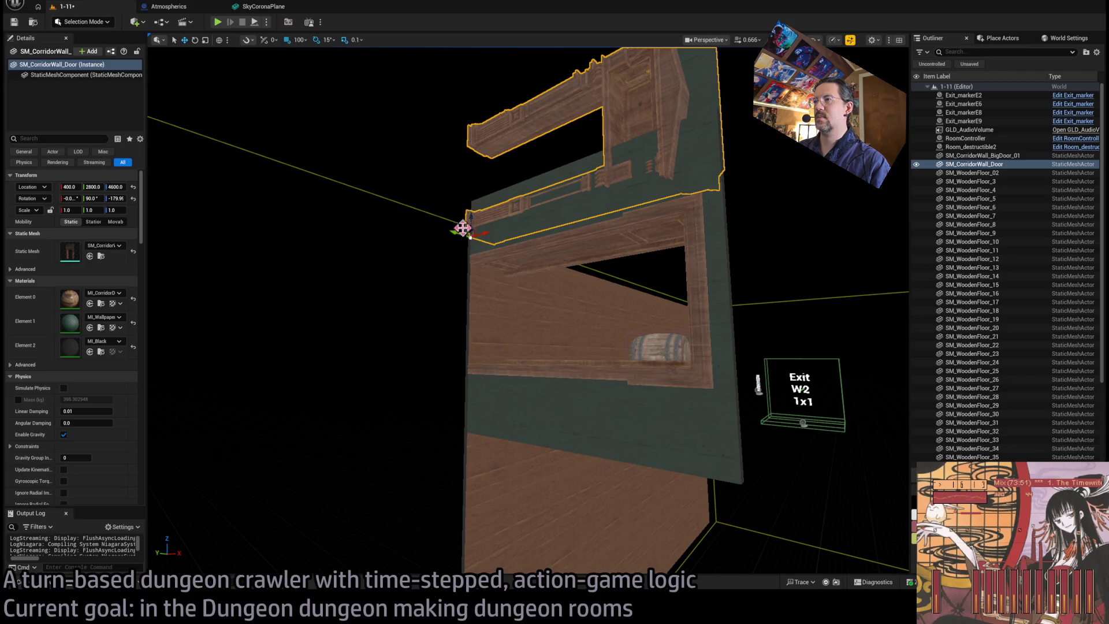
drag(471, 237, 462, 350)
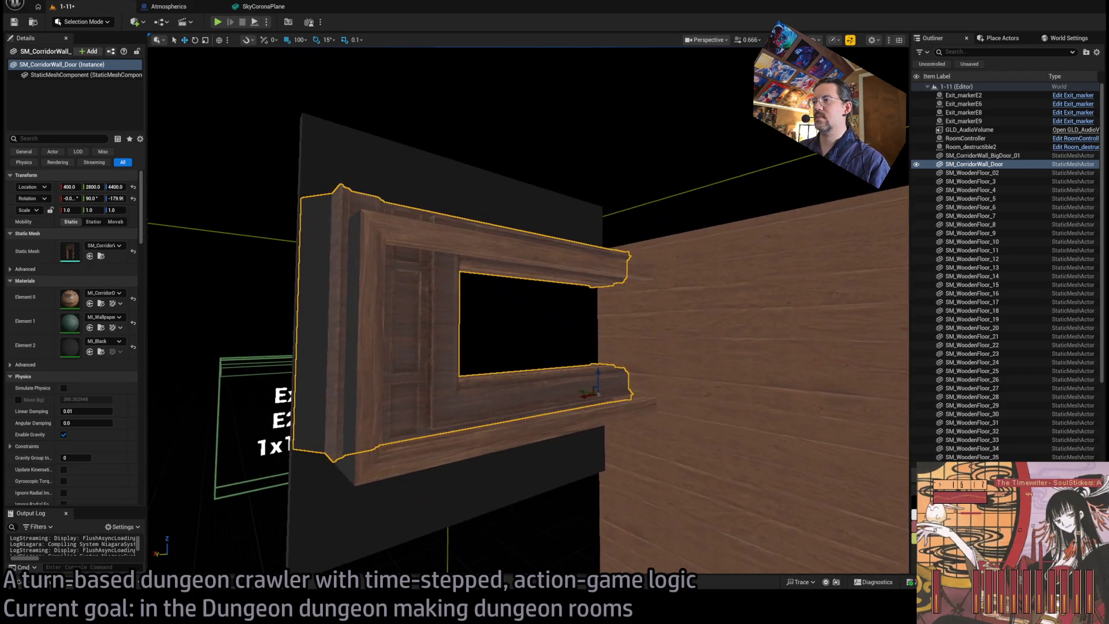
- View the door piece head-on, delete it, and bring the Content Drawer back
drag(474, 320, 462, 316)
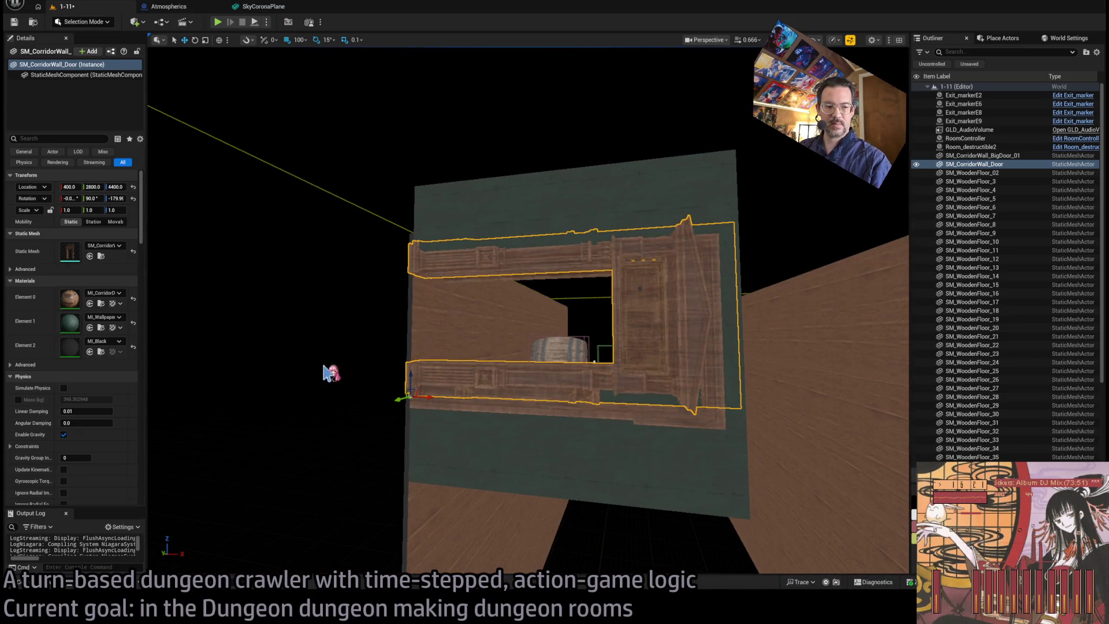
key(Delete)
click(45, 585)
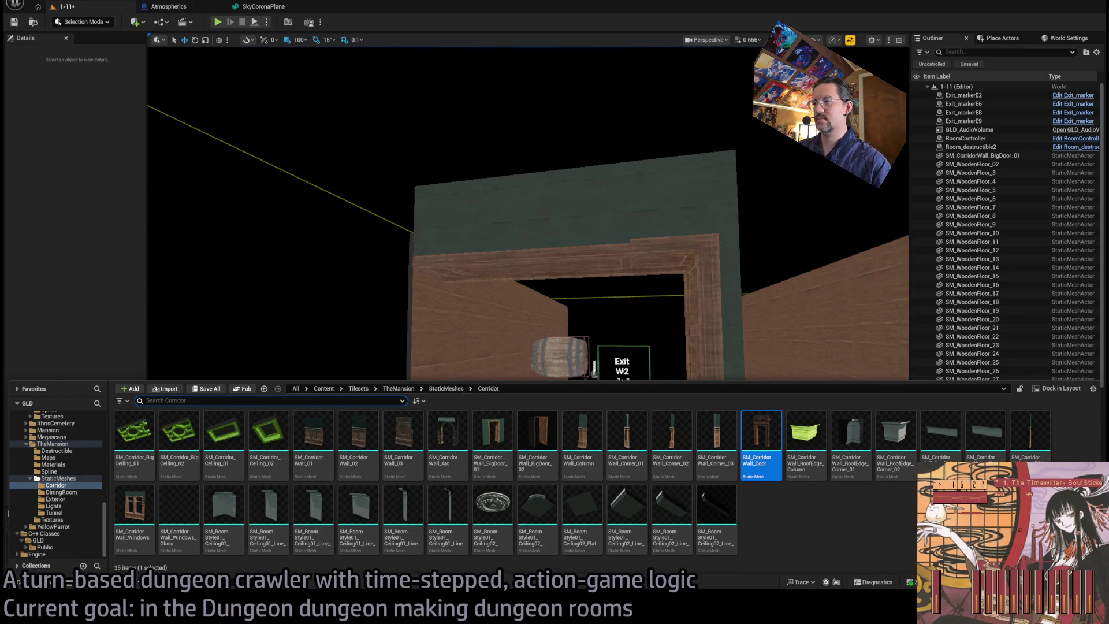
- Try an SM_CorridorWall_BigDoor_02 wall in the room, delete it, and return to the Mansion static meshes
scroll(518, 339, down, 5)
click(21, 585)
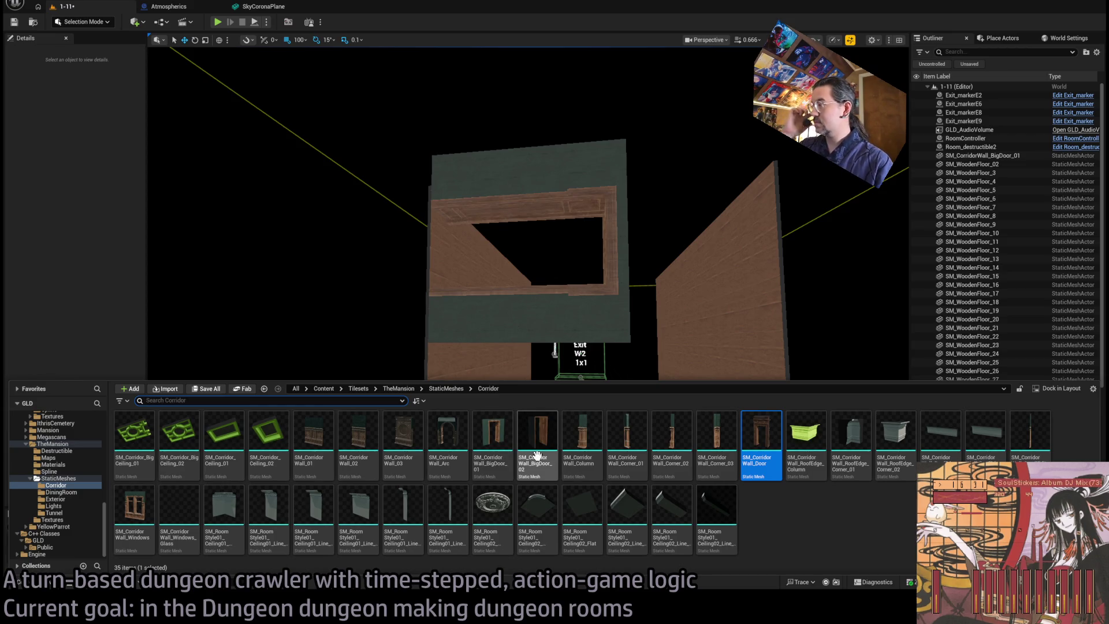
mouse_move(544, 458)
mouse_down()
mouse_move(540, 445)
mouse_move(448, 404)
mouse_move(455, 430)
mouse_move(469, 418)
mouse_move(432, 453)
mouse_move(448, 231)
mouse_up()
drag(540, 294, 548, 294)
key(Delete)
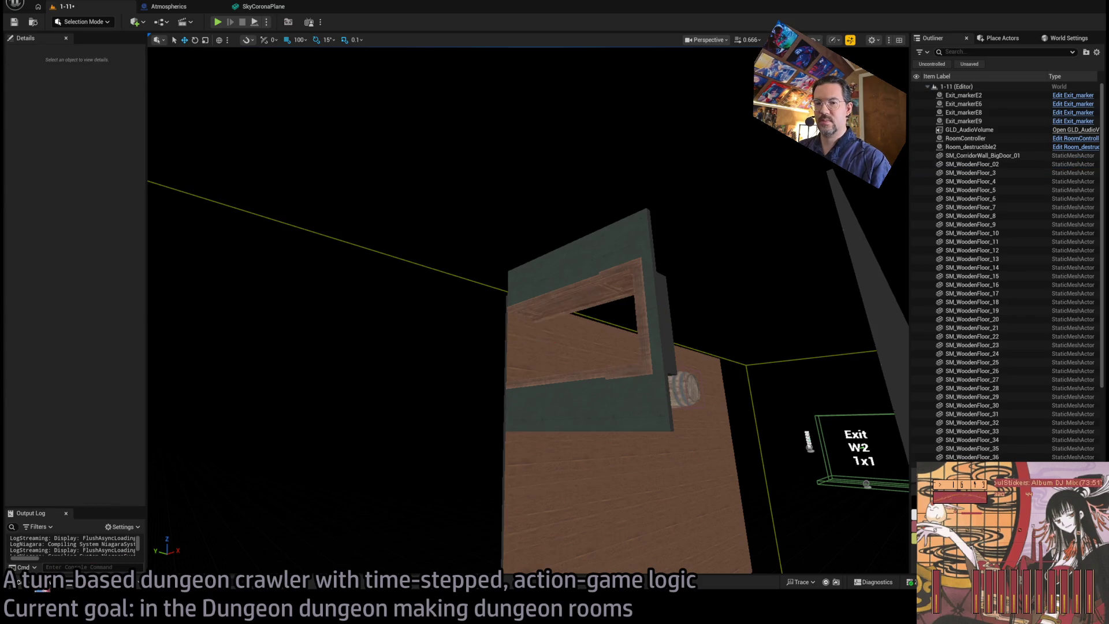
click(18, 582)
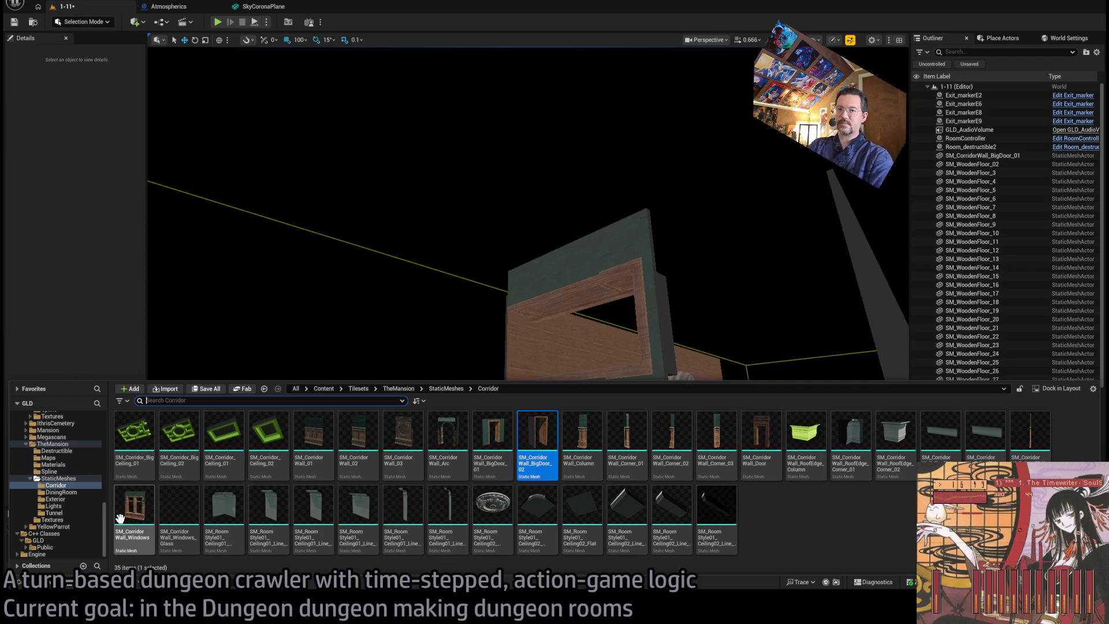
click(59, 478)
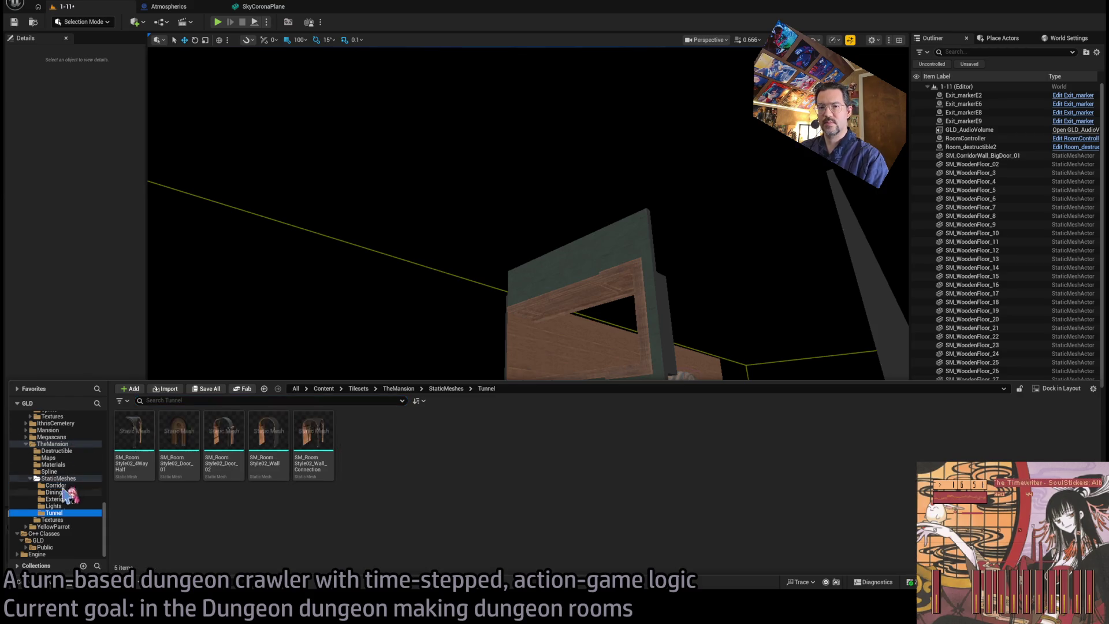
- Try an SM_Wall_Door from the Modular folder, turned 90 degrees, then delete it
double_click(179, 436)
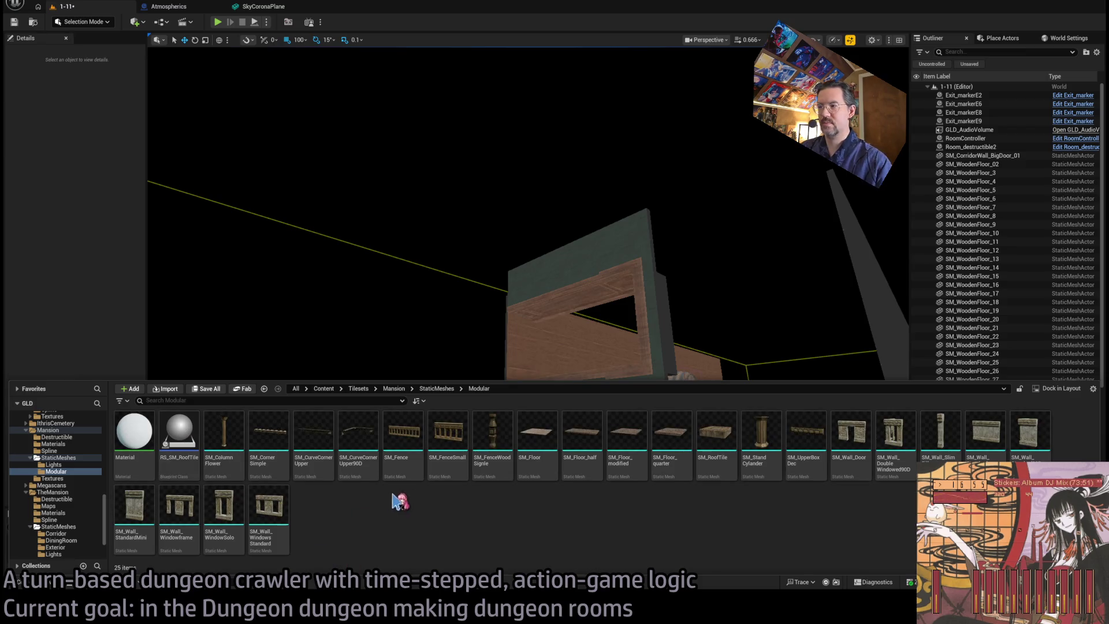
mouse_move(849, 430)
mouse_down()
mouse_move(586, 458)
mouse_move(523, 448)
mouse_move(538, 458)
mouse_up()
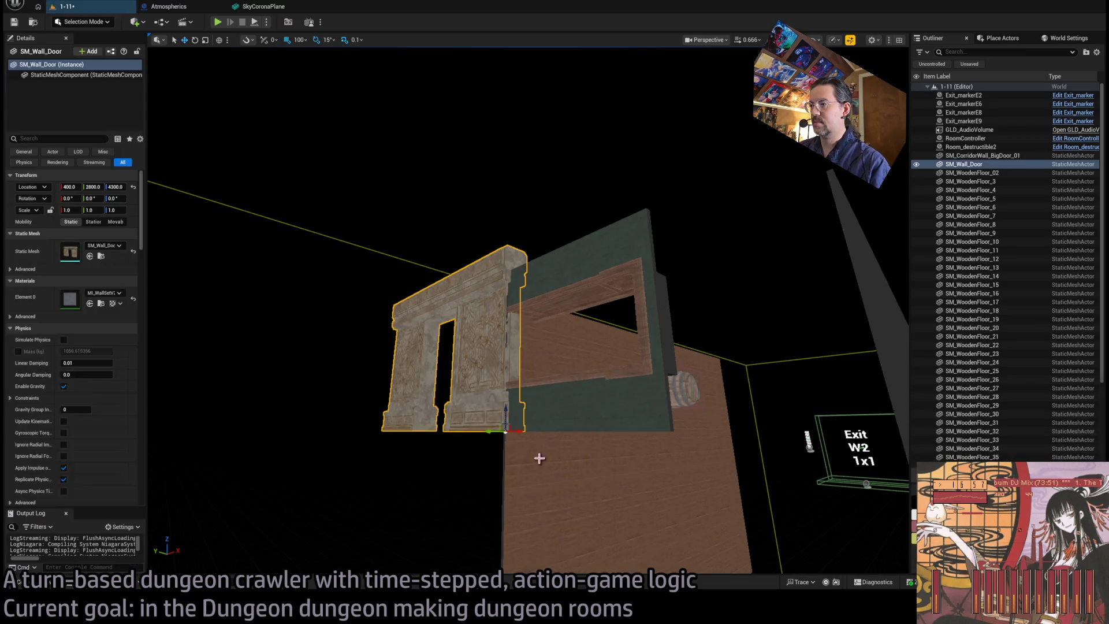
mouse_move(522, 405)
mouse_down()
mouse_move(506, 461)
mouse_move(473, 404)
mouse_move(478, 364)
mouse_move(388, 400)
mouse_move(410, 392)
mouse_up()
key(Delete)
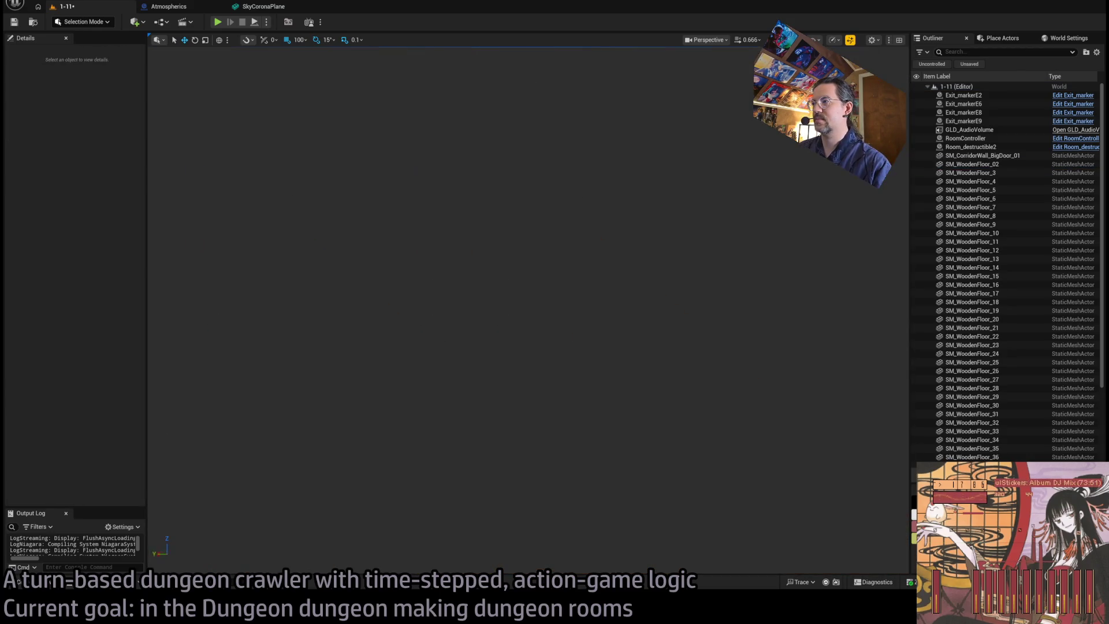
- Select the wooden plank pieces and the outer left wall, and Alt-drag copies of them upward
scroll(161, 387, down, 5)
drag(202, 359, 201, 359)
click(552, 295)
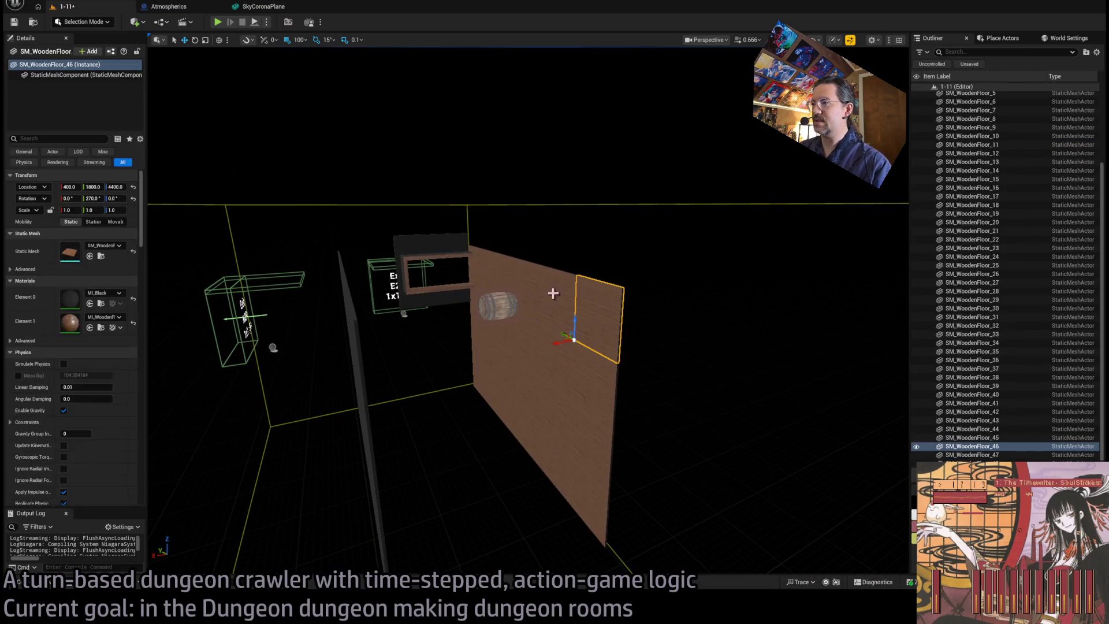
ctrl+click(487, 265)
ctrl+click(484, 264)
ctrl+click(513, 272)
ctrl+click(508, 272)
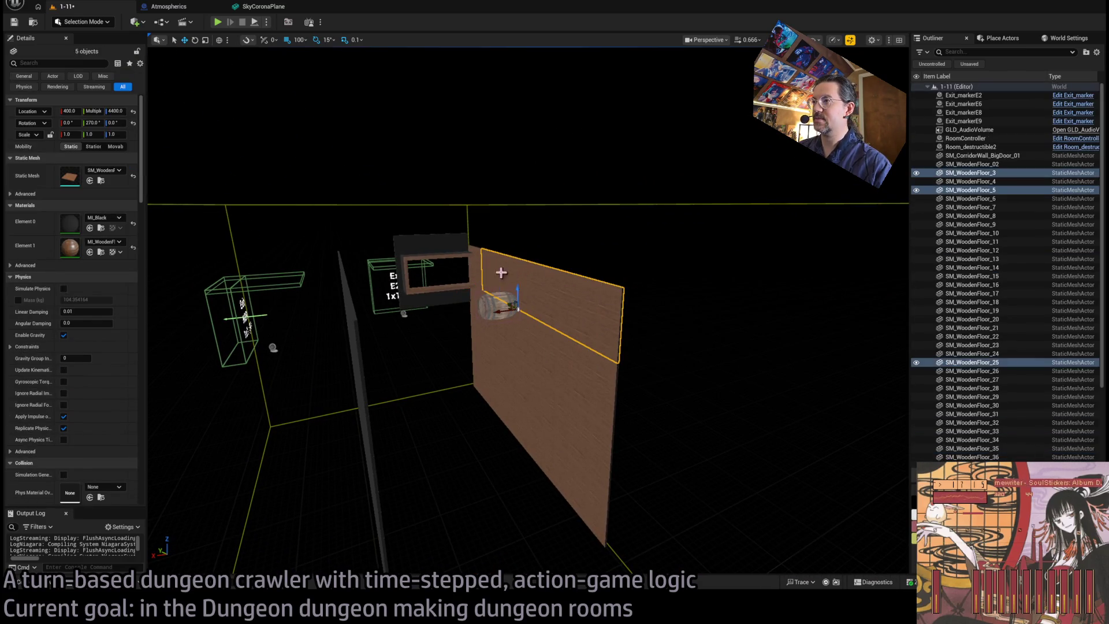
ctrl+click(508, 274)
drag(584, 291, 585, 291)
ctrl+click(578, 294)
ctrl+click(569, 297)
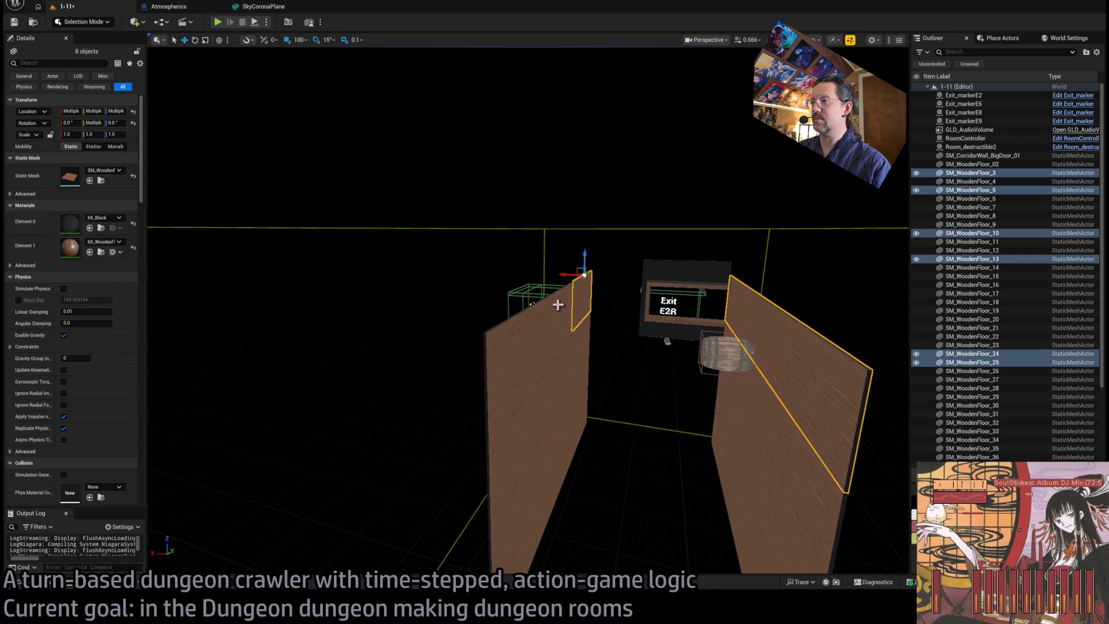
ctrl+click(558, 306)
ctrl+click(540, 321)
ctrl+click(529, 330)
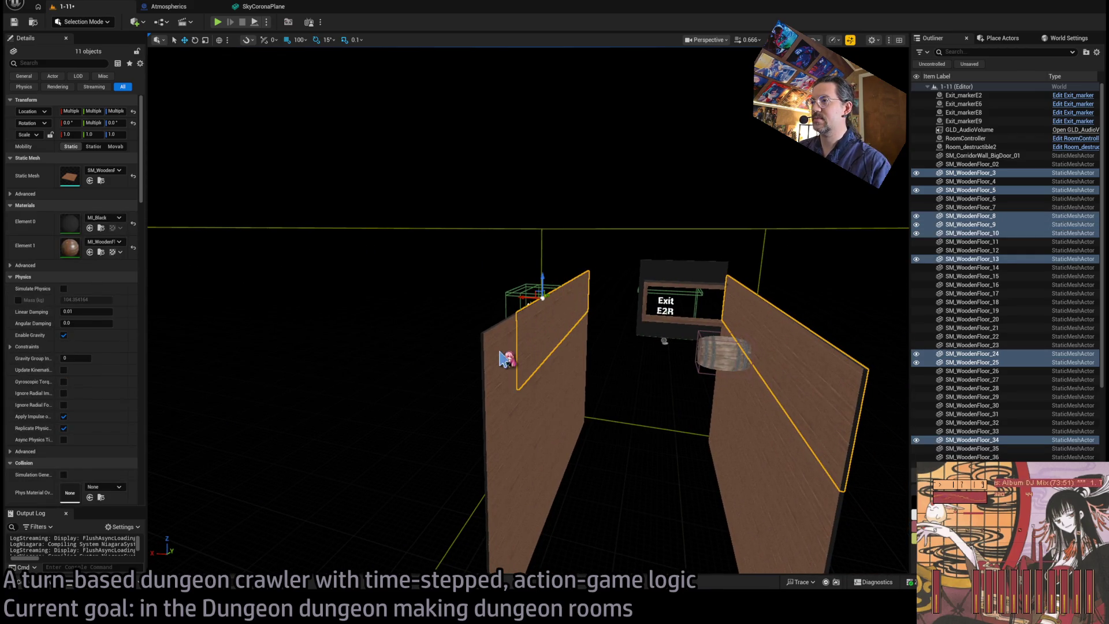
ctrl+click(500, 358)
scroll(521, 299, down, 5)
scroll(522, 299, up, 4)
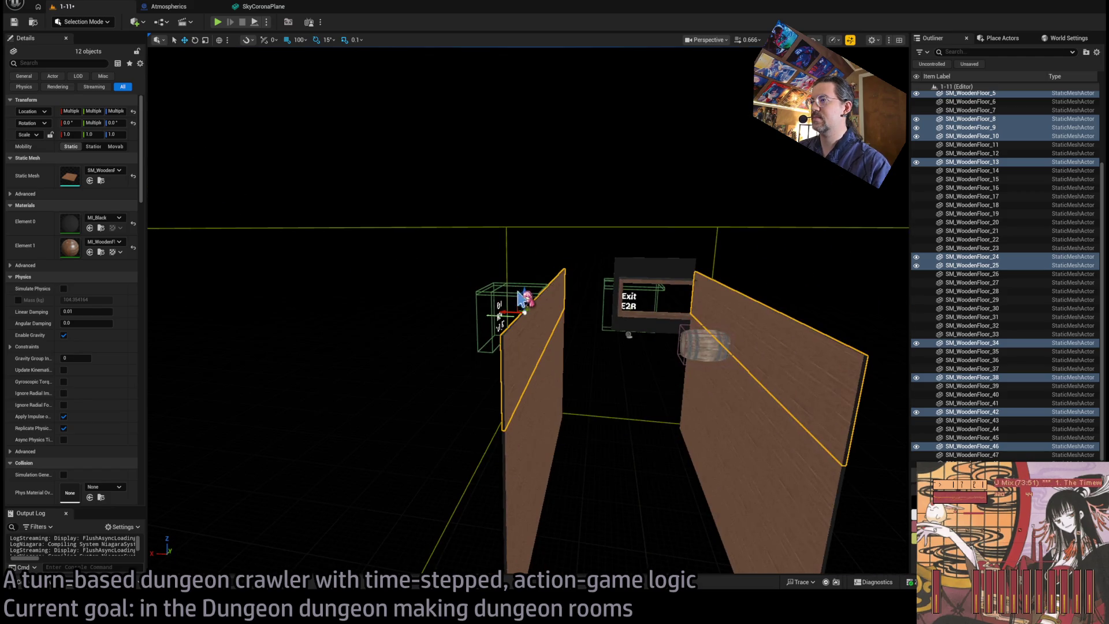
drag(524, 292, 535, 225)
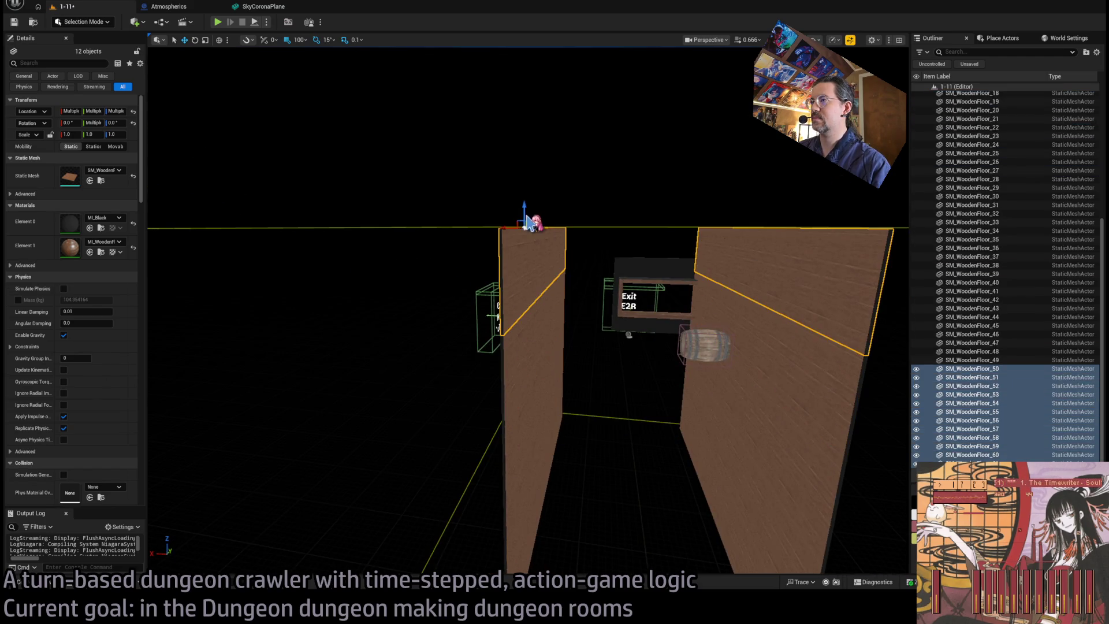
- Select four wall pieces and try a sideways copy along the wall, then undo it
mouse_move(566, 258)
mouse_down()
mouse_move(642, 267)
mouse_move(552, 230)
mouse_move(551, 218)
mouse_up()
drag(638, 279, 520, 381)
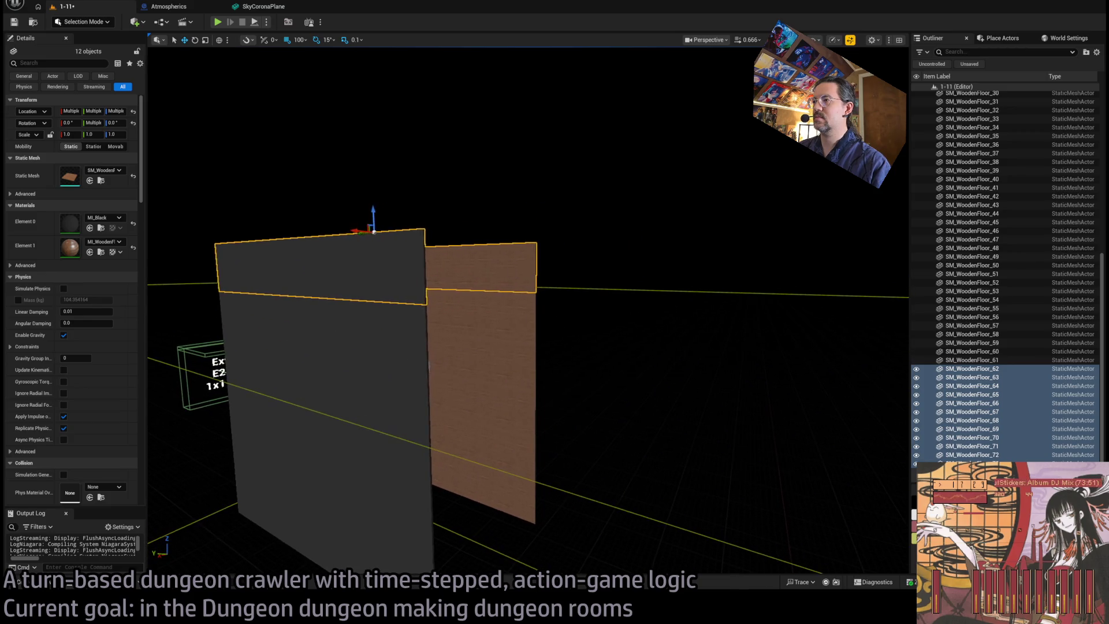
click(514, 399)
ctrl+click(513, 427)
ctrl+click(511, 454)
ctrl+click(507, 490)
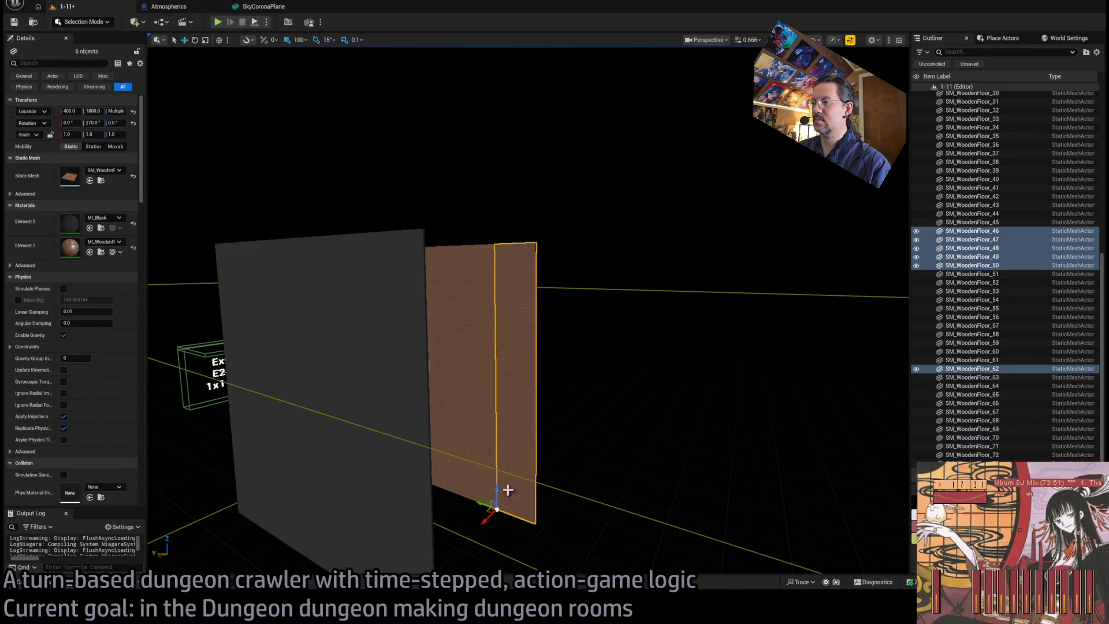
drag(478, 504, 517, 509)
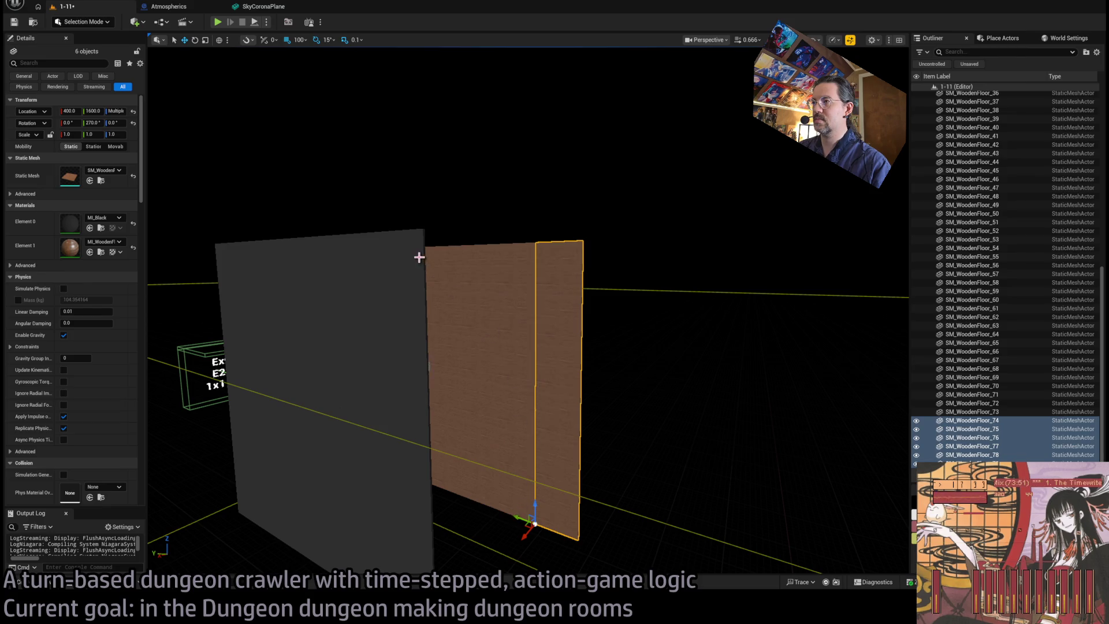
key(ctrl+z)
- Select the dark wall plus four pieces and Alt-drag copies along Y from 1800 to 1600
mouse_move(491, 299)
mouse_down()
mouse_move(537, 329)
mouse_move(495, 309)
mouse_up()
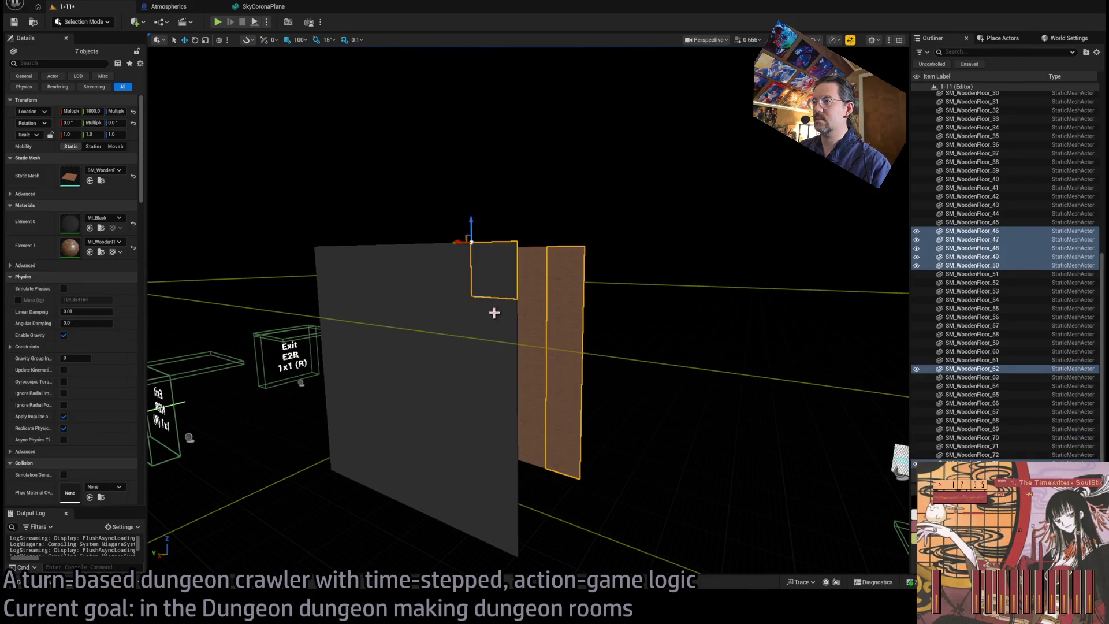
ctrl+click(495, 309)
ctrl+click(496, 408)
ctrl+click(497, 507)
ctrl+click(499, 531)
ctrl+click(502, 438)
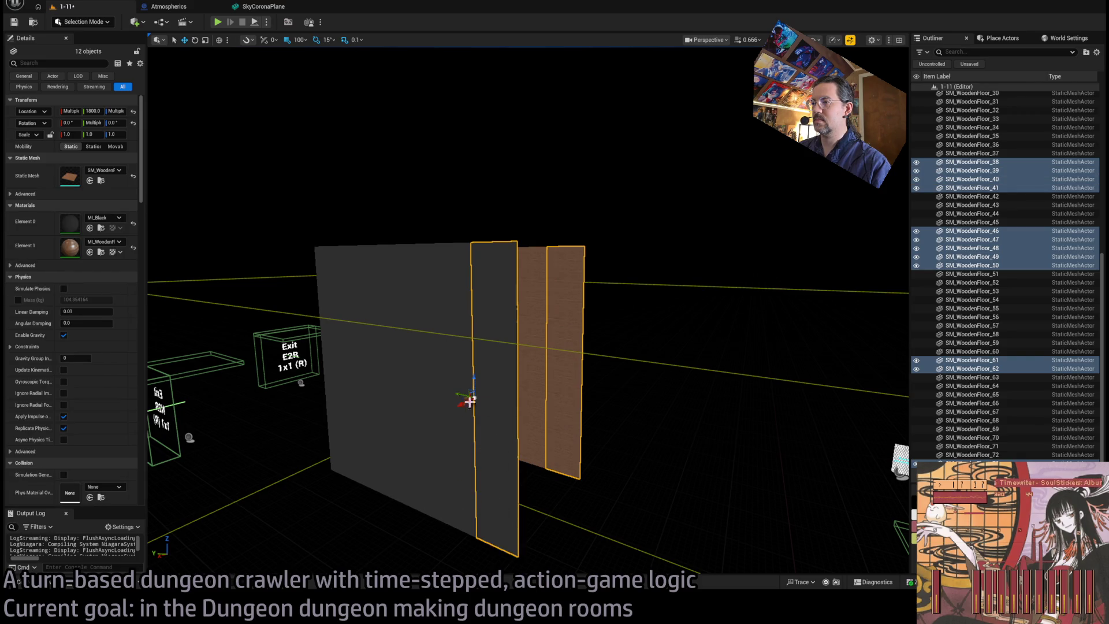
mouse_move(459, 395)
mouse_down()
mouse_move(555, 416)
mouse_move(440, 426)
mouse_move(416, 397)
mouse_up()
- Alt-drag further wall copies along the corridor to Y 1200 and then Y 1000
key(w)
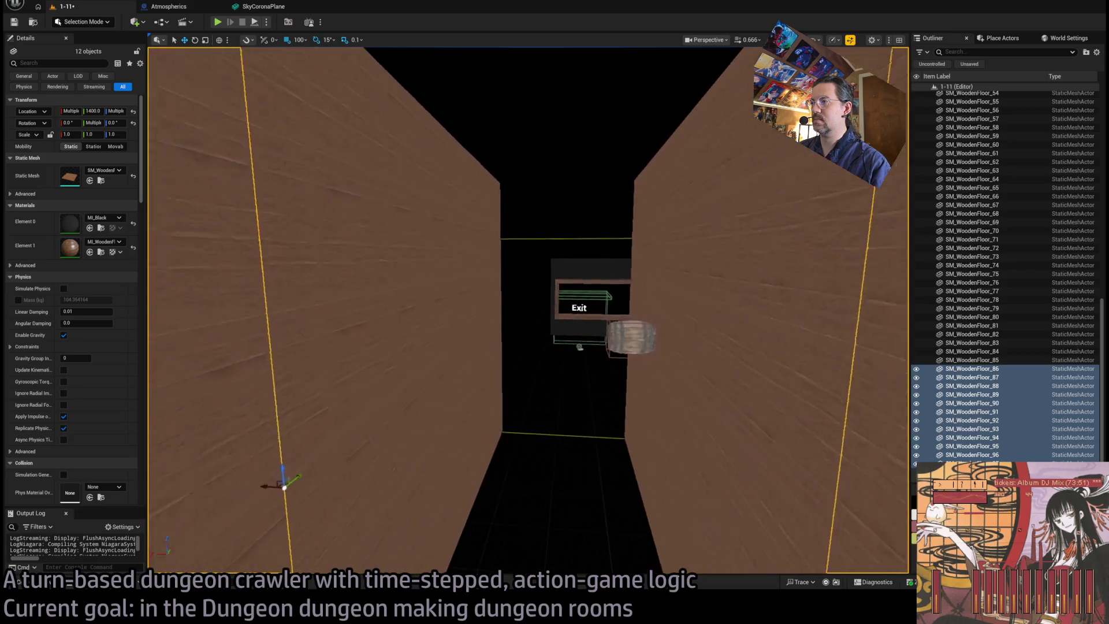
key(w)
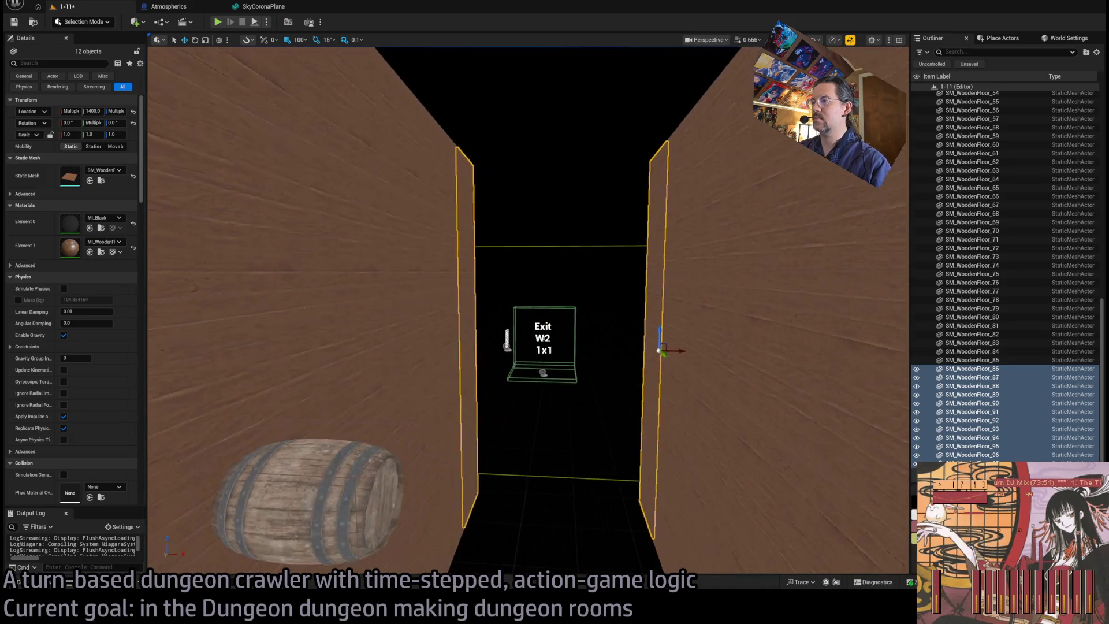
key(s)
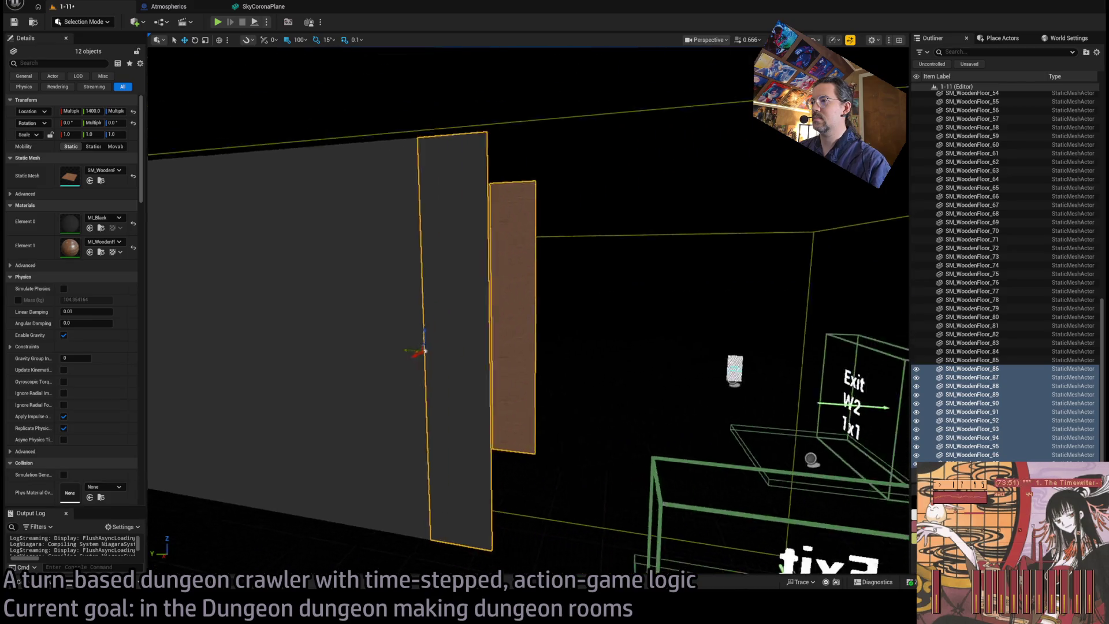
drag(404, 334, 462, 336)
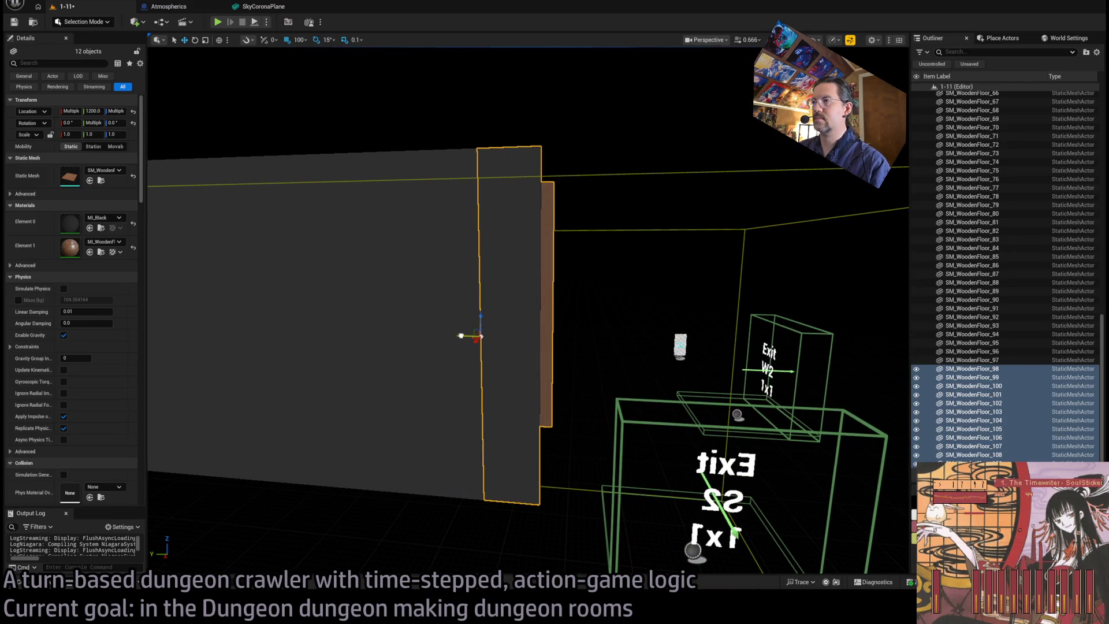
key(d)
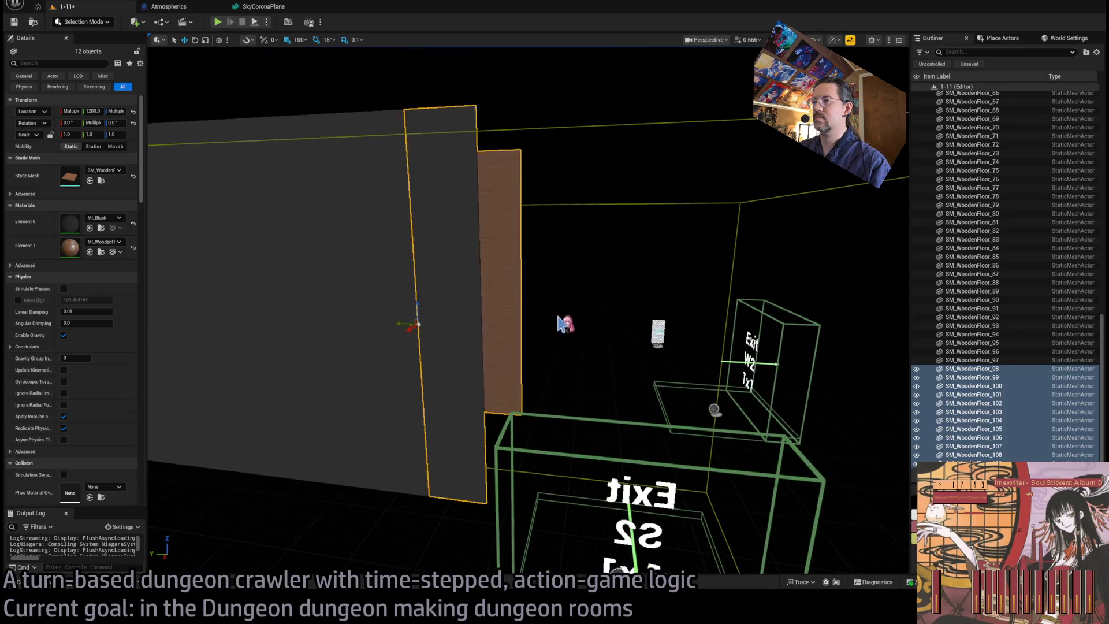
drag(416, 322, 462, 322)
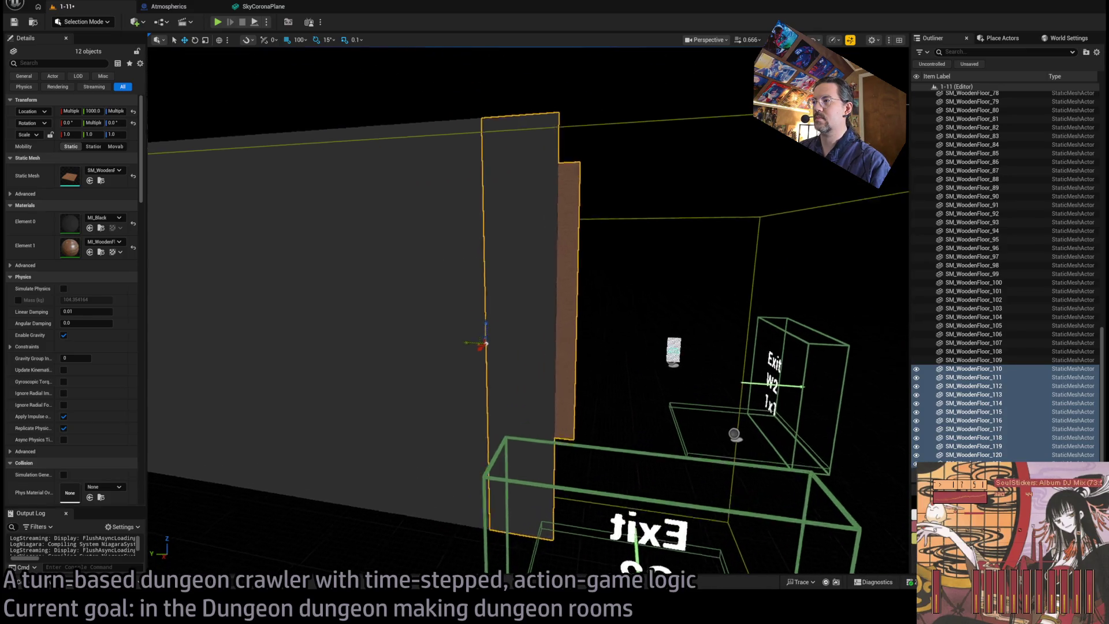
- Fly back to view the whole corridor and bring up the Content Drawer
key(w)
key(w)
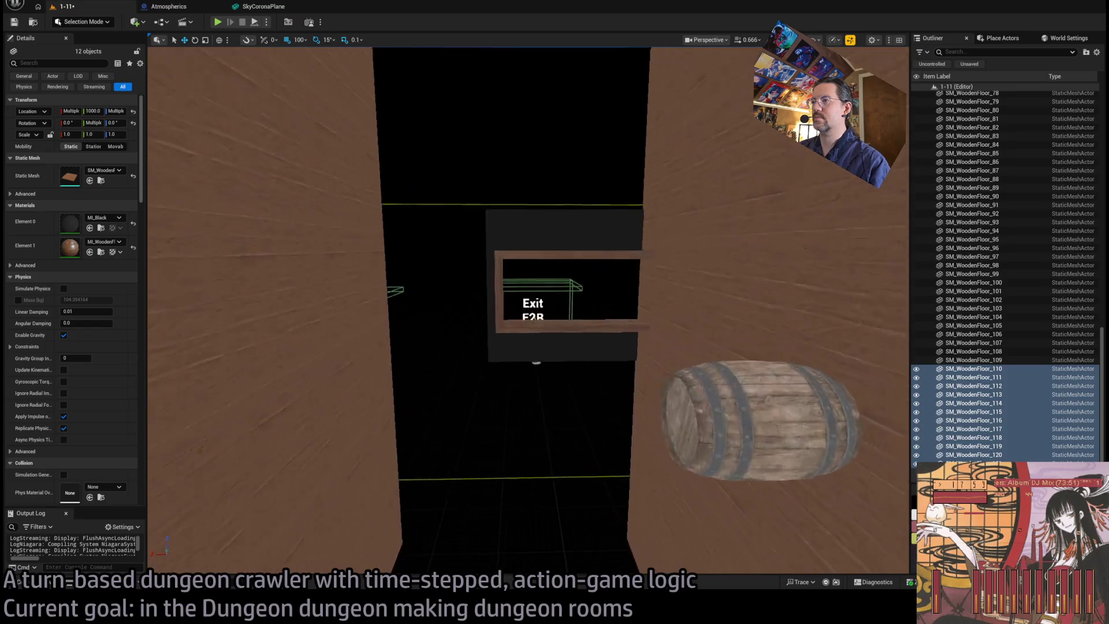
key(s)
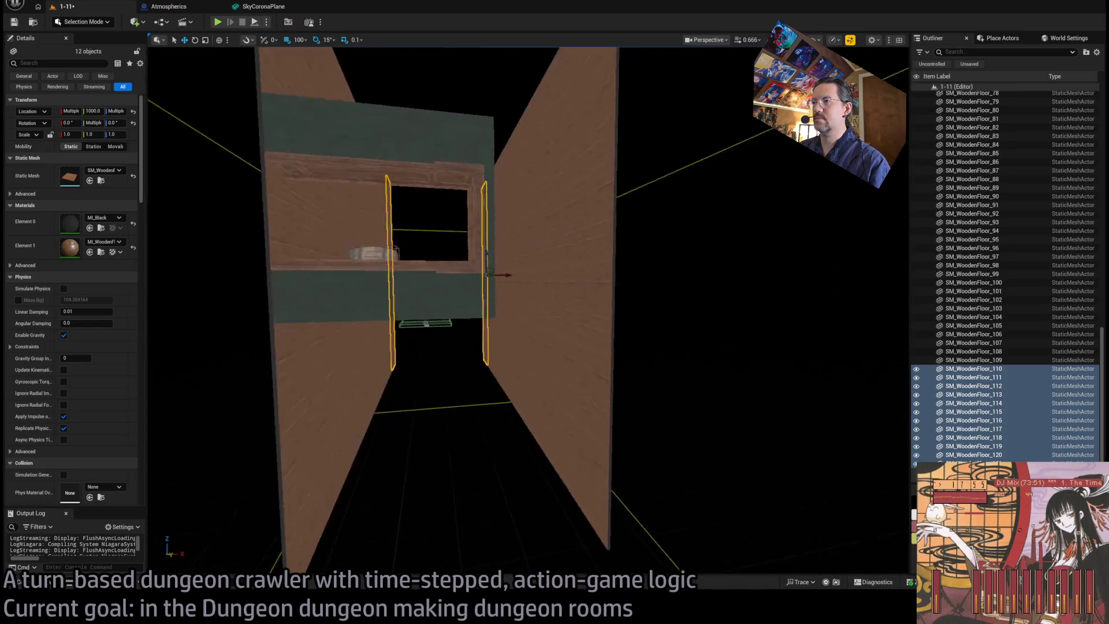
key(s)
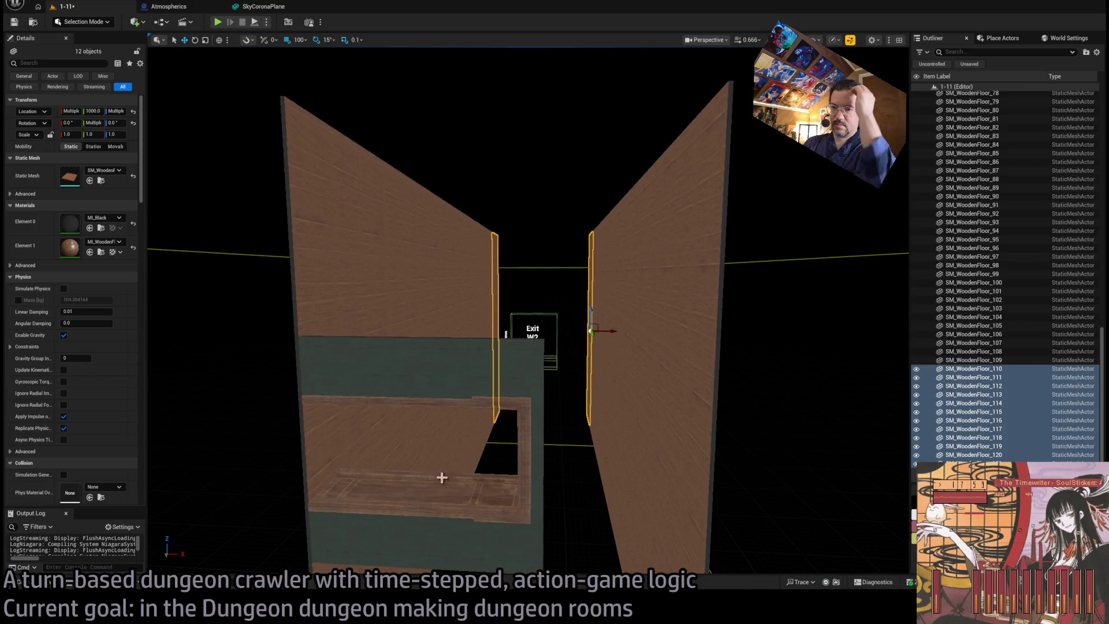
click(52, 587)
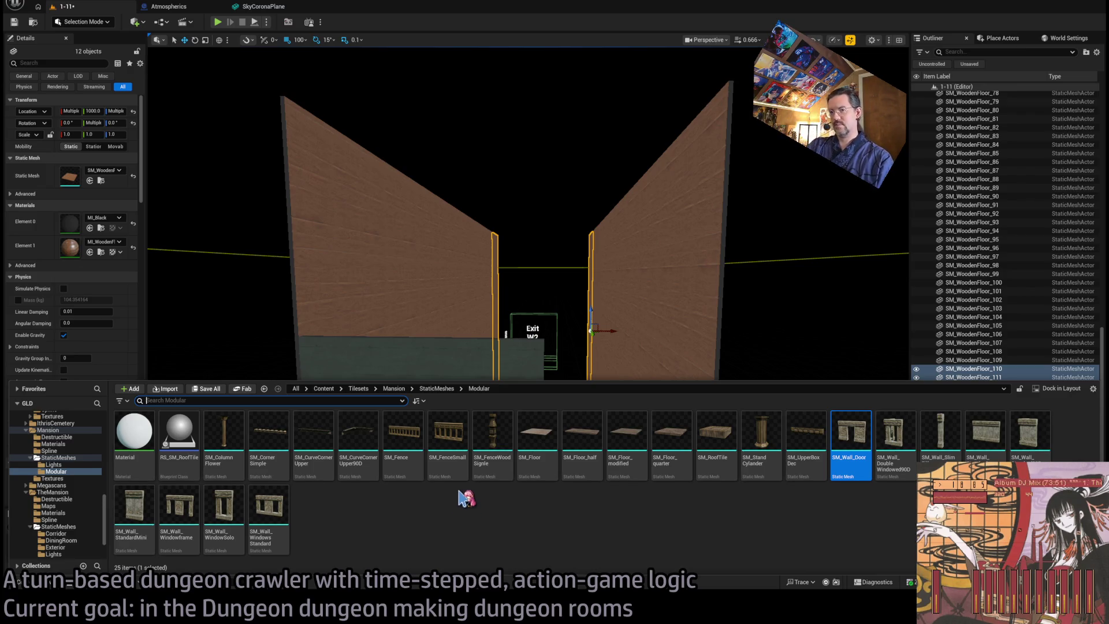
- Leave the Modular folder and click through the content tree past LevelInstances Mansion and Consumables
scroll(82, 477, up, 5)
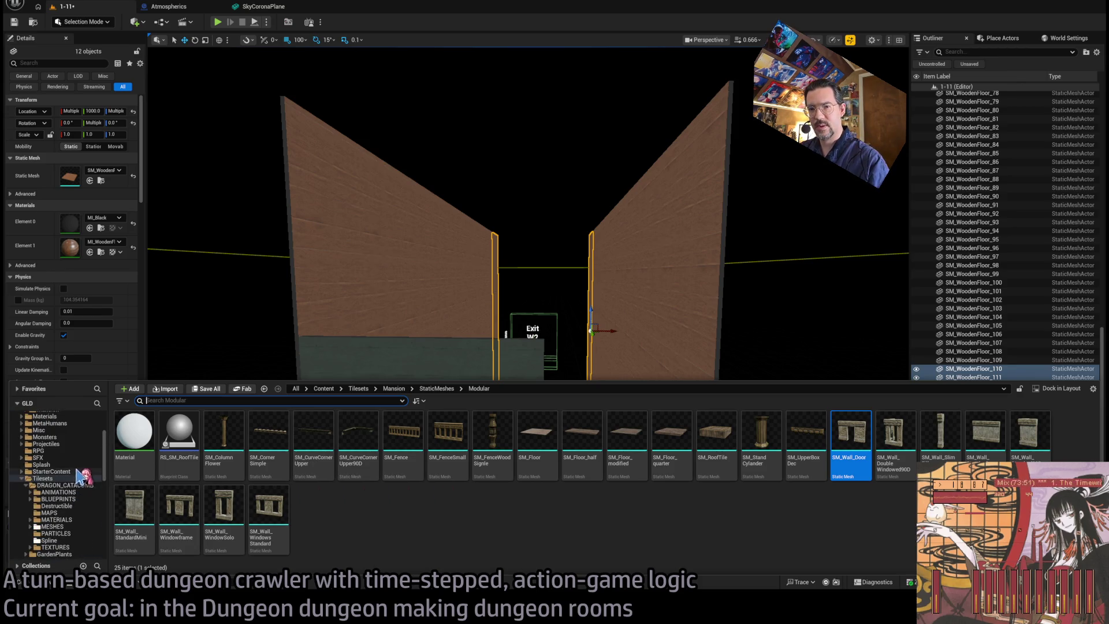
scroll(82, 475, up, 4)
click(50, 429)
click(46, 491)
click(52, 478)
click(69, 484)
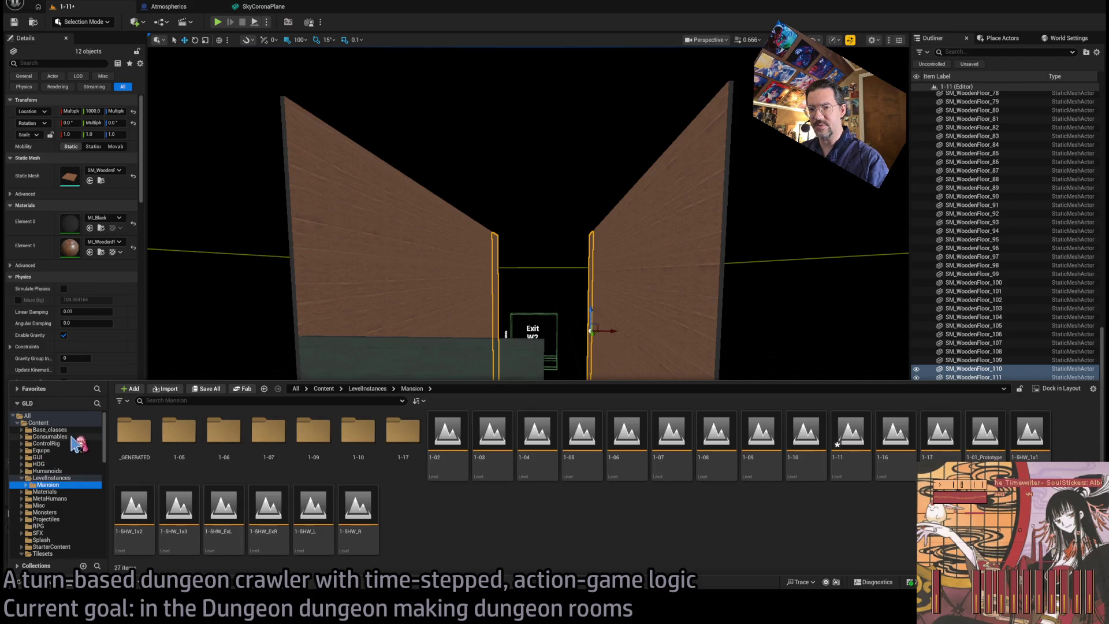
click(50, 436)
- Open Base_classes > Room_actors and place a Room_SplineMesh actor at 1000, 2400, 5000
click(72, 429)
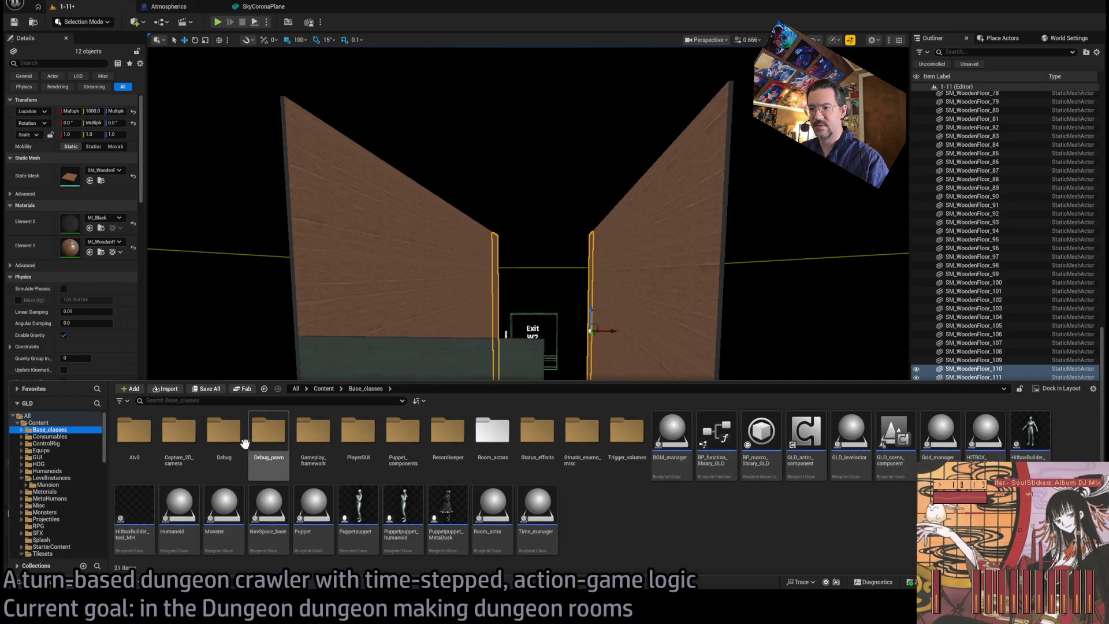
click(73, 429)
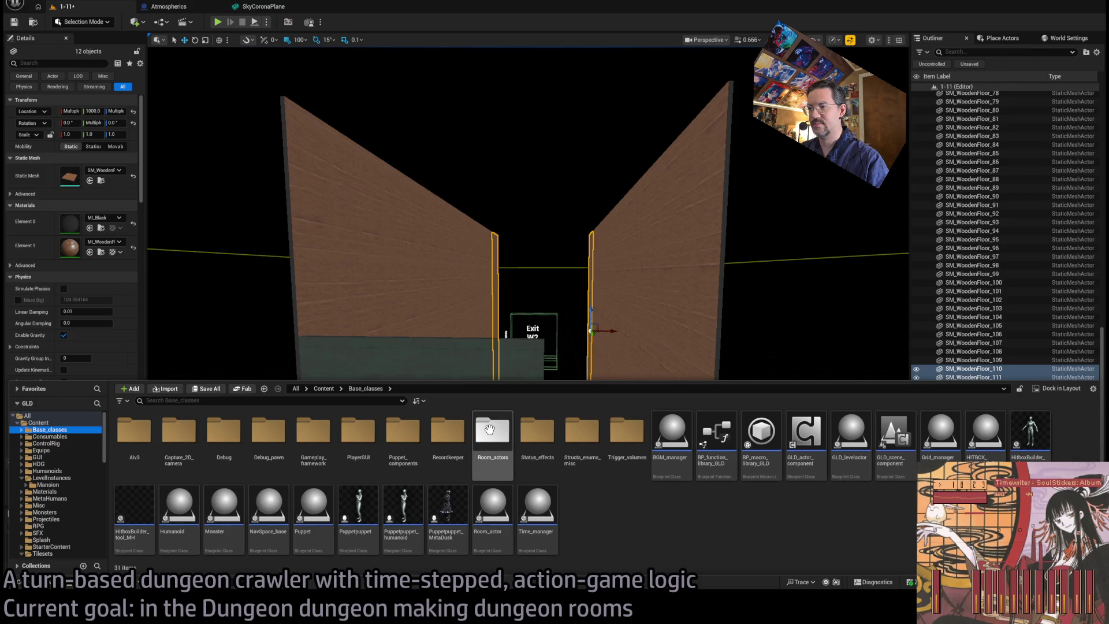
double_click(492, 430)
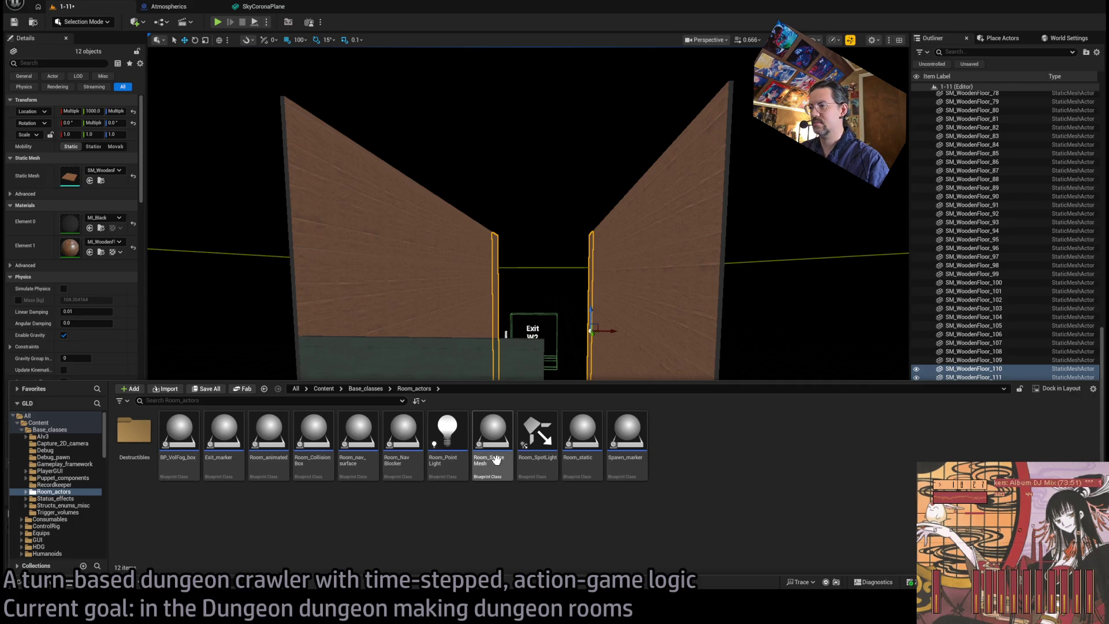
mouse_move(495, 465)
mouse_down()
mouse_move(656, 169)
mouse_move(666, 305)
mouse_move(629, 281)
mouse_up()
- Rotate the placed Room_SplineMesh actor and reselect the whole actor in Details
drag(550, 205, 606, 189)
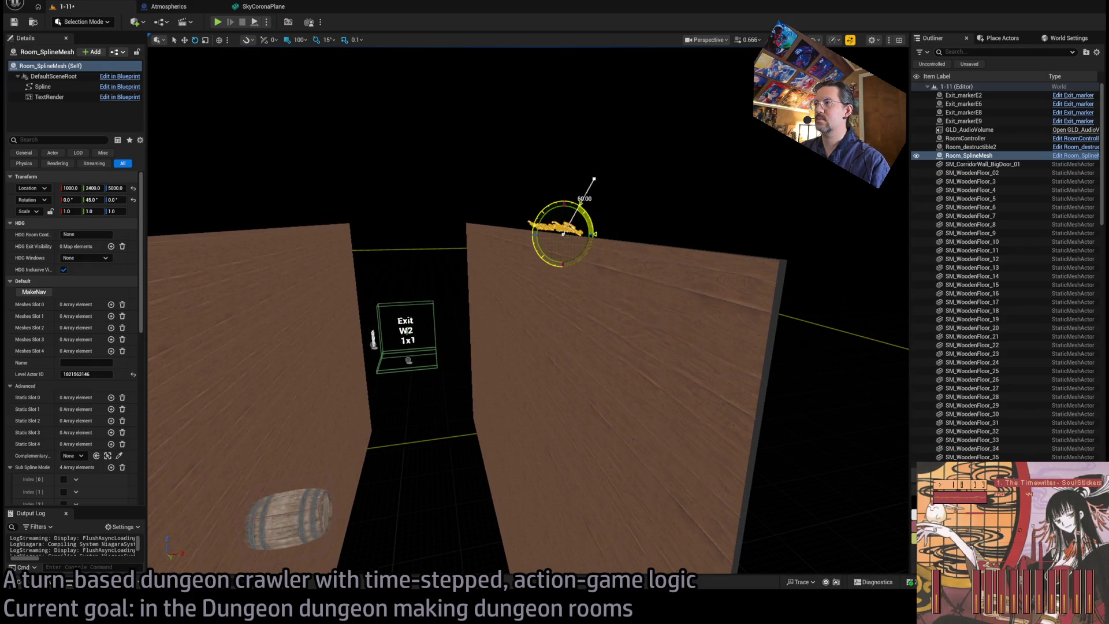
drag(596, 277, 610, 288)
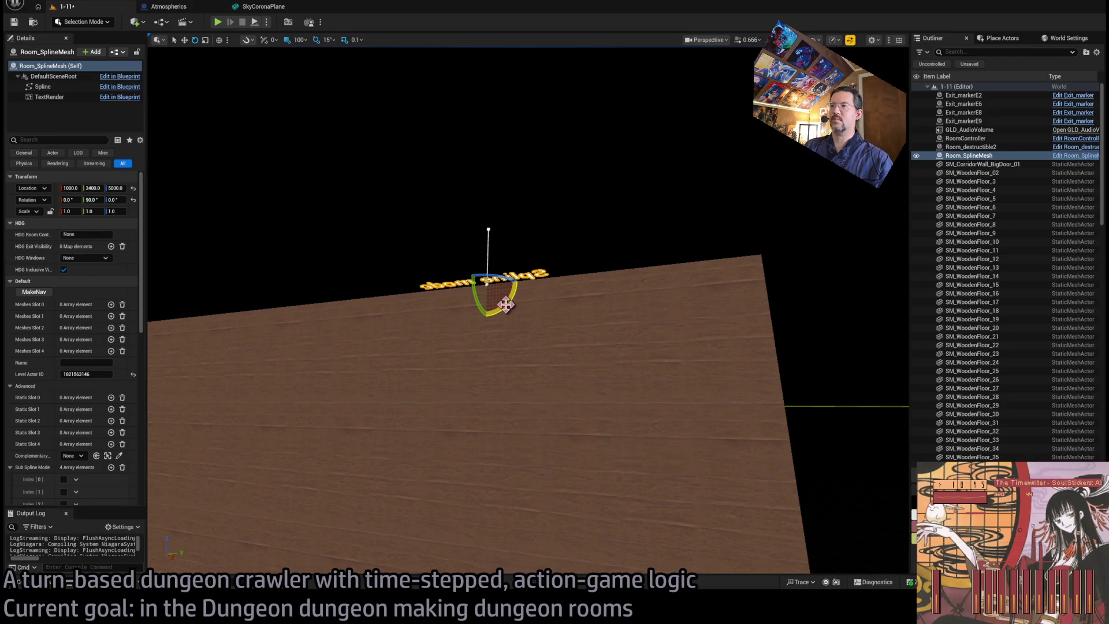
click(488, 228)
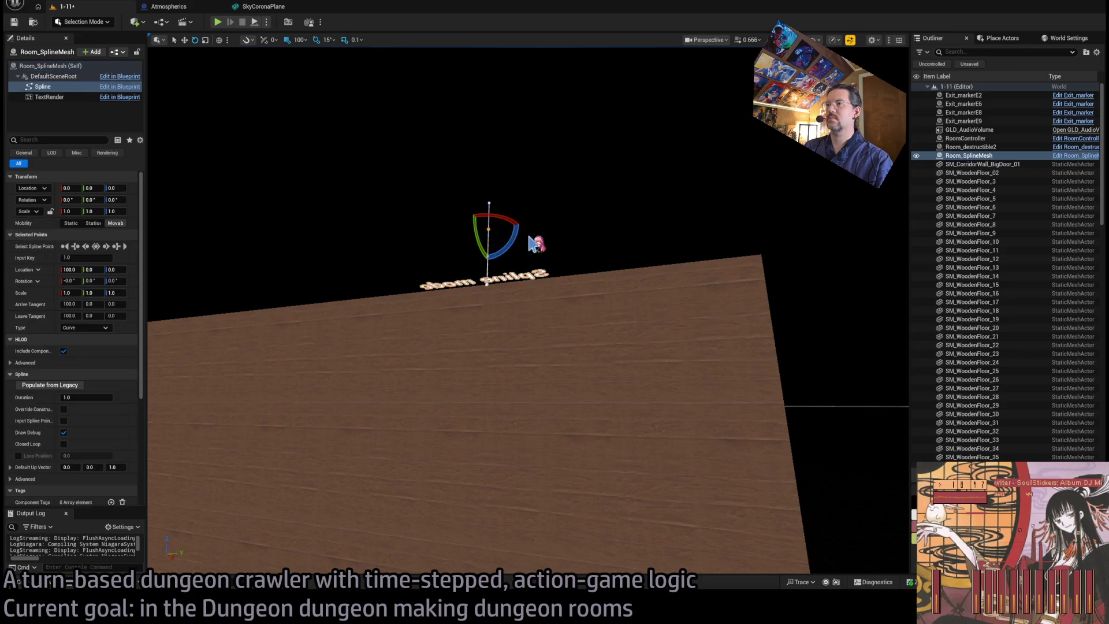
click(52, 97)
click(68, 87)
click(61, 66)
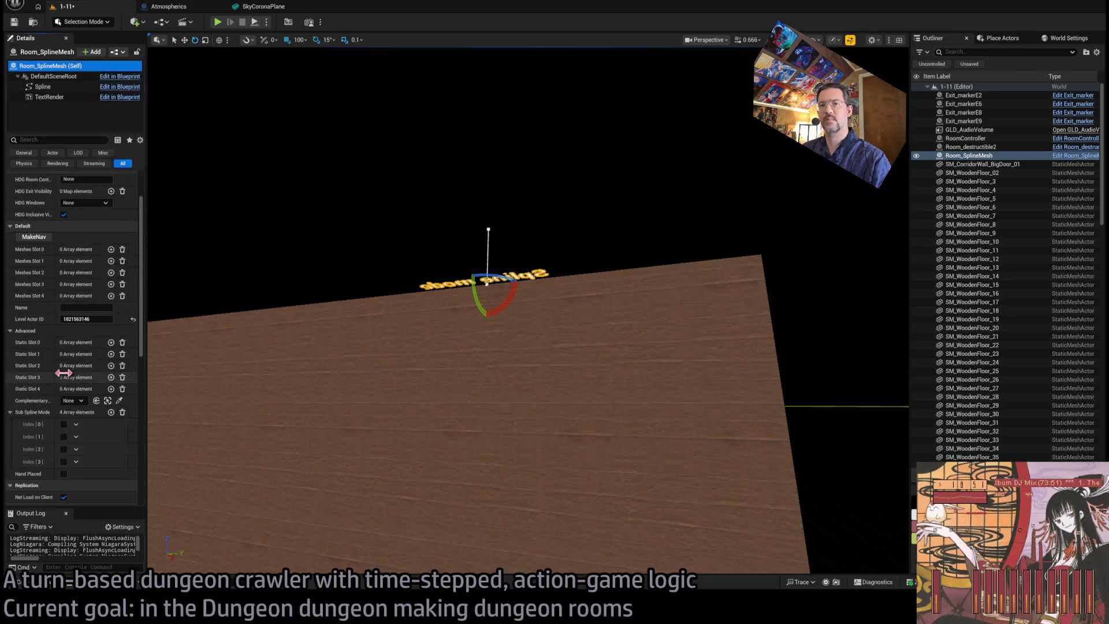
- Add an element to Meshes Slot 0 and assign the GHE_Floor wooden plank mesh
scroll(80, 304, down, 5)
scroll(81, 303, up, 3)
click(111, 249)
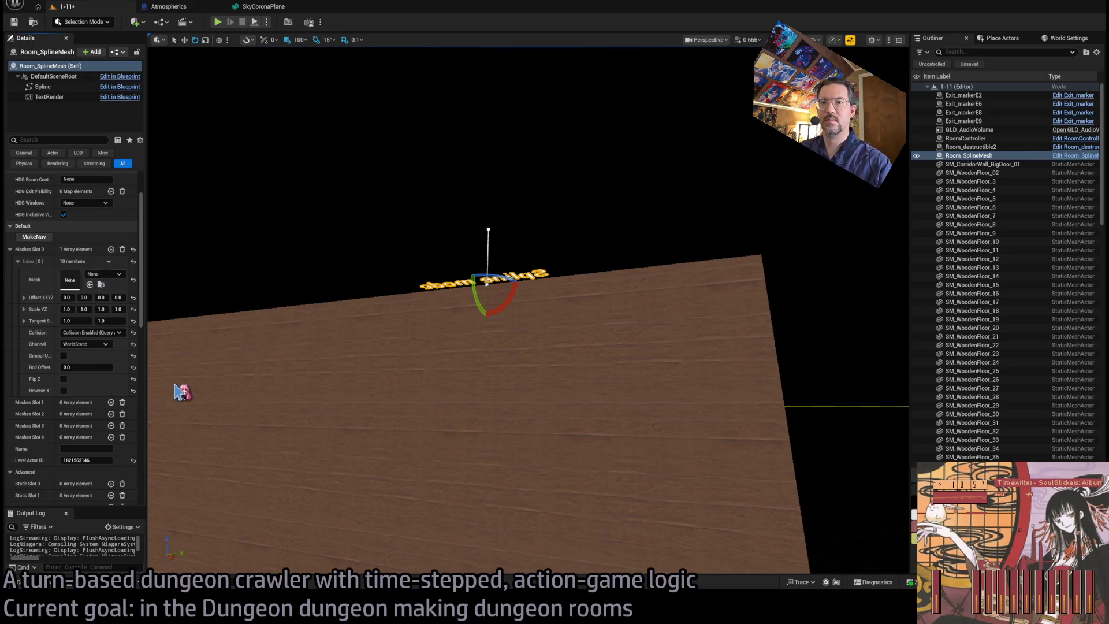
key(f)
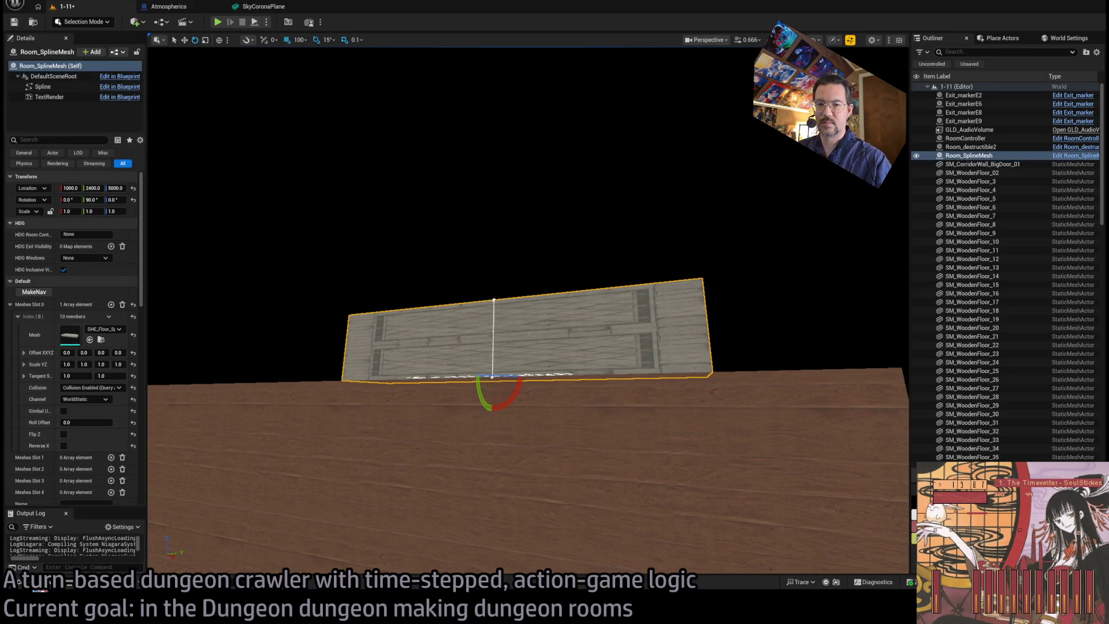
key(ctrl+b)
- Browse the Content Drawer to the Spline meshes folder
scroll(51, 492, down, 10)
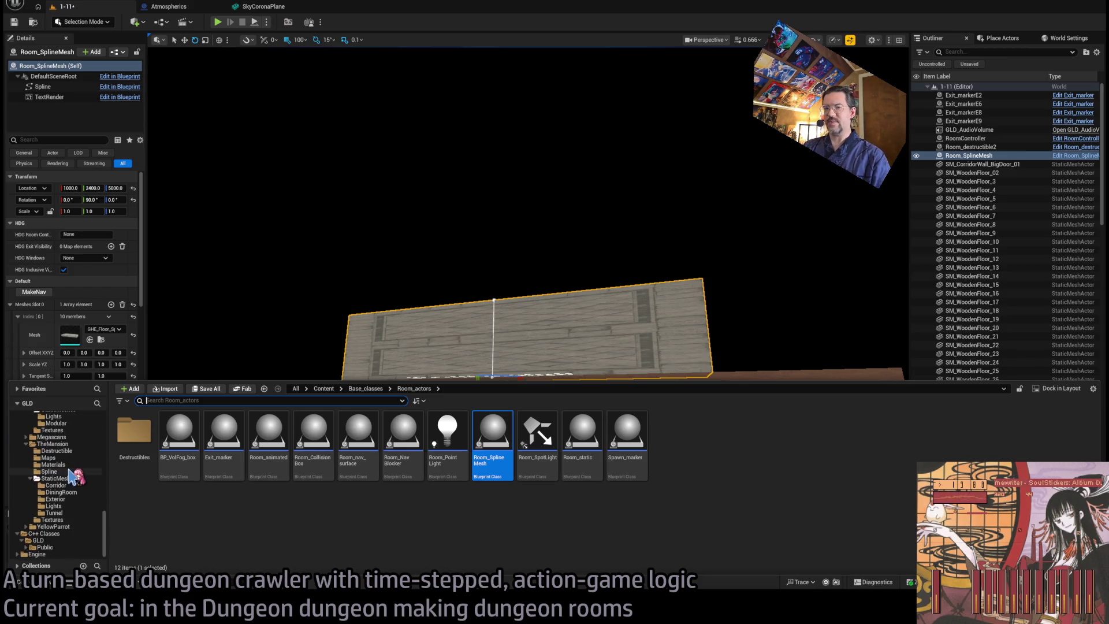
click(55, 458)
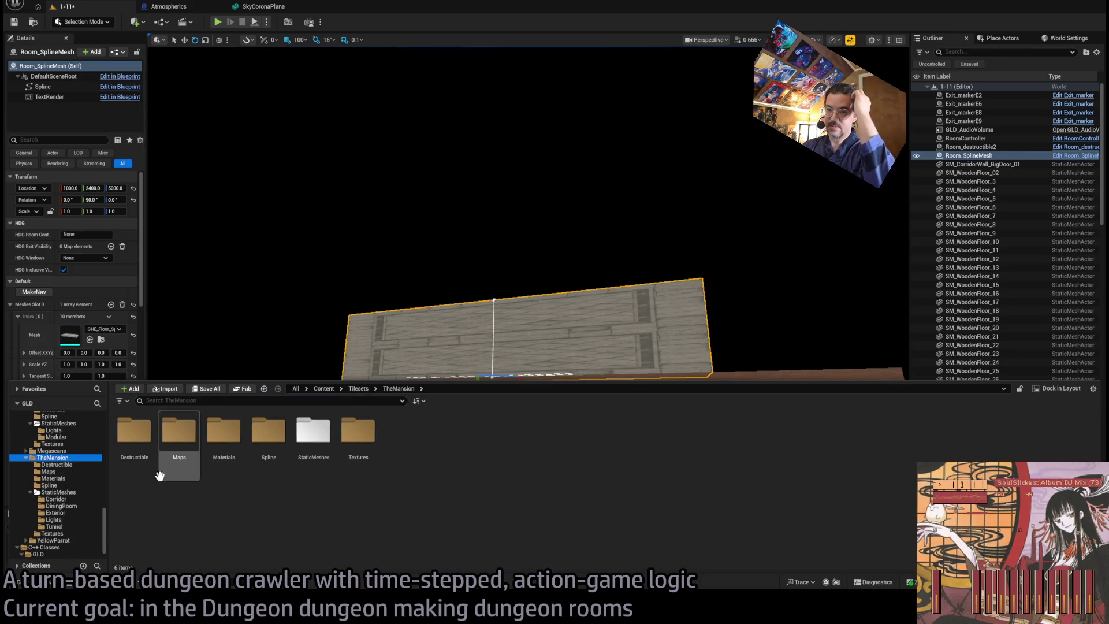
double_click(264, 446)
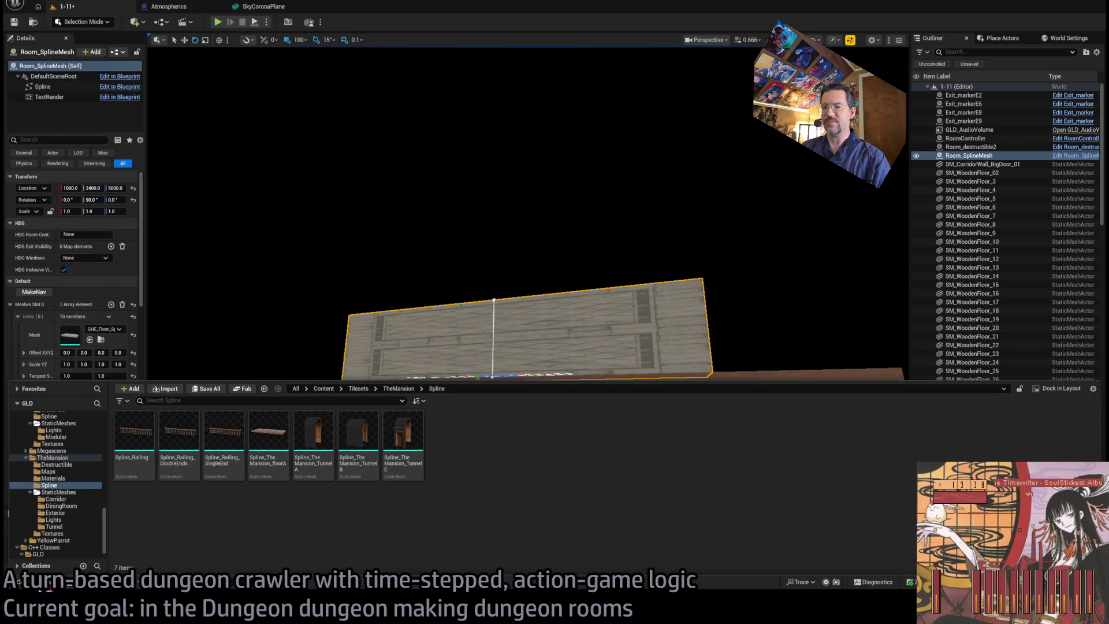
key(ctrl+space)
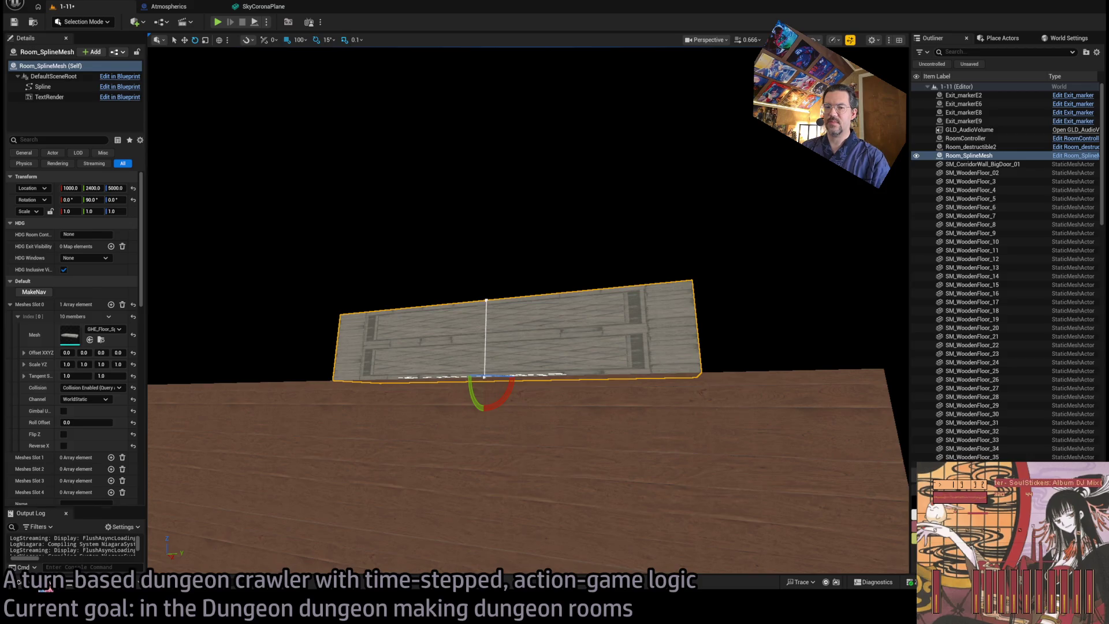
click(46, 584)
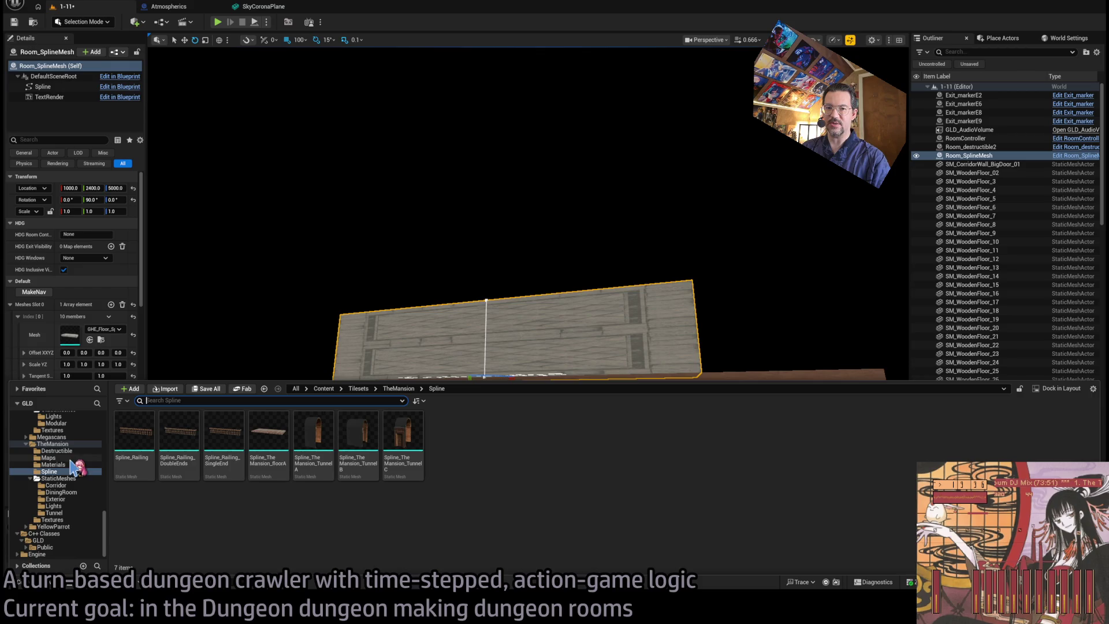
scroll(73, 465, up, 3)
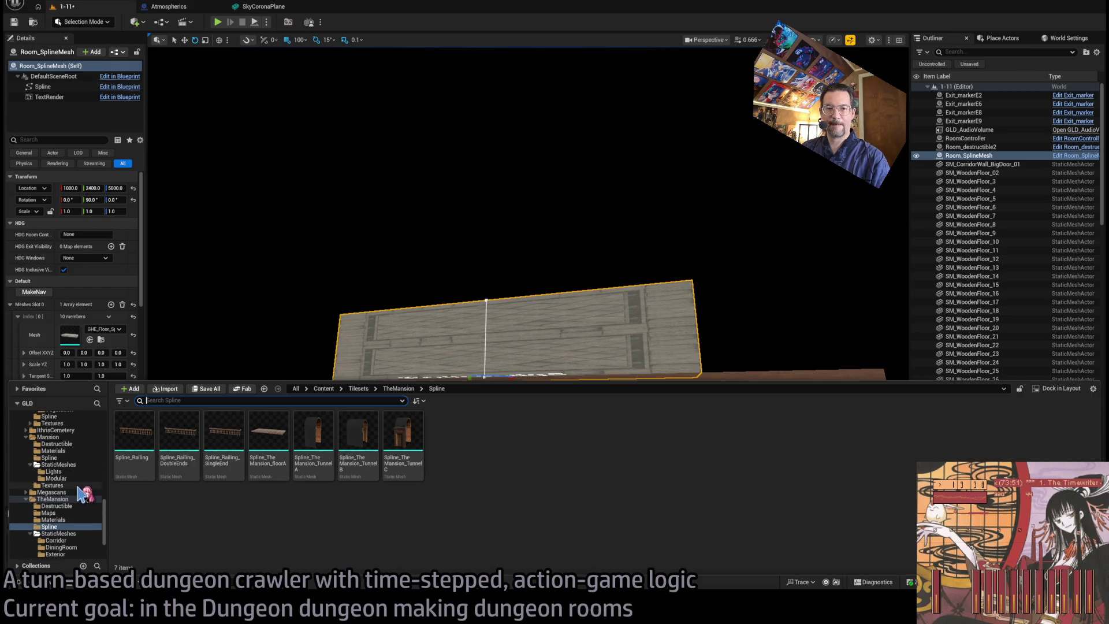
key(ctrl+space)
- Rename the floor mesh to Spline_GHE_Floor
click(102, 340)
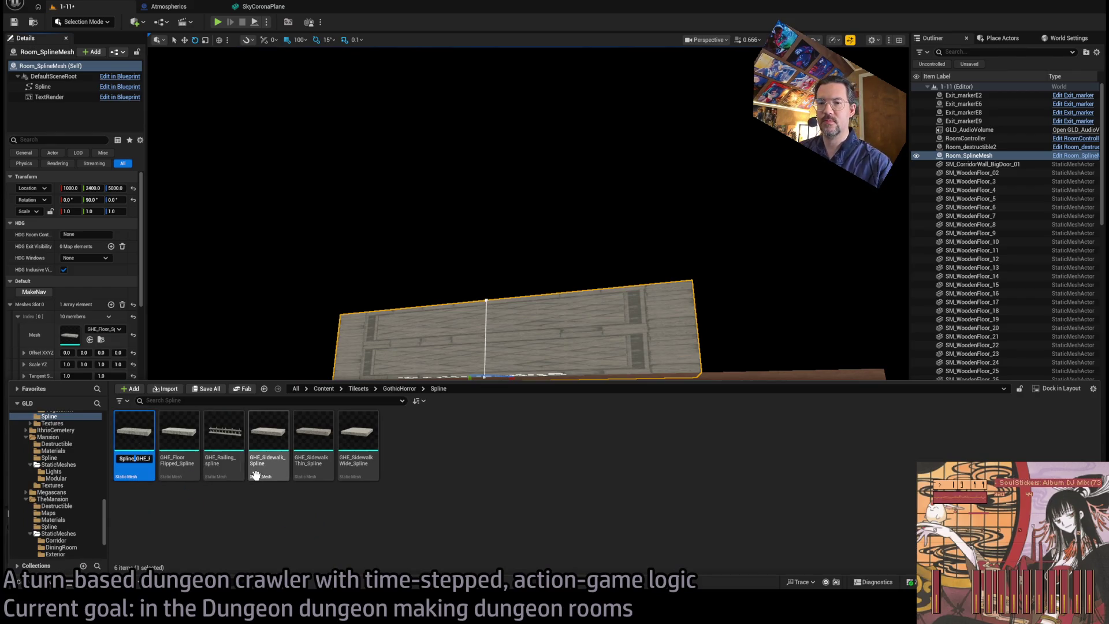
key(End)
key(Left)
key(Delete)
key(Delete)
key(Delete)
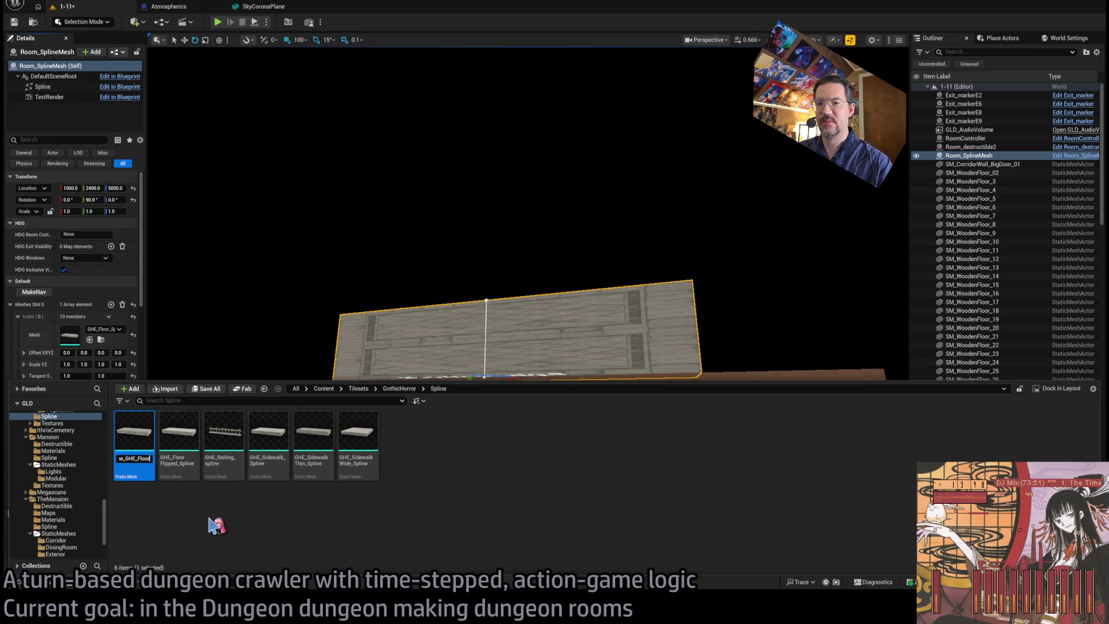
key(Return)
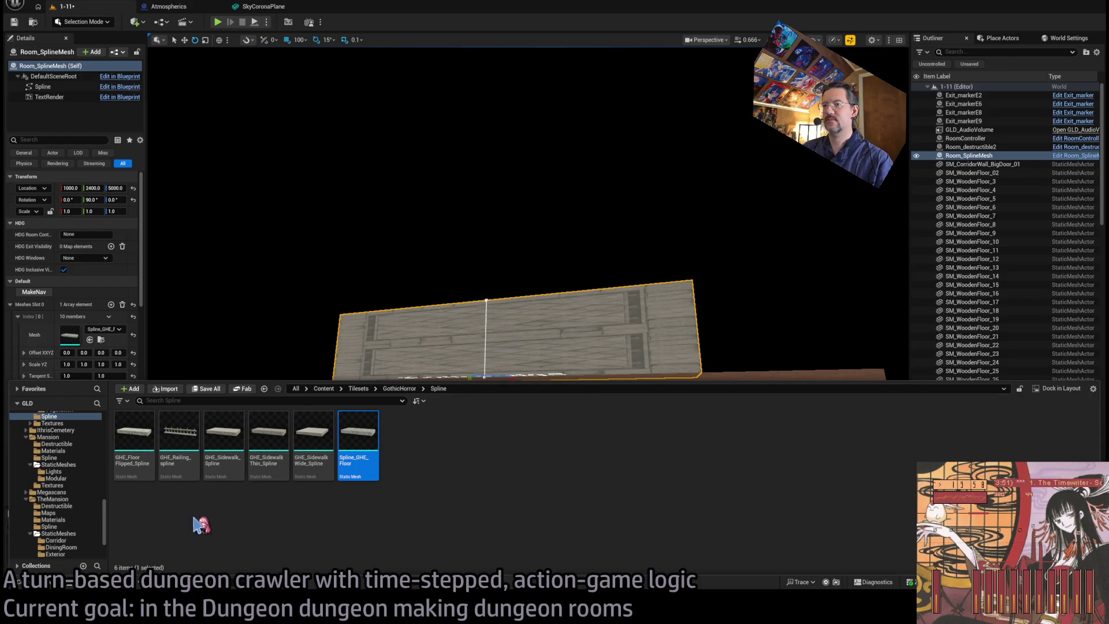
- Rename the sidewalk meshes to Spline_GHE_SidewalkWide and Spline_GHE_SidewalkThin
click(134, 434)
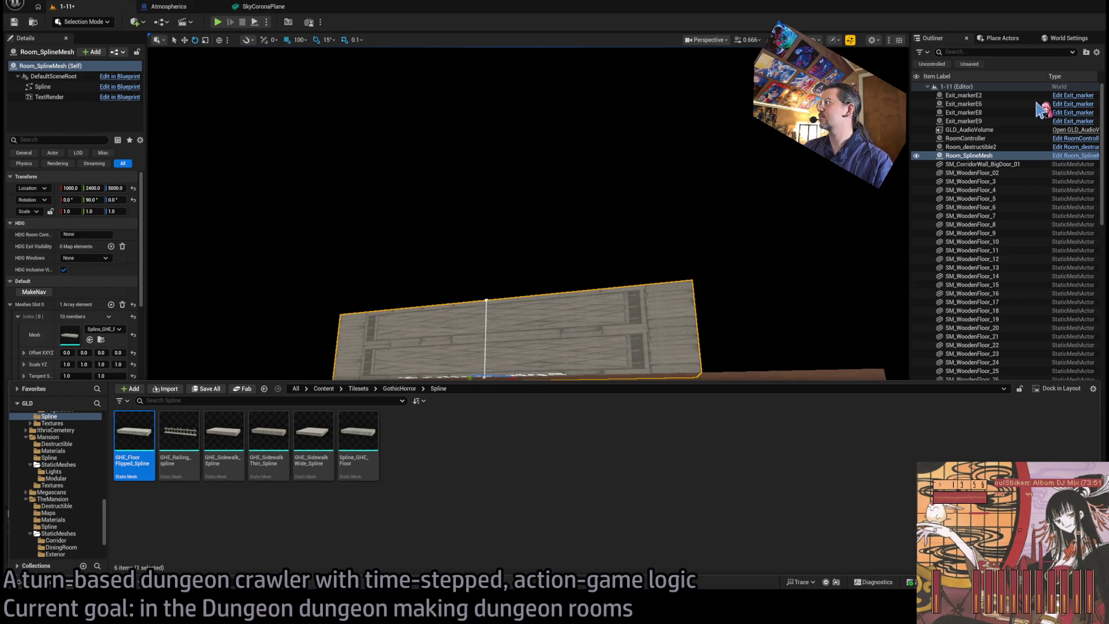
ctrl+scroll(218, 430, down, 3)
click(193, 489)
click(154, 491)
drag(196, 491, 271, 494)
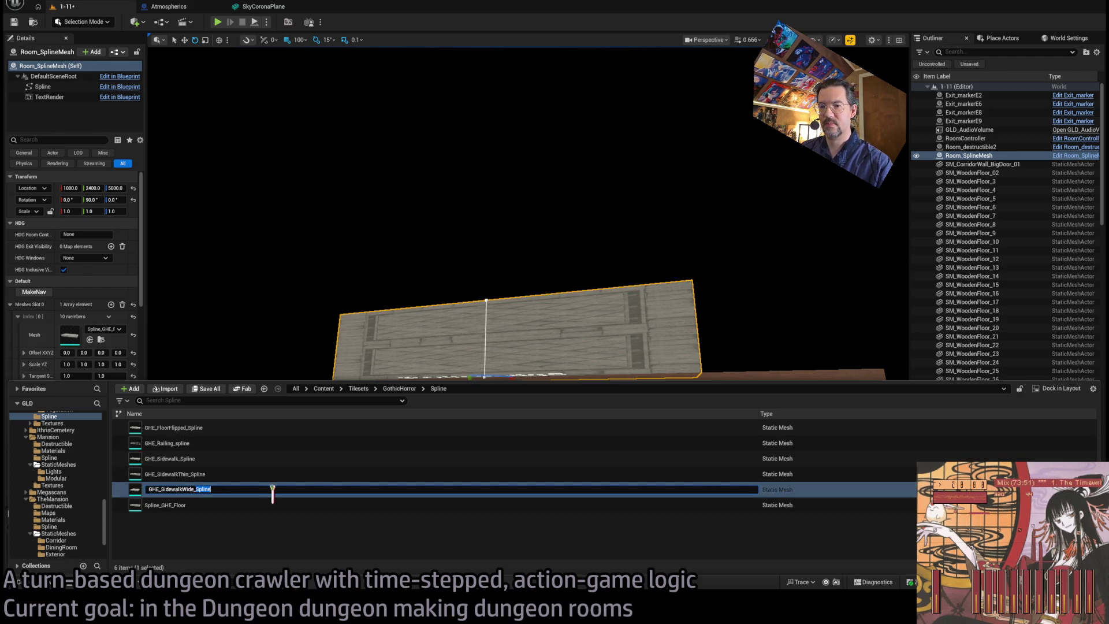
key(BackSpace)
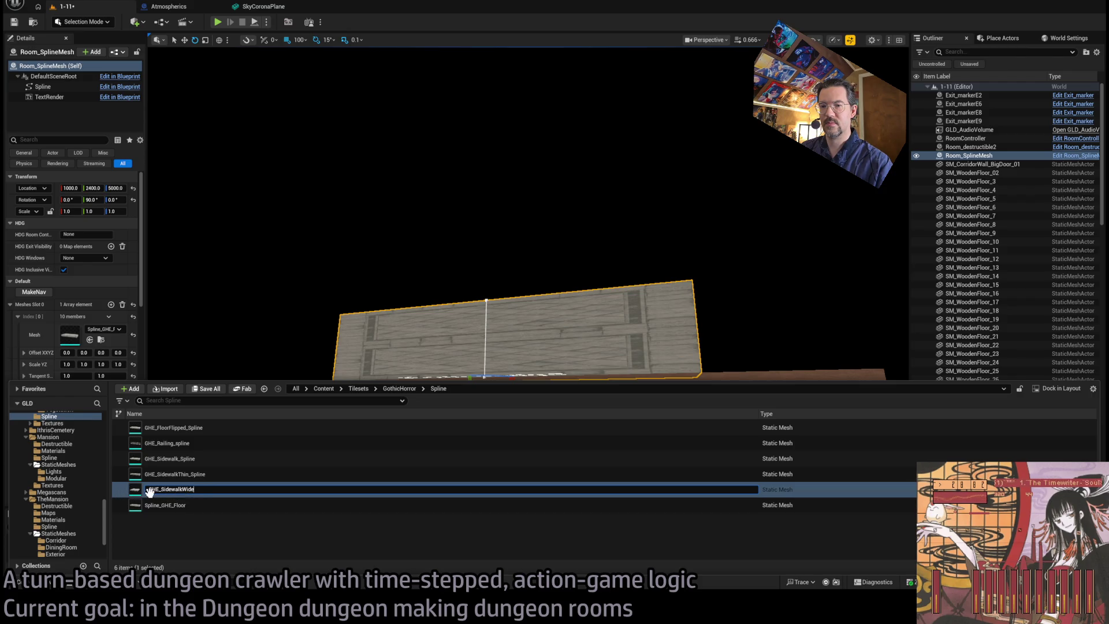
text(Spline_)
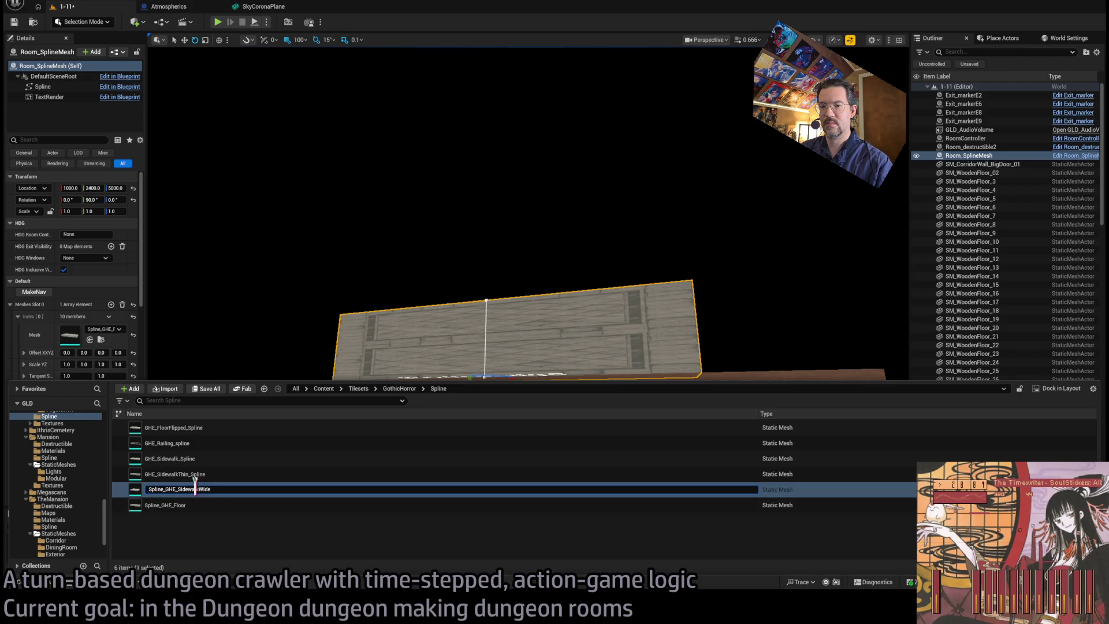
click(162, 480)
key(F2)
key(Home)
text(Spline_)
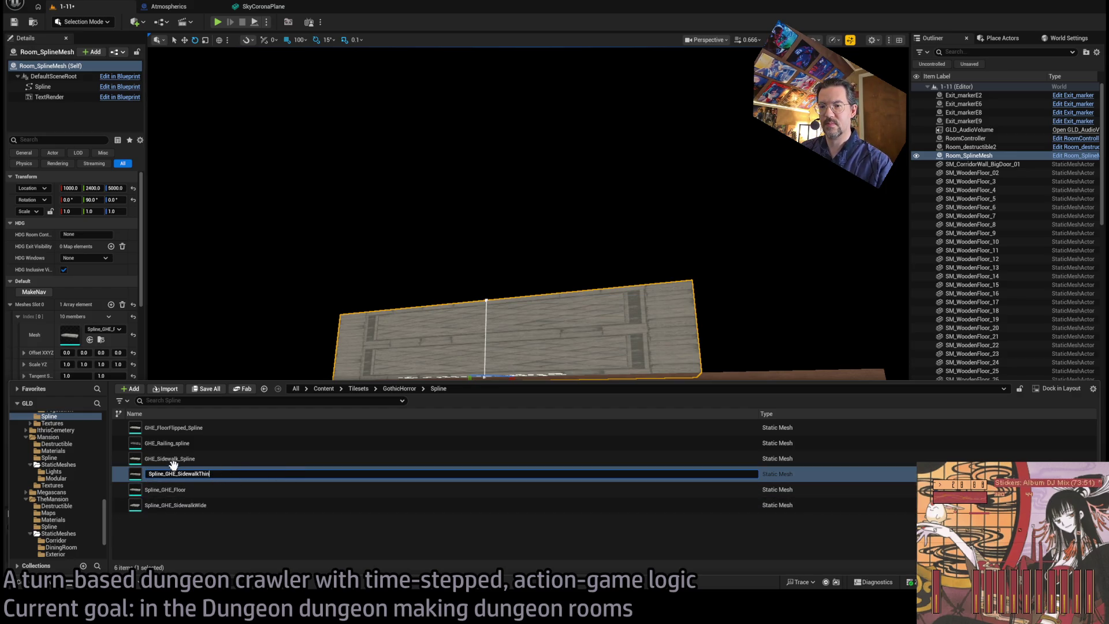
click(169, 460)
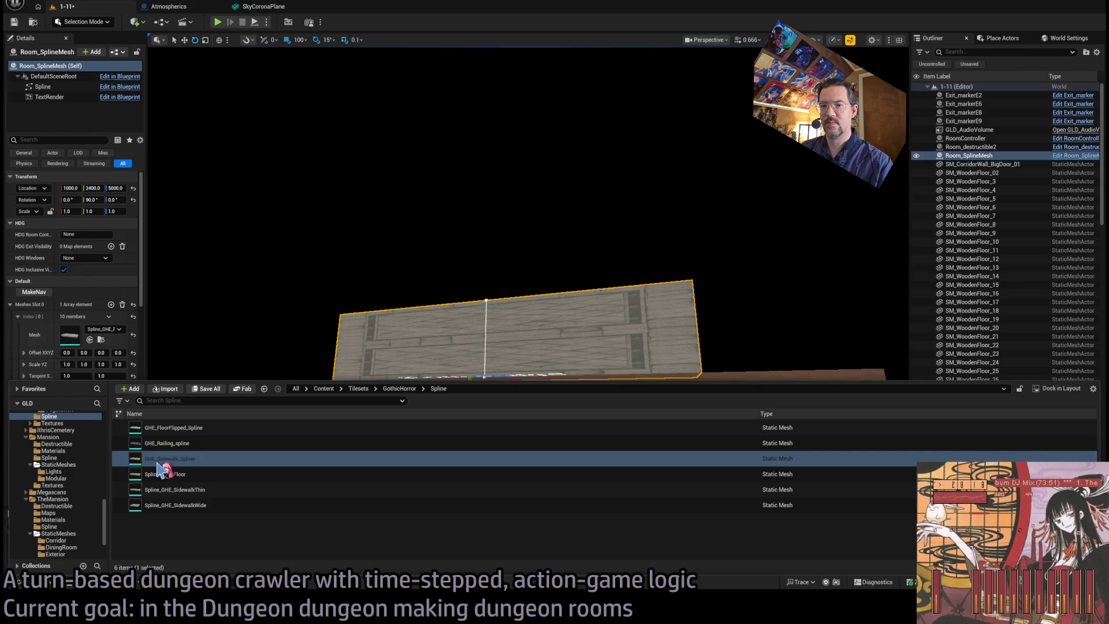
- Rename GHE_Sidewalk_Spline and GHE_Railing_spline to Spline_GHE_Sidewalk and Spline_GHE_Railing
key(F2)
key(Home)
text(Spline_)
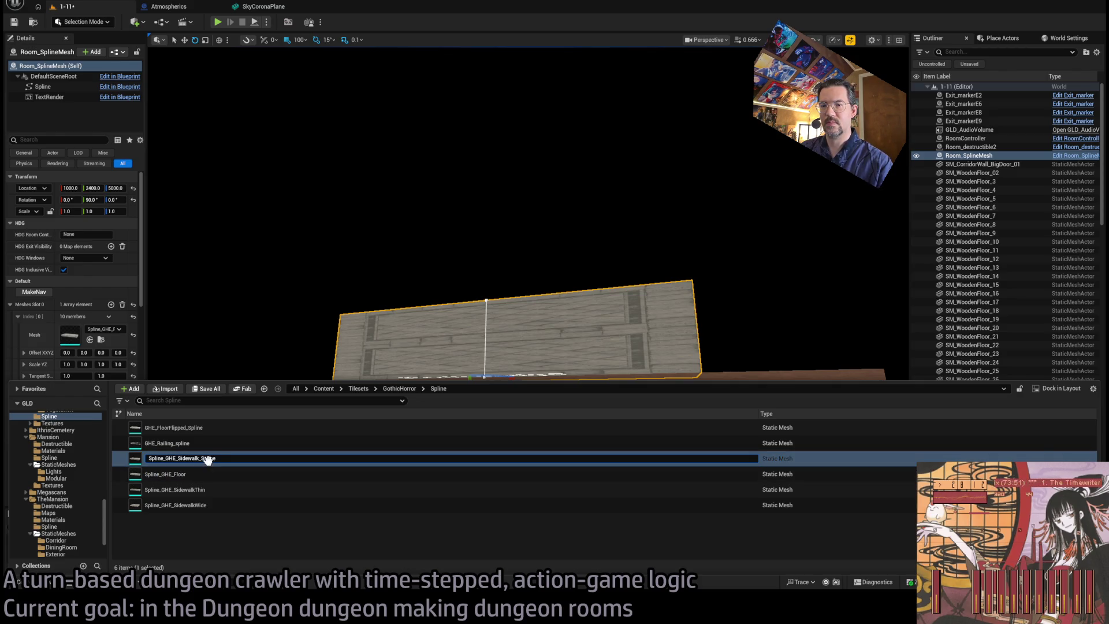
key(BackSpace)
key(Return)
click(154, 444)
key(F2)
key(Home)
key(Delete)
key(Delete)
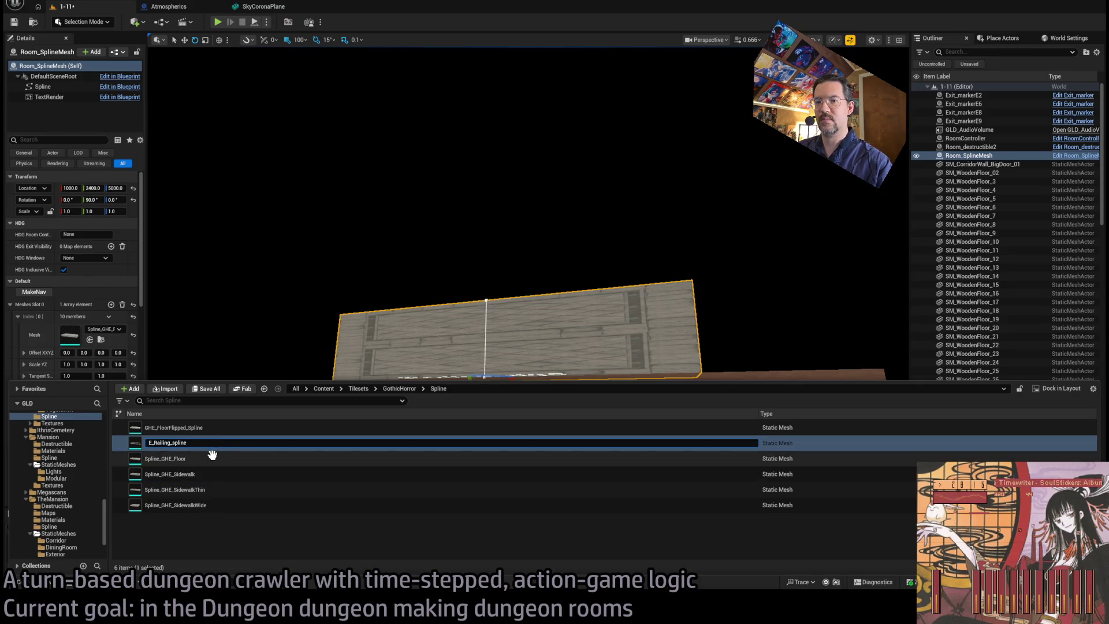
text(Spline_GH)
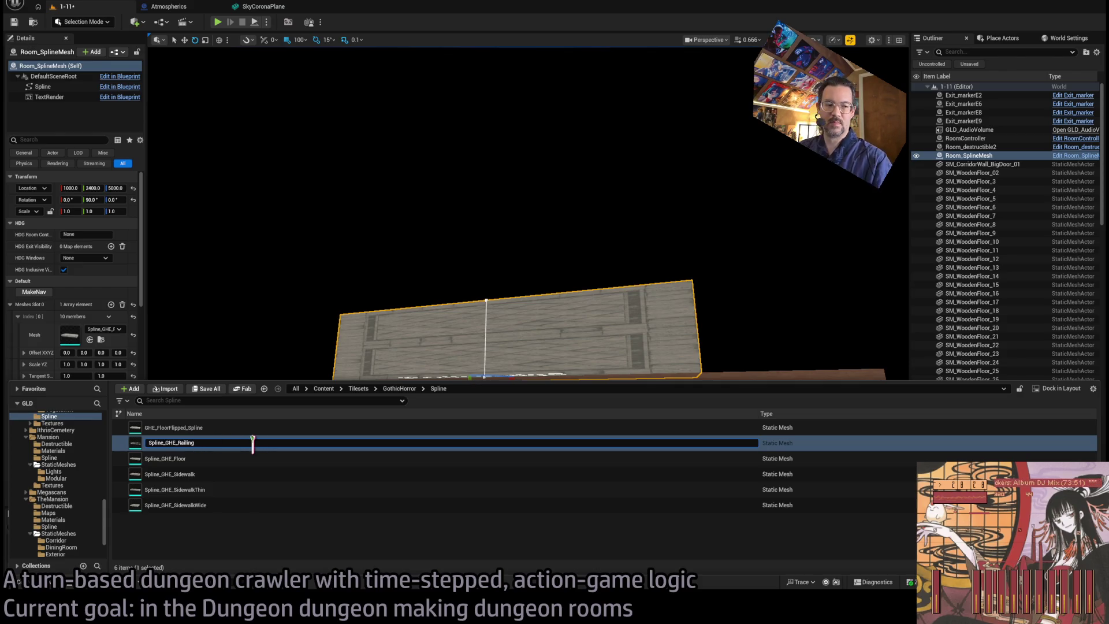
key(Return)
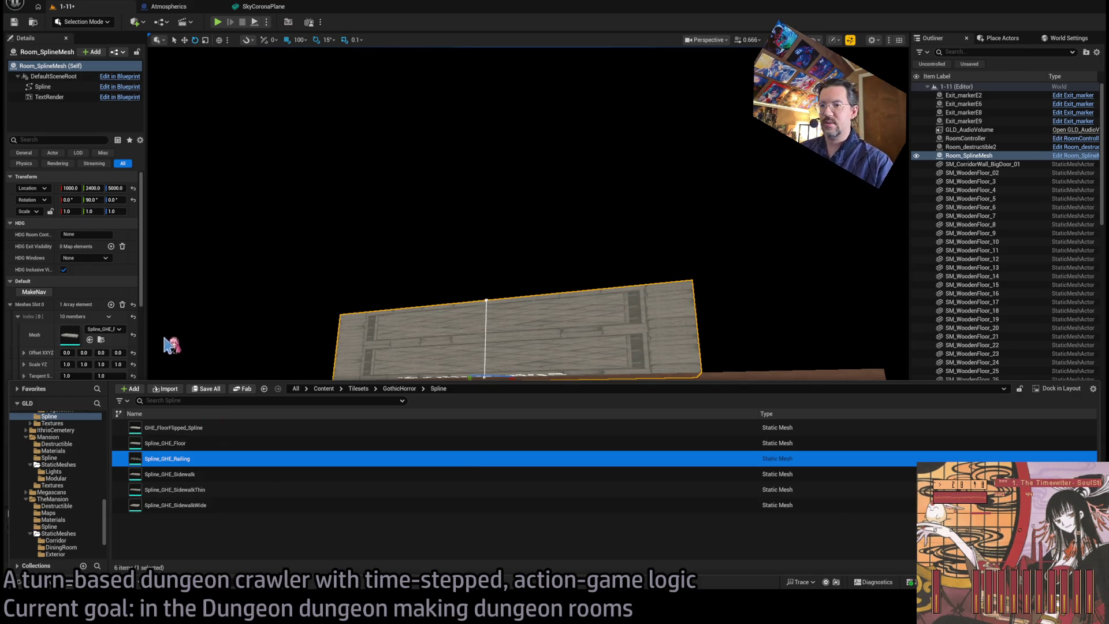
- Rename GHE_FloorFlipped_Spline to Spline_GHE_FloorFlipped
click(173, 426)
key(F2)
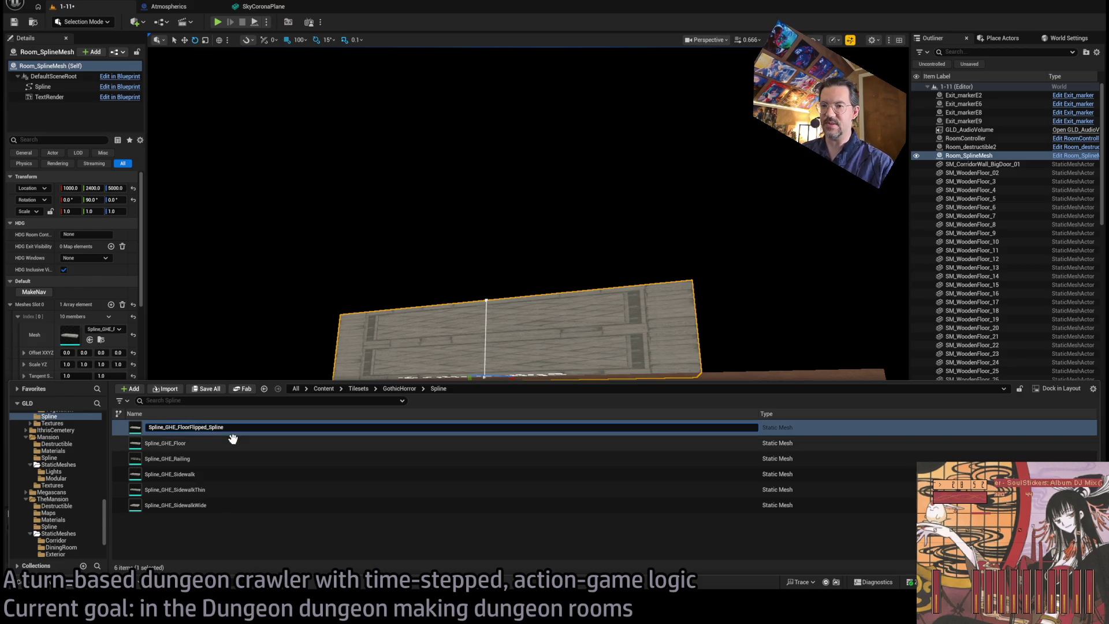
click(216, 427)
key(BackSpace)
key(BackSpace)
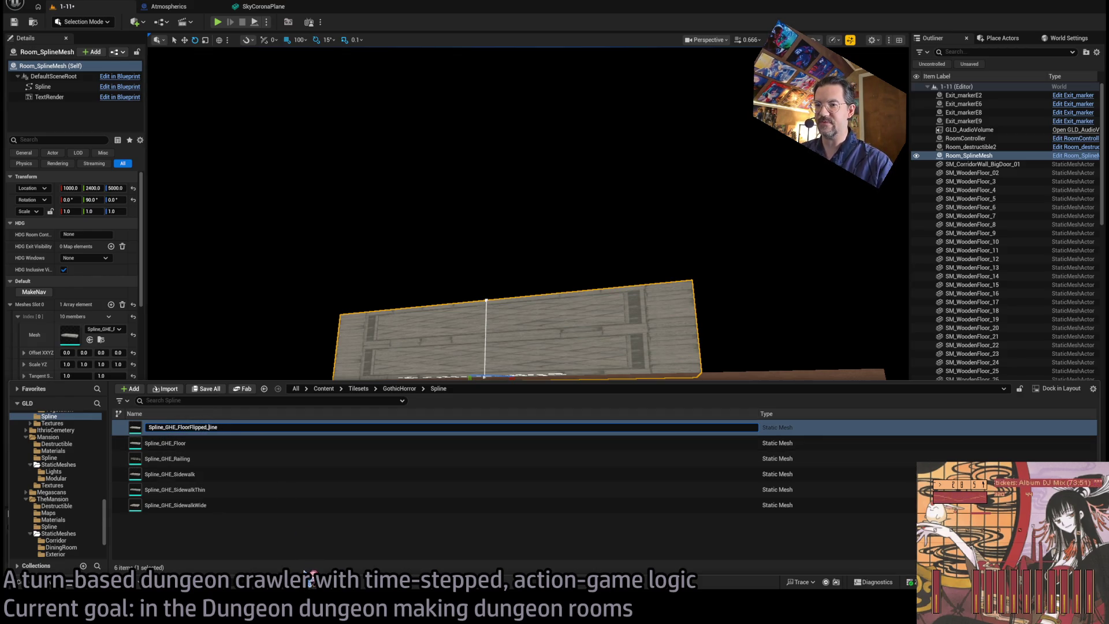
key(BackSpace)
key(Return)
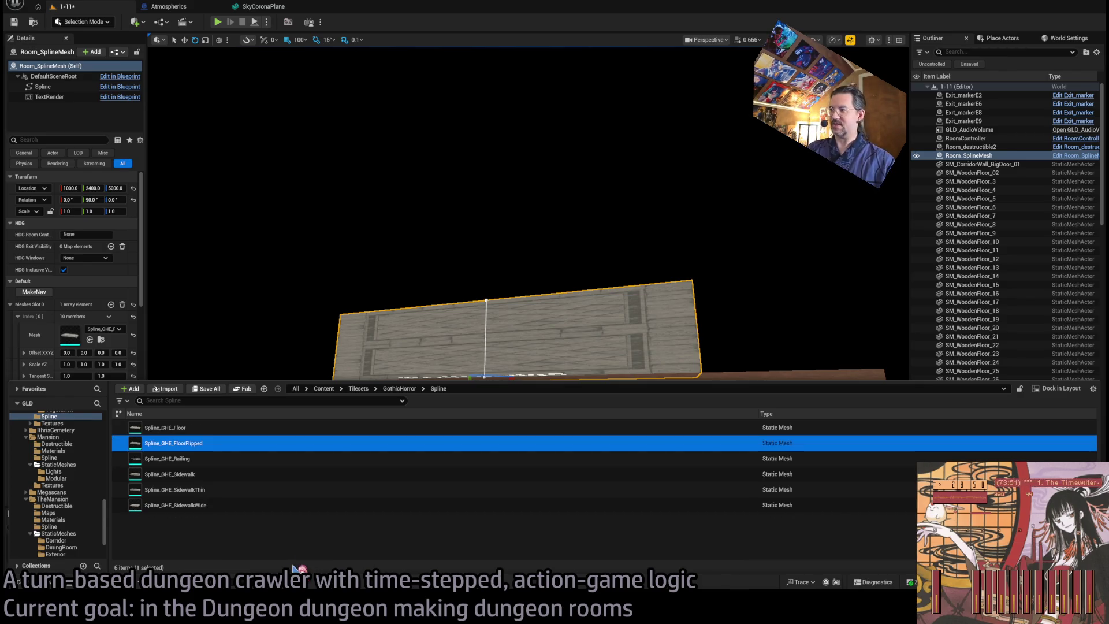
- Raise the spline's end point 400 units up so the wall stands tall
mouse_move(427, 315)
mouse_down()
mouse_move(404, 277)
mouse_move(416, 292)
mouse_move(474, 249)
mouse_move(504, 296)
mouse_up()
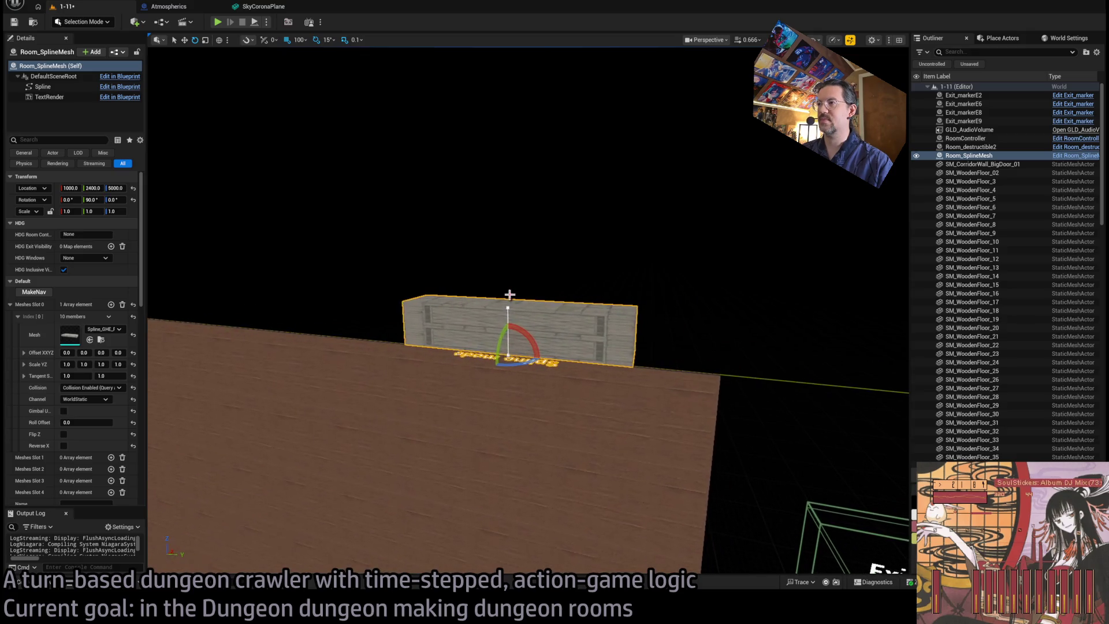
click(509, 308)
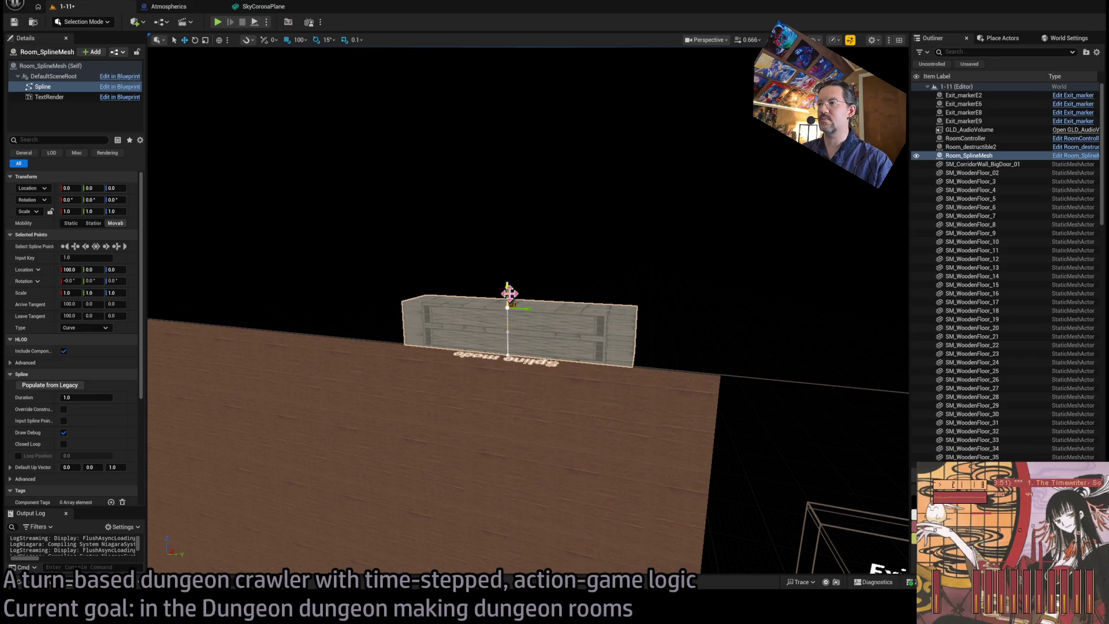
drag(507, 292, 500, 115)
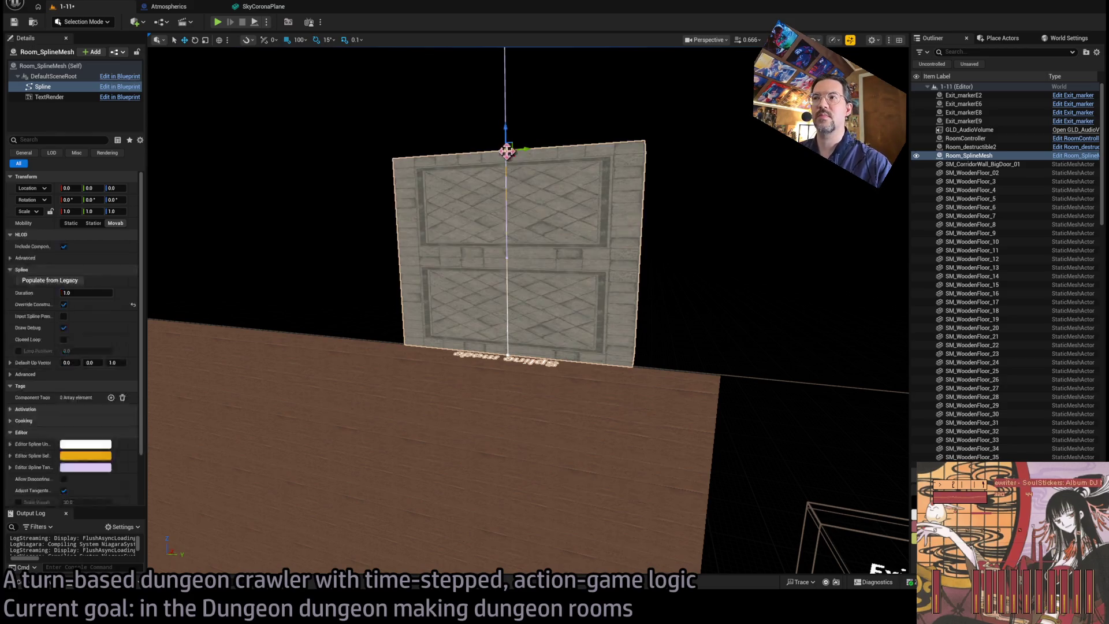
key(f)
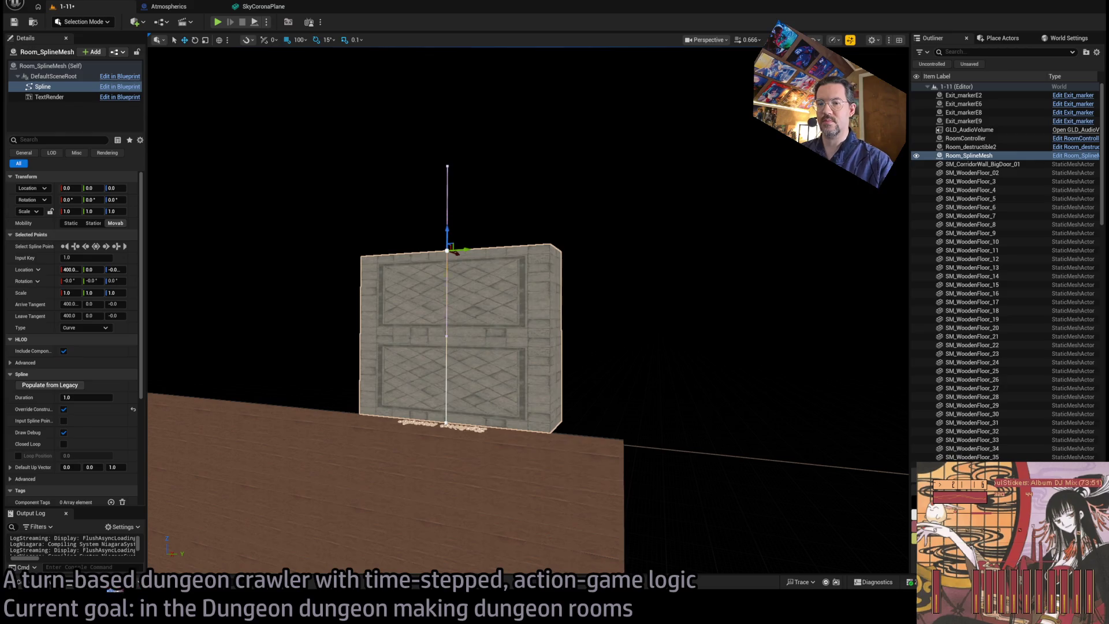
scroll(79, 457, down, 3)
scroll(81, 454, down, 2)
scroll(87, 450, up, 4)
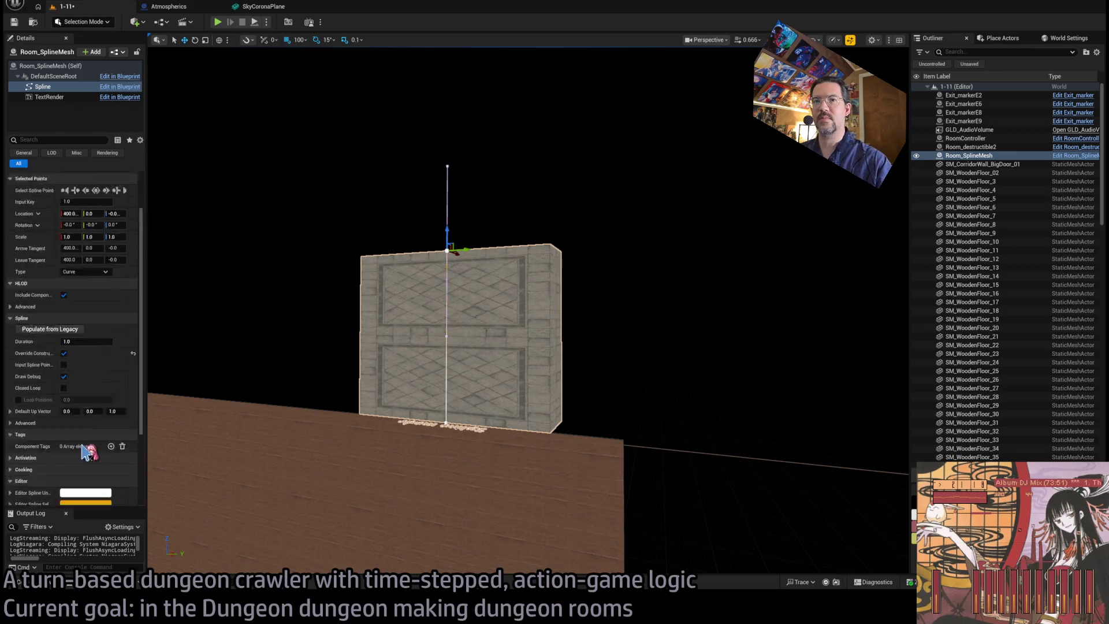
- Switch the Room_SplineMesh's Slot 0 mesh to a TheMansion Spline_ plank mesh
click(51, 65)
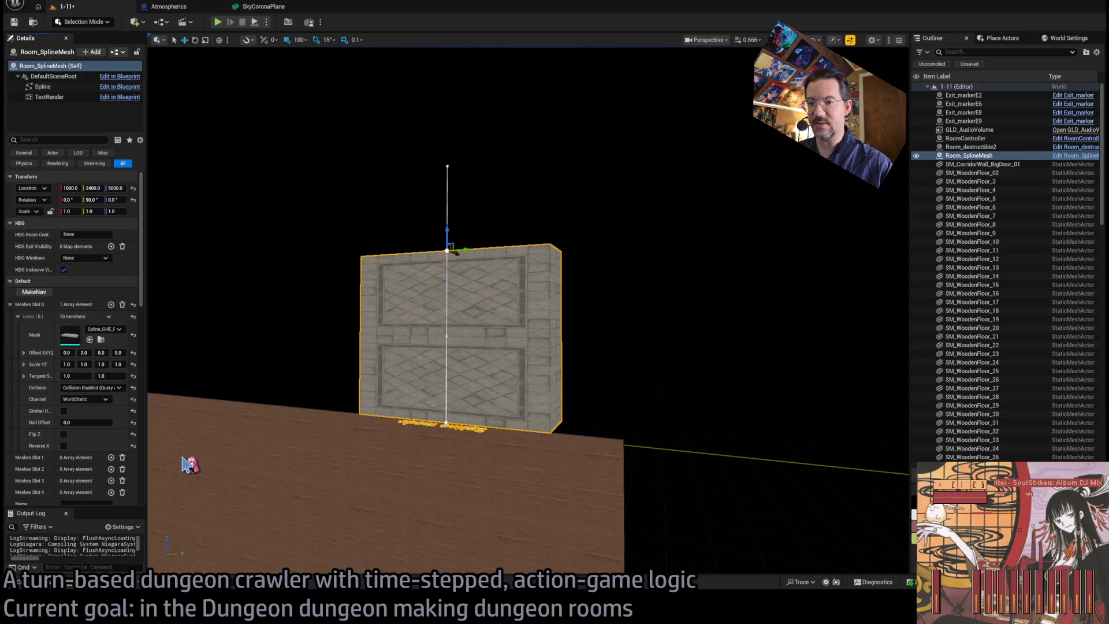
key(ctrl+z)
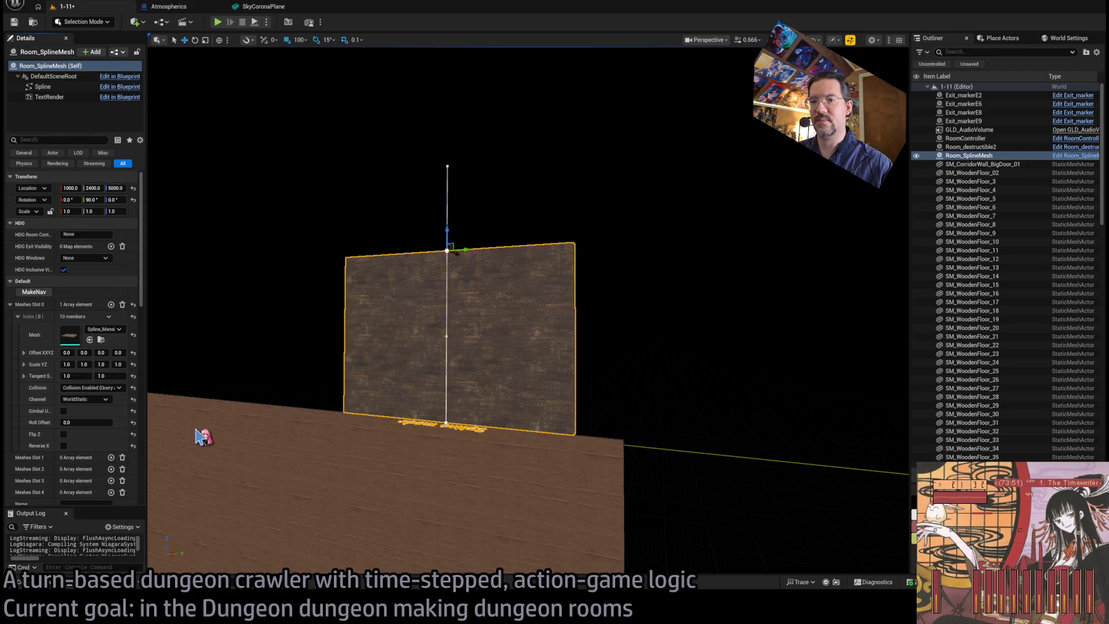
key(ctrl+z)
drag(384, 398, 445, 342)
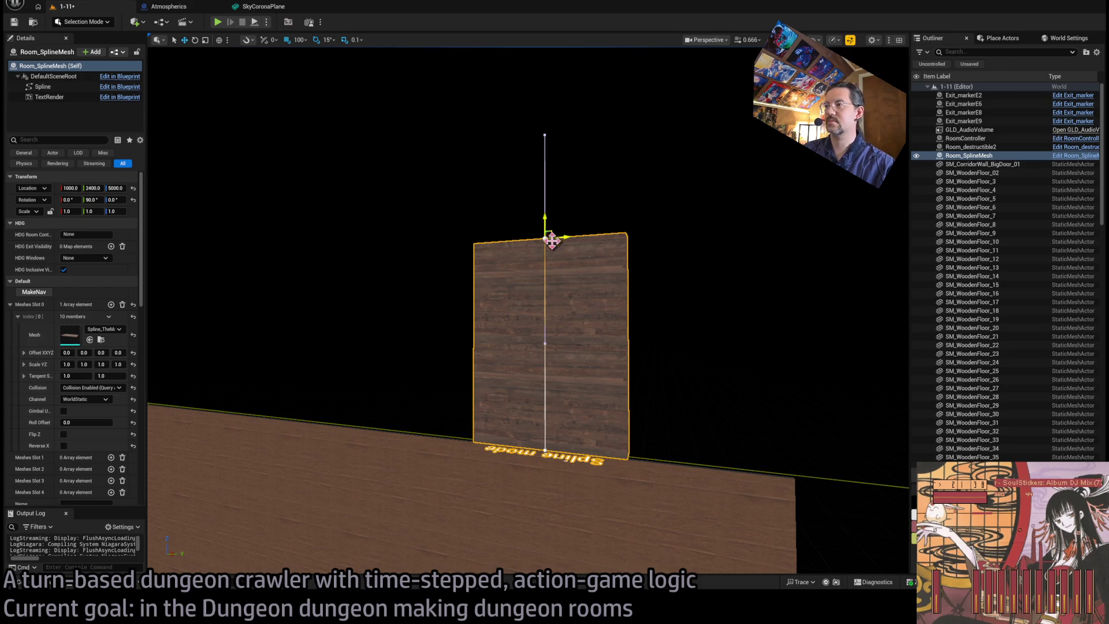
- Drag the spline's top and end points sideways to curve the plank mesh into a quarter arc
click(543, 450)
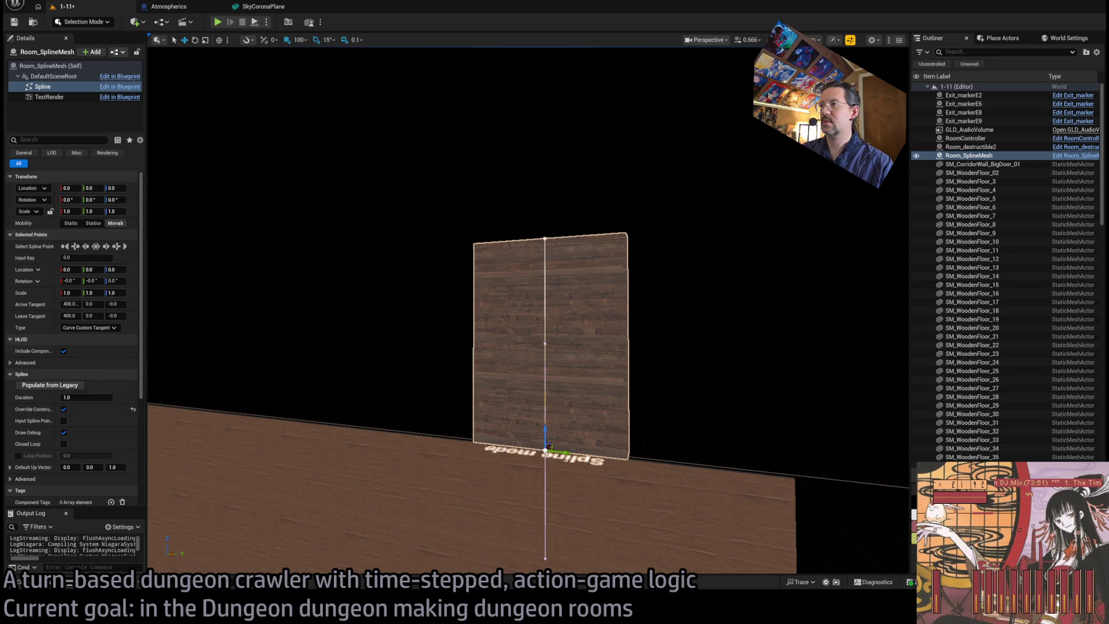
click(545, 238)
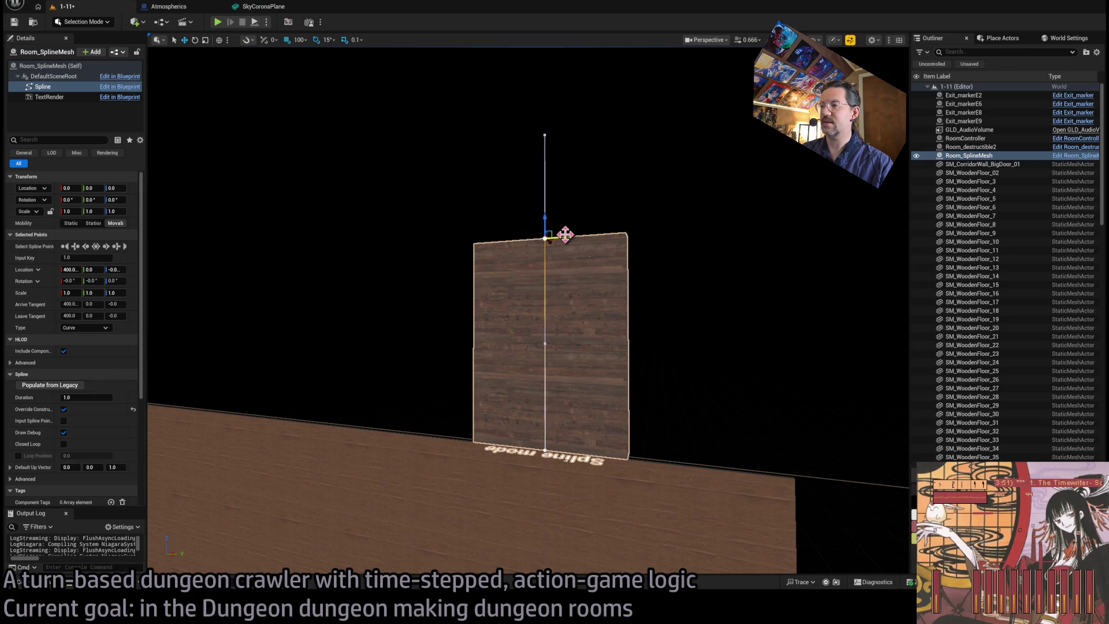
drag(555, 237, 374, 249)
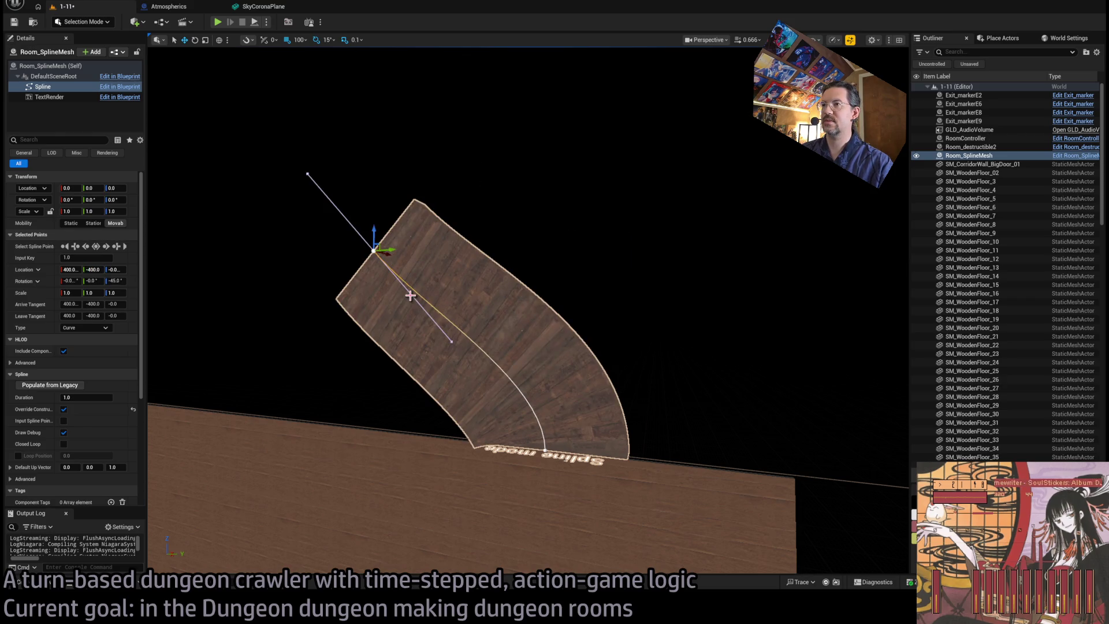
key(e)
click(398, 260)
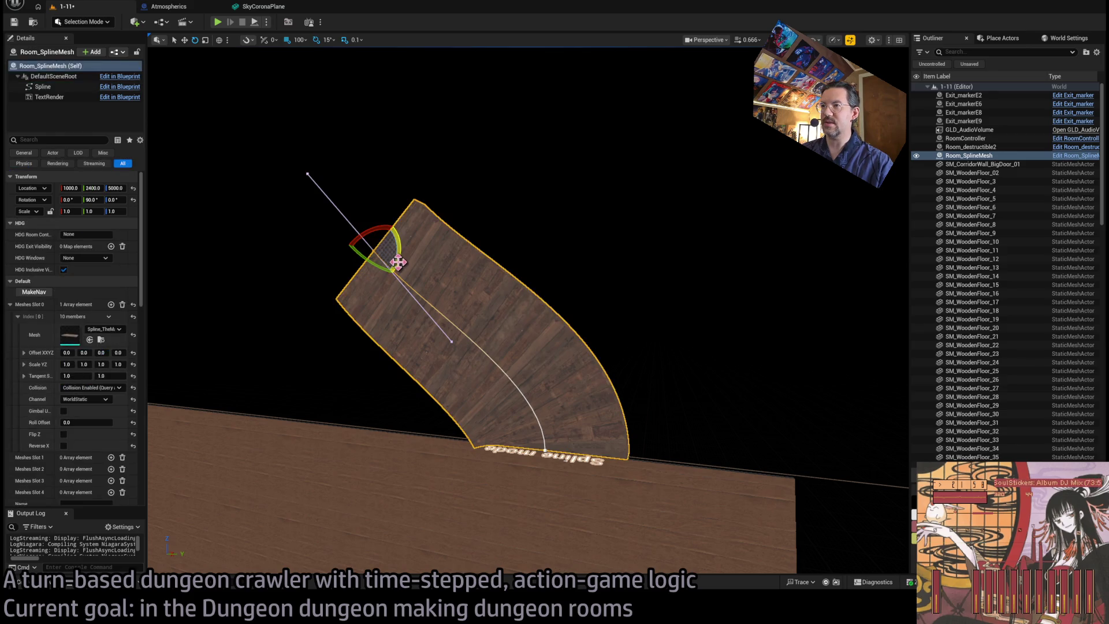
click(465, 181)
click(374, 250)
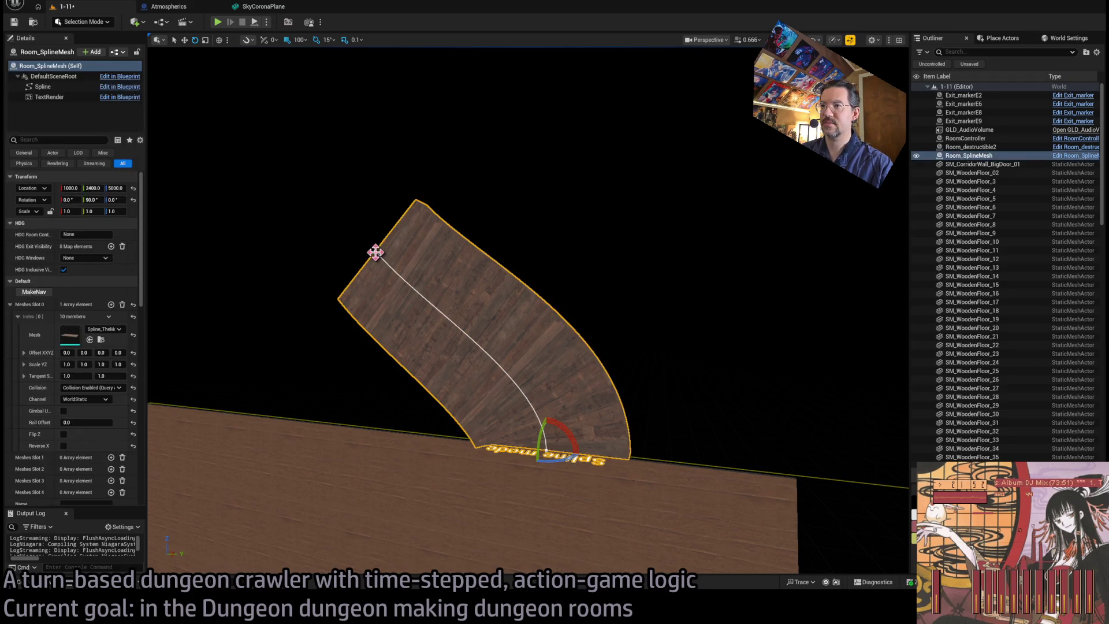
click(458, 336)
click(456, 339)
key(w)
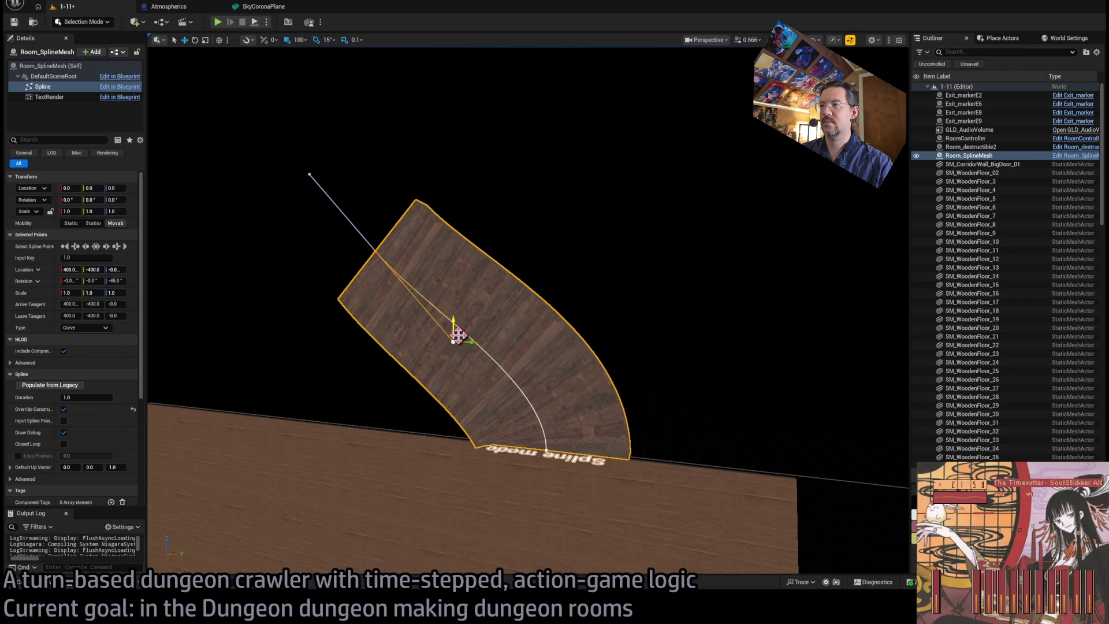
mouse_move(458, 335)
mouse_down()
mouse_move(548, 220)
mouse_move(498, 241)
mouse_up()
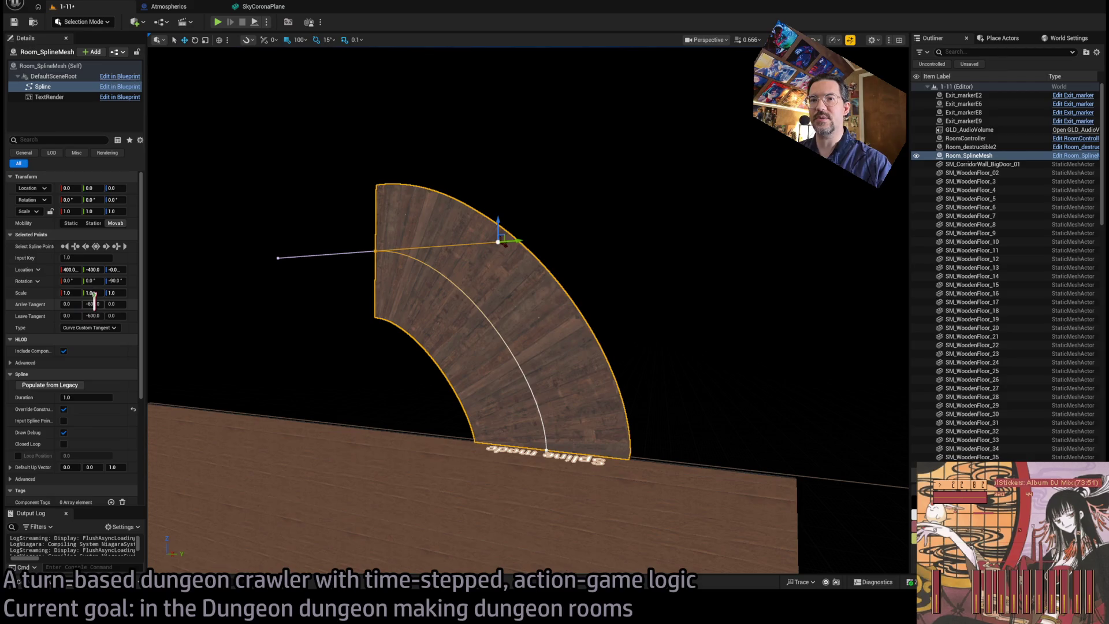
- Set the end point's Leave Tangent Y to about -600 and Arrive Tangent Y to -400
mouse_move(92, 317)
mouse_down()
mouse_move(231, 317)
mouse_move(113, 315)
mouse_up()
click(93, 304)
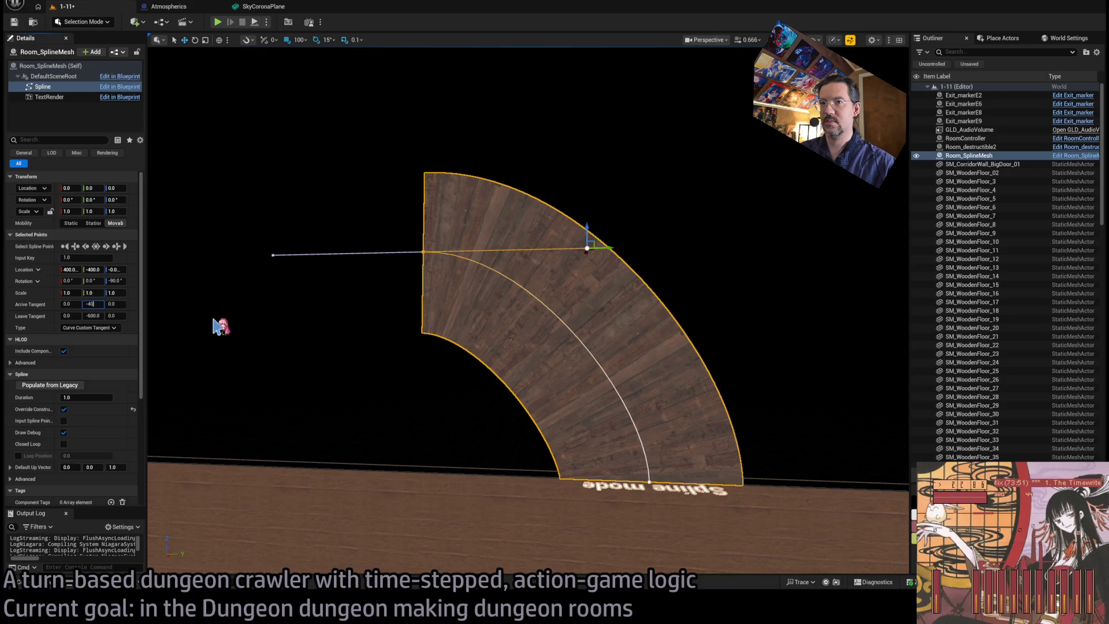
text(0.0)
key(Return)
scroll(566, 288, down, 3)
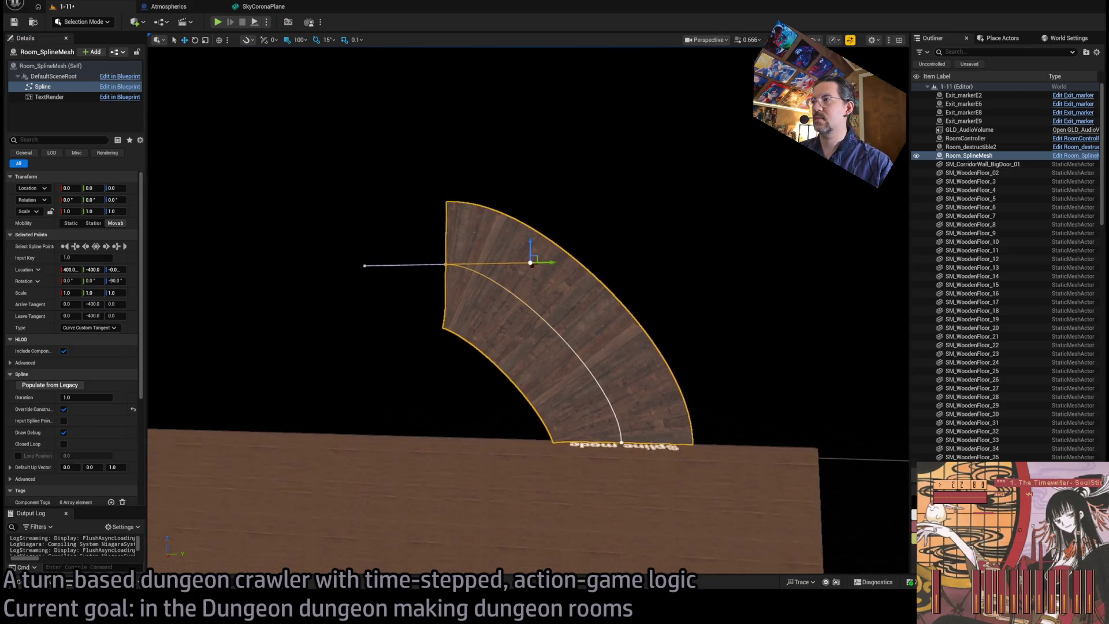
- Adjust the bottom point's Arrive Tangent X and set the top point's Arrive Tangent Y to -800
click(622, 441)
click(73, 303)
key(ctrl+a)
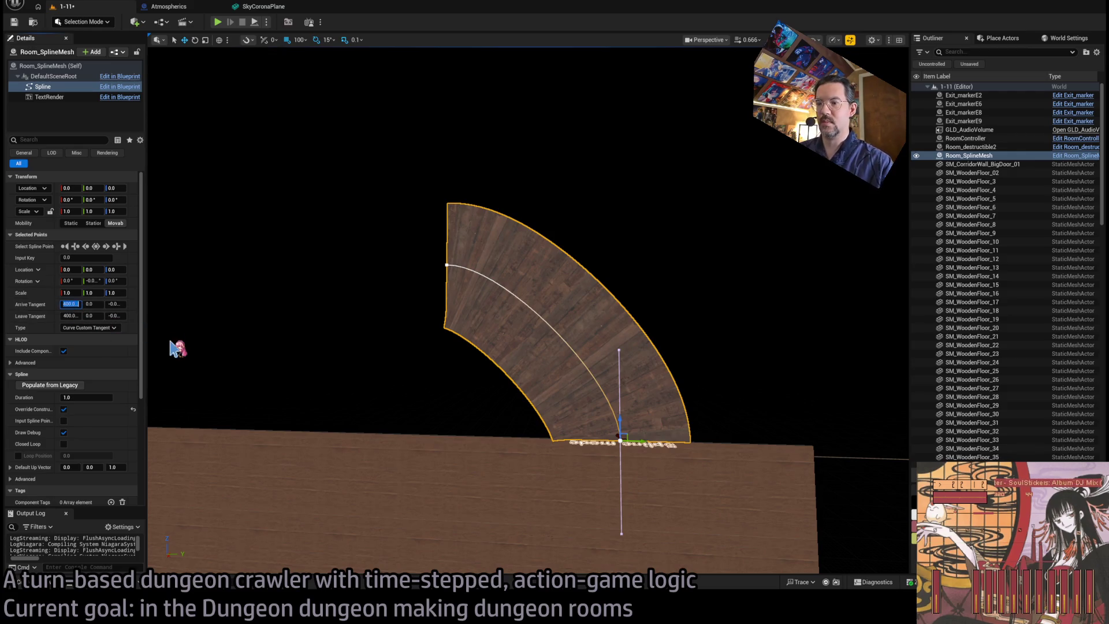
key(Return)
click(447, 265)
click(93, 304)
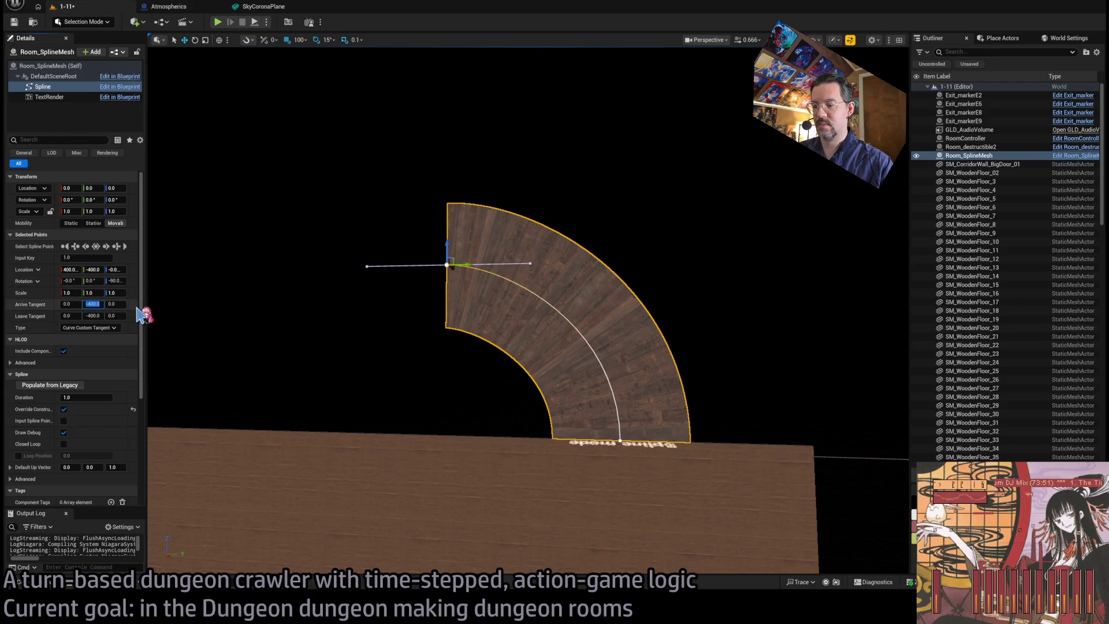
text(00)
key(Return)
scroll(427, 341, up, 3)
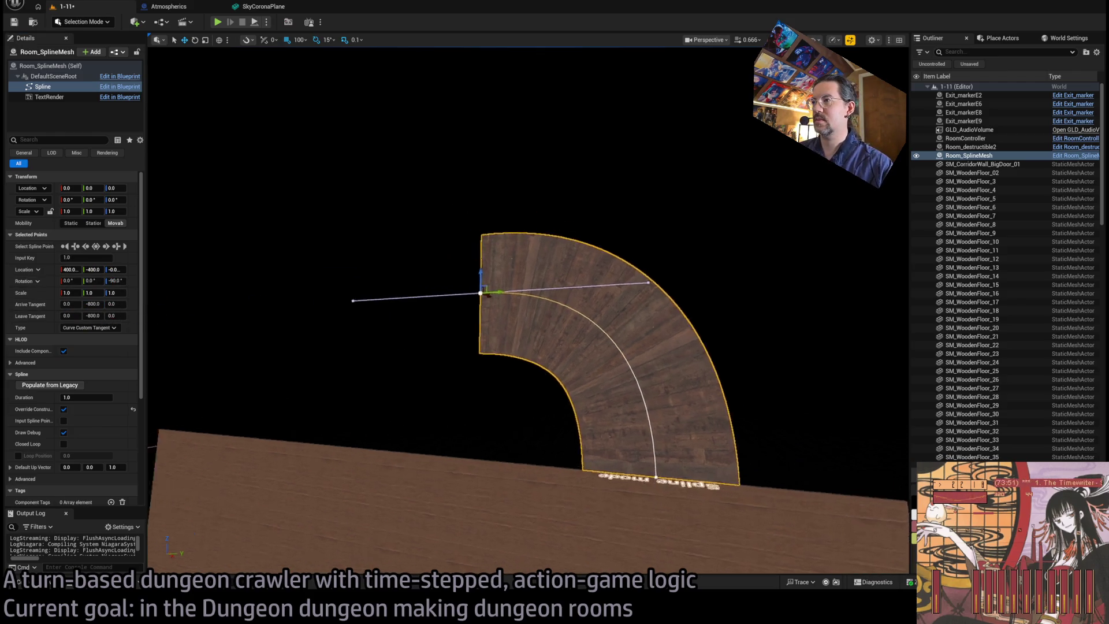
- Bank the end point by rotating it, entering -6.25 for Rotation X
drag(520, 346, 563, 333)
drag(421, 329, 421, 330)
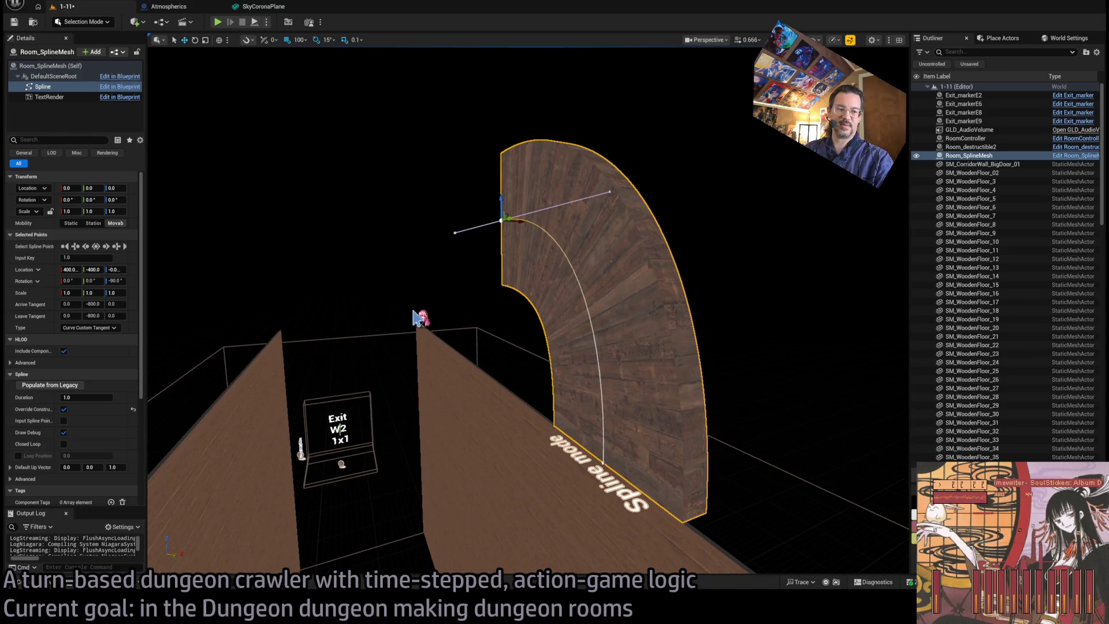
drag(532, 257, 541, 252)
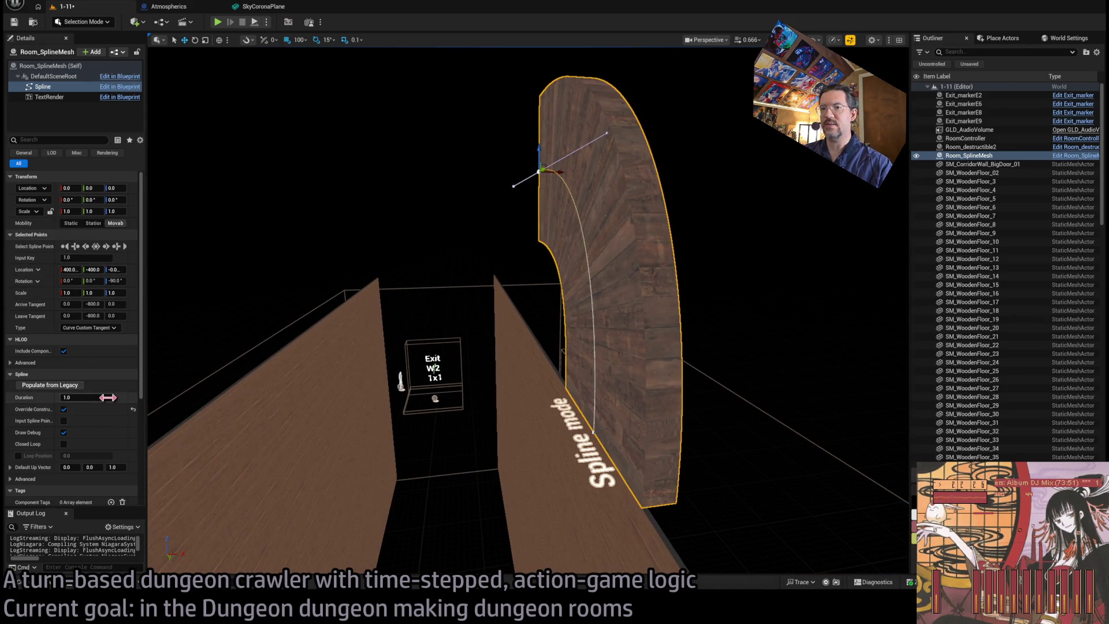
key(e)
mouse_move(545, 198)
mouse_down()
mouse_move(508, 182)
mouse_move(331, 198)
mouse_up()
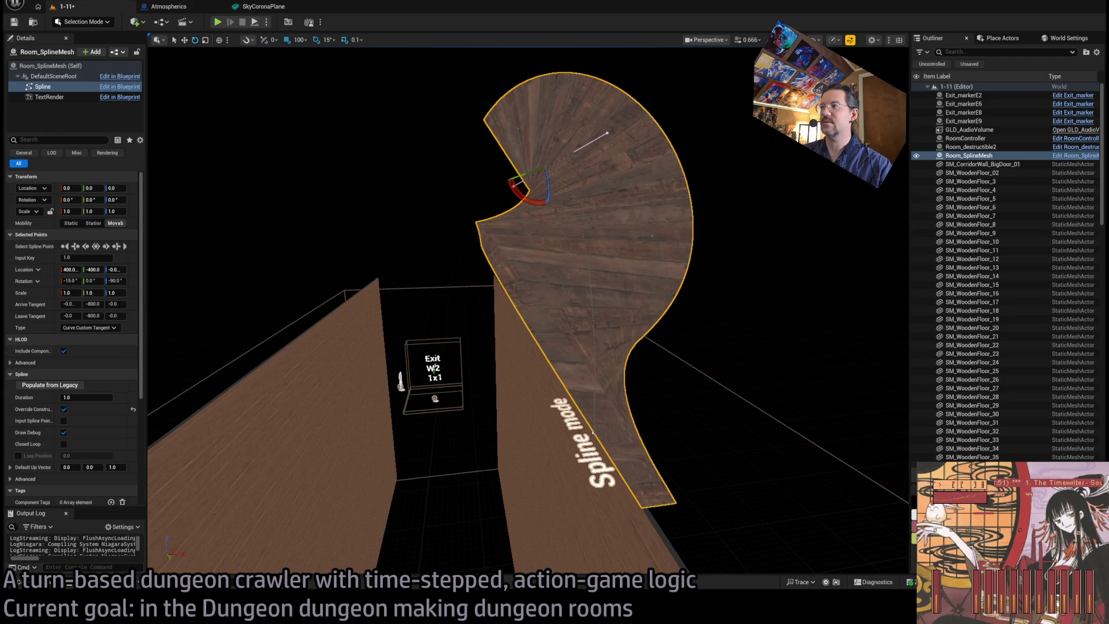
scroll(369, 159, up, 5)
click(74, 280)
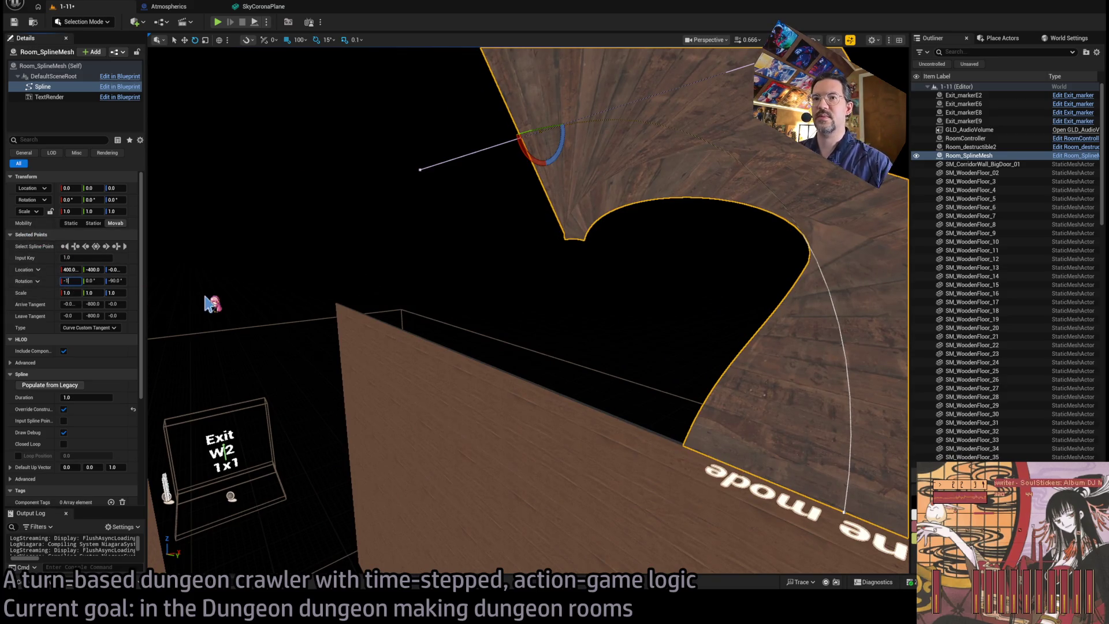
text(-6.25)
key(Return)
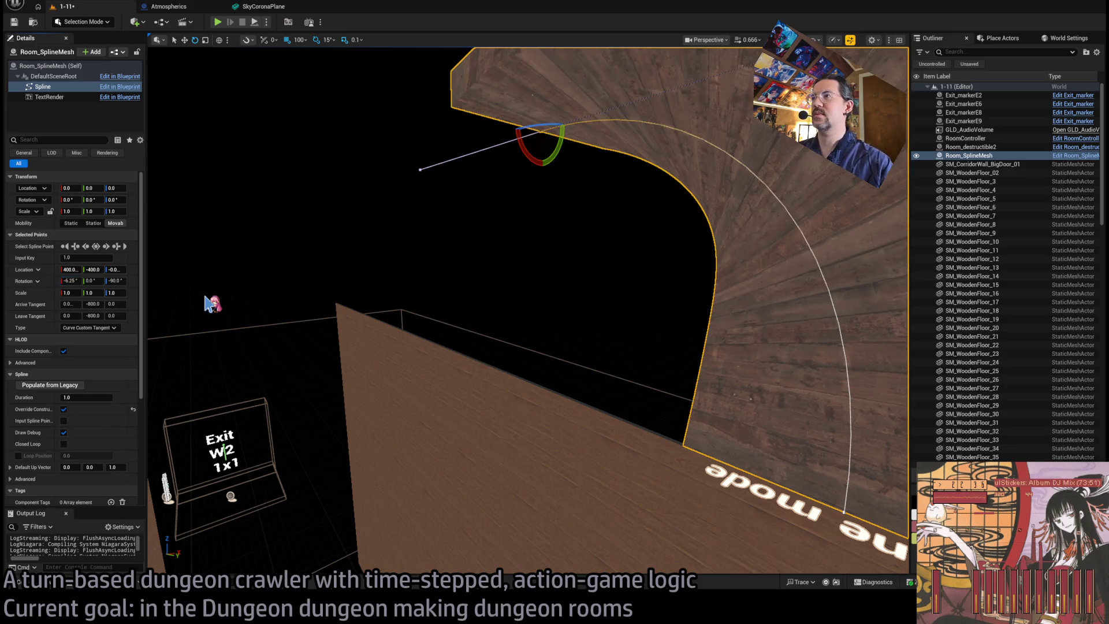
mouse_move(320, 264)
mouse_down()
mouse_move(439, 254)
mouse_move(508, 197)
mouse_up()
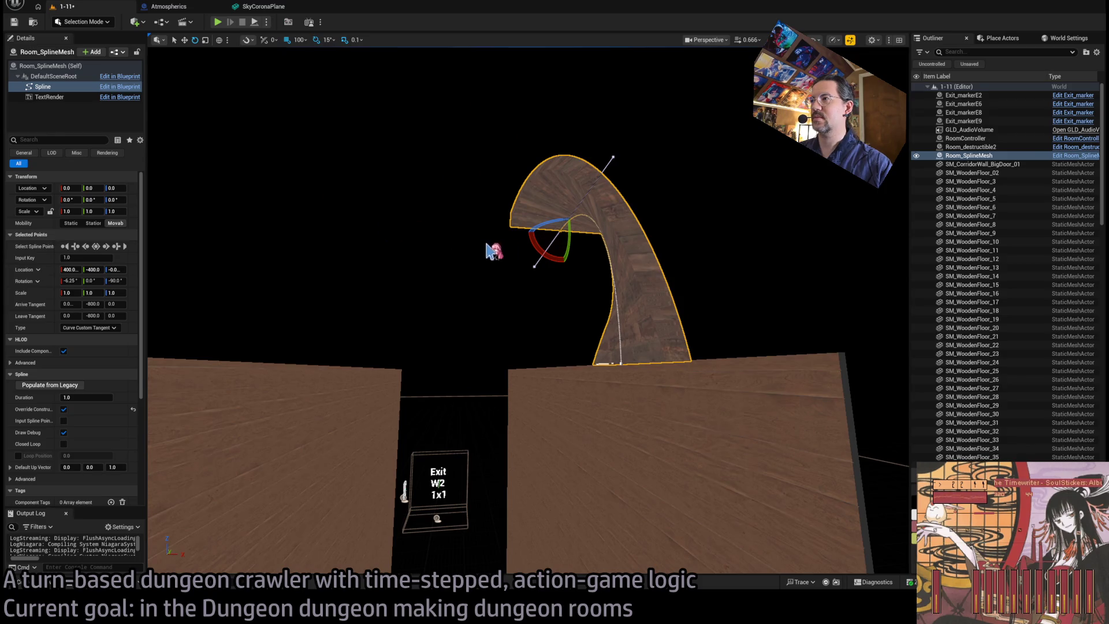
- Orbit around the twisted plank floor between the walls, then select Room_SplineMesh (Self)
key(w)
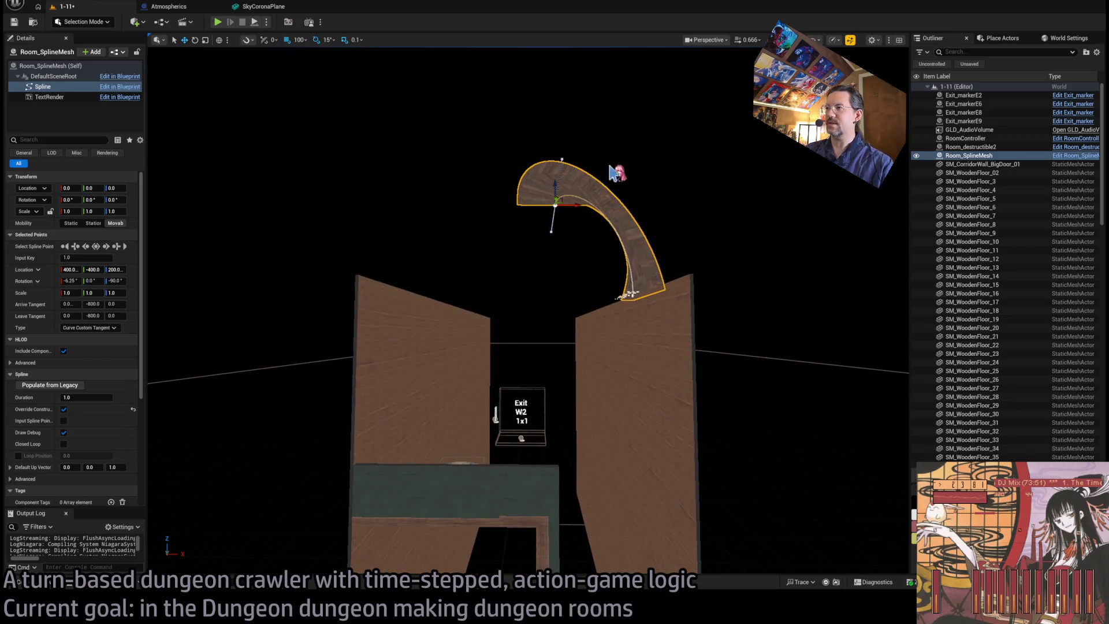
scroll(547, 288, up, 5)
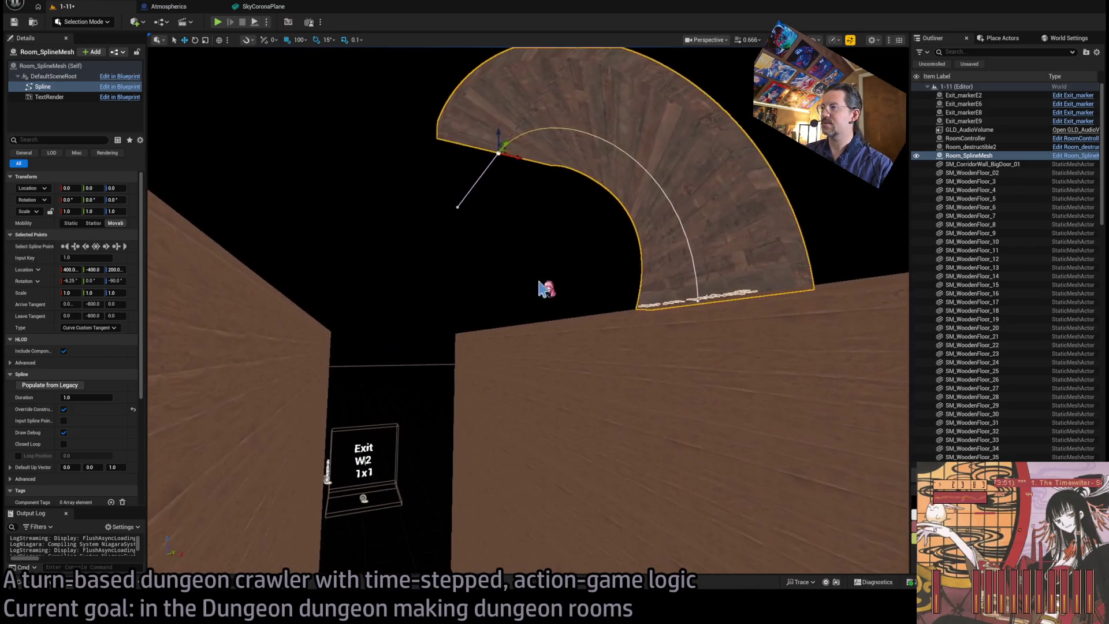
scroll(548, 287, down, 5)
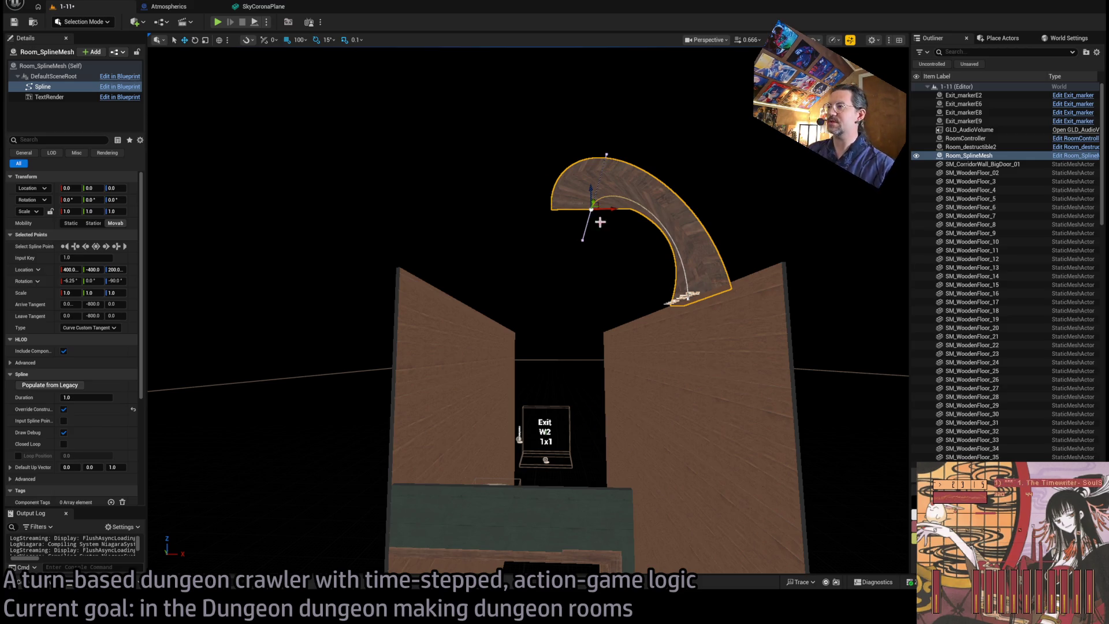
scroll(577, 203, up, 10)
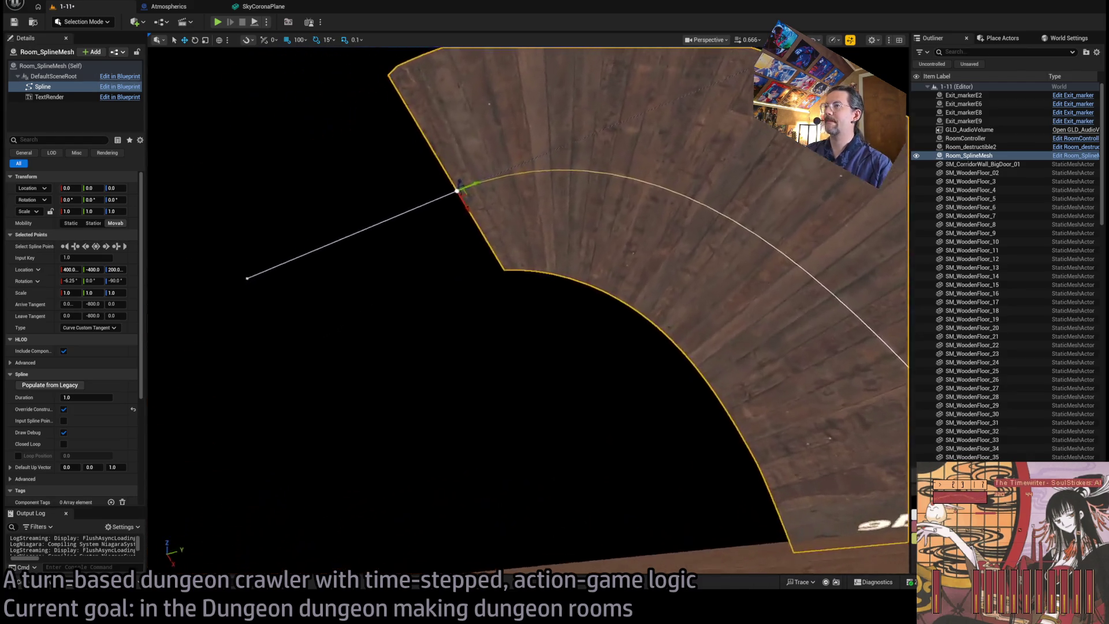
scroll(568, 305, down, 5)
mouse_move(567, 305)
mouse_down()
mouse_move(519, 312)
mouse_move(490, 265)
mouse_move(490, 219)
mouse_move(474, 199)
mouse_move(43, 297)
mouse_up()
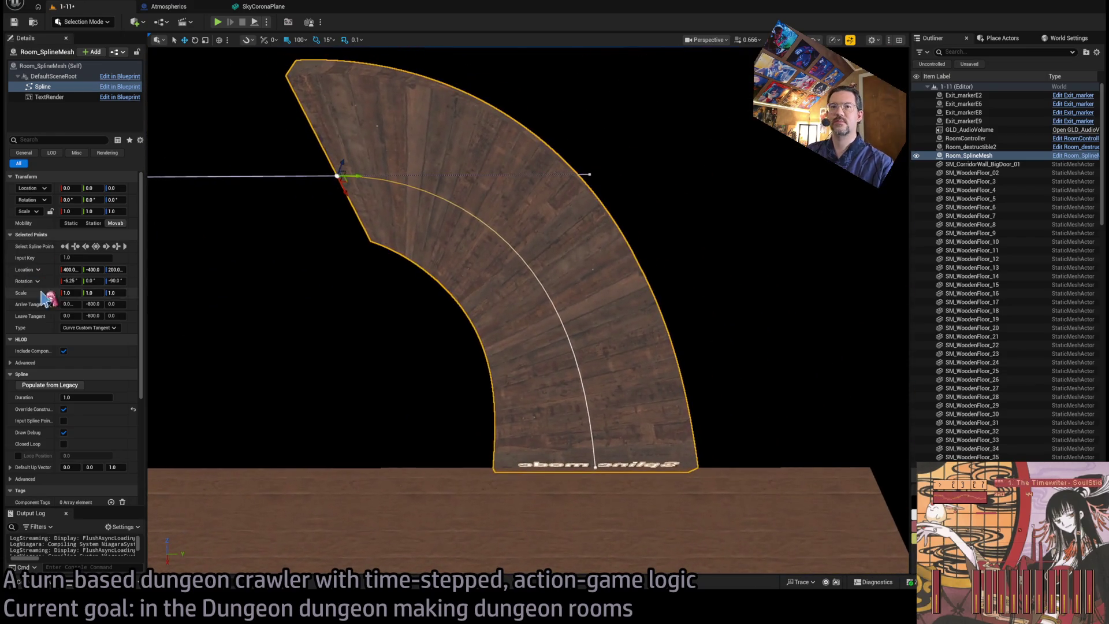
click(83, 67)
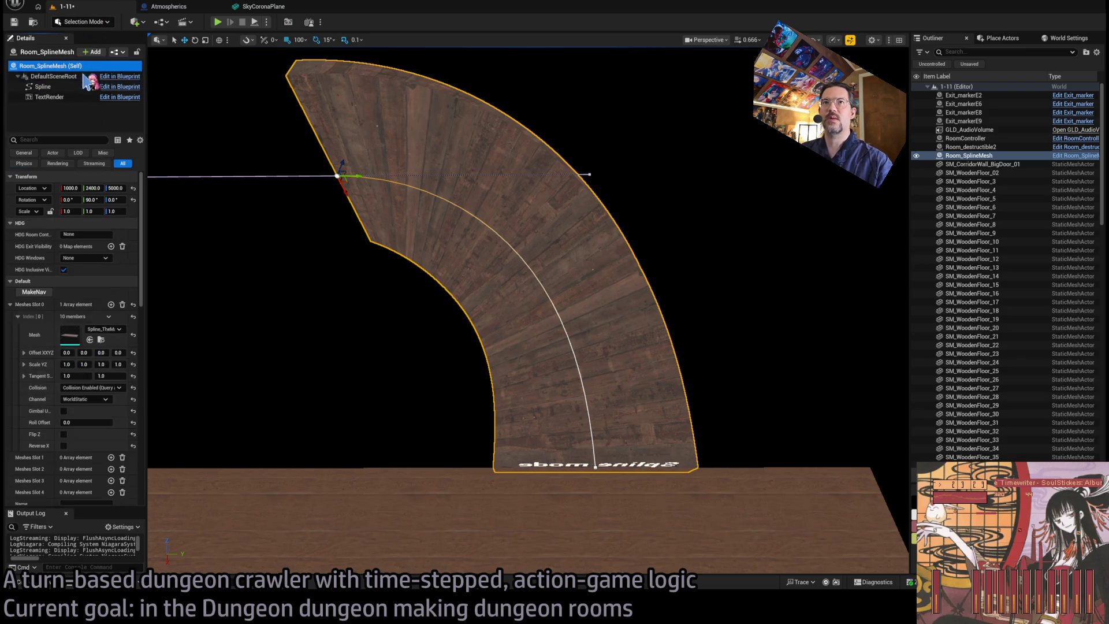
- Add an element to Meshes Slot 1 and assign the Spline_Railing mesh
scroll(109, 381, down, 2)
click(111, 402)
scroll(117, 387, down, 2)
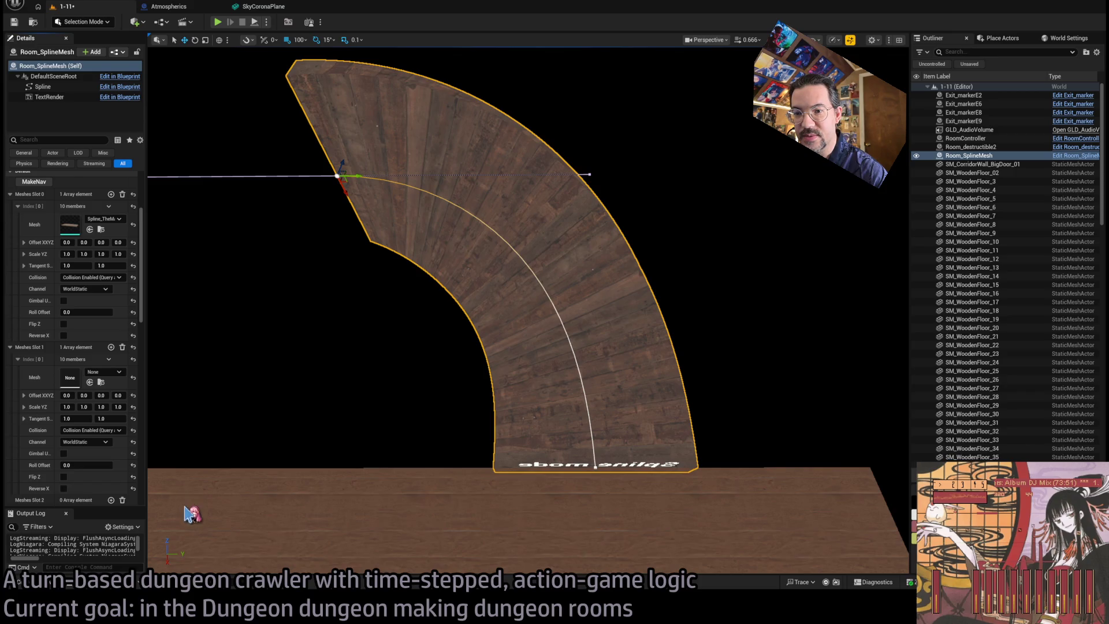
mouse_move(587, 346)
mouse_down()
mouse_move(584, 230)
mouse_move(572, 214)
mouse_up()
mouse_move(560, 326)
mouse_down()
mouse_move(549, 375)
mouse_move(560, 327)
mouse_up()
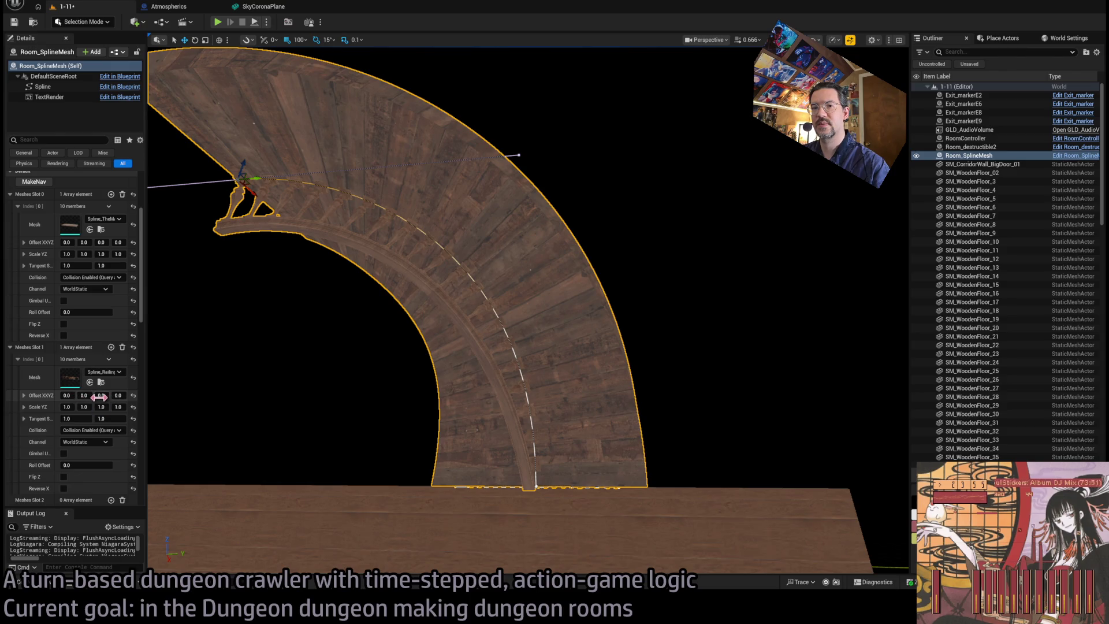
- Set the railing slot's Offset Z to 130 above the planks
drag(102, 395, 258, 364)
click(186, 385)
text(0)
key(Return)
key(Return)
drag(382, 378, 388, 301)
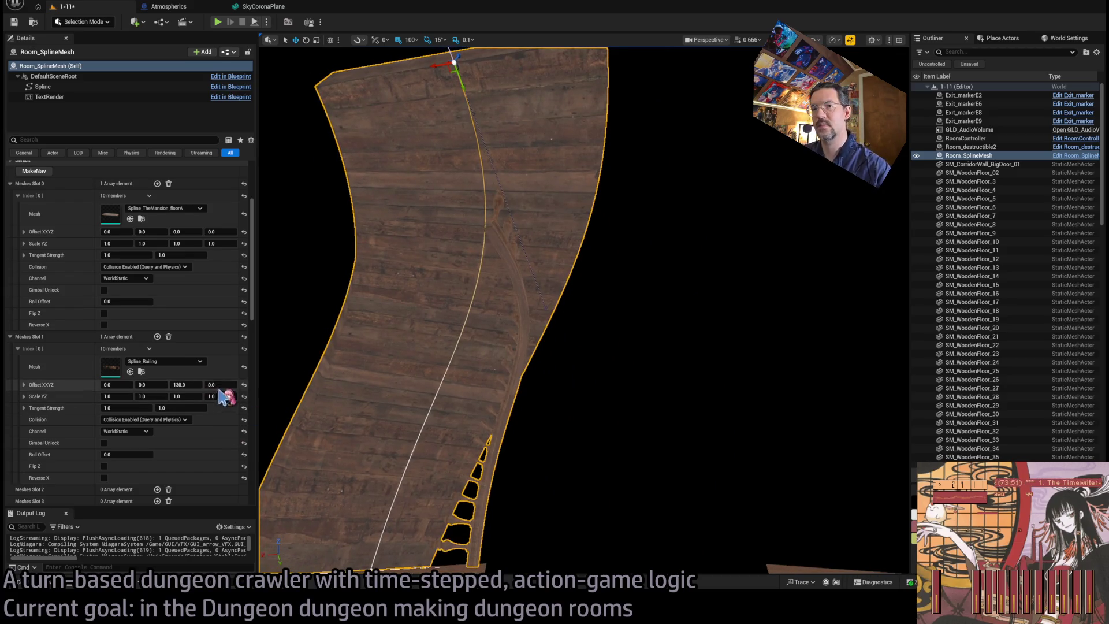
mouse_move(351, 458)
mouse_down()
mouse_move(355, 442)
mouse_move(351, 458)
mouse_up()
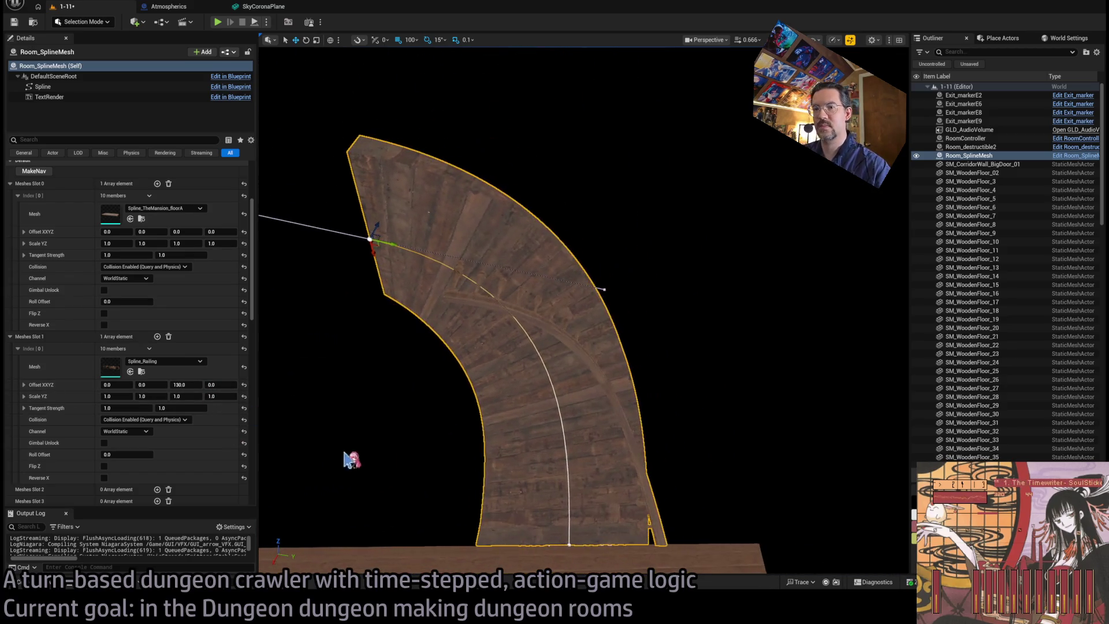
scroll(145, 440, down, 3)
scroll(146, 440, down, 3)
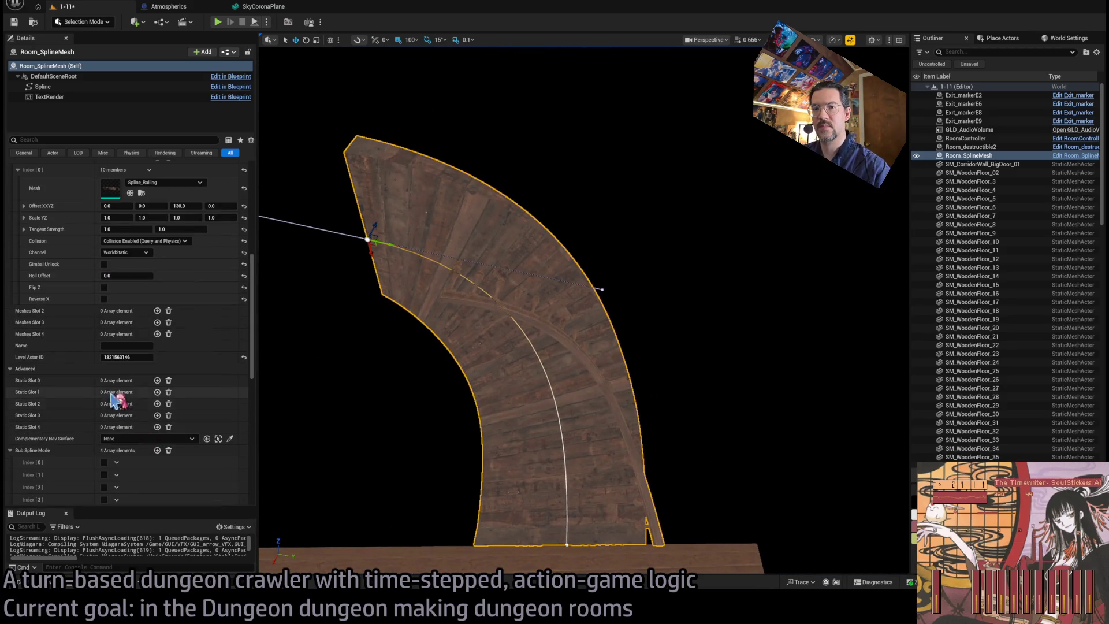
- Tick Sub Spline Mode Index [1] so railing pieces run along the arc, then inspect
click(103, 474)
mouse_move(366, 431)
mouse_down()
mouse_move(408, 395)
mouse_move(173, 399)
mouse_up()
mouse_move(487, 302)
mouse_down()
mouse_move(387, 292)
mouse_move(500, 403)
mouse_up()
click(500, 402)
click(624, 318)
mouse_move(623, 317)
mouse_down()
mouse_move(526, 317)
mouse_move(558, 317)
mouse_up()
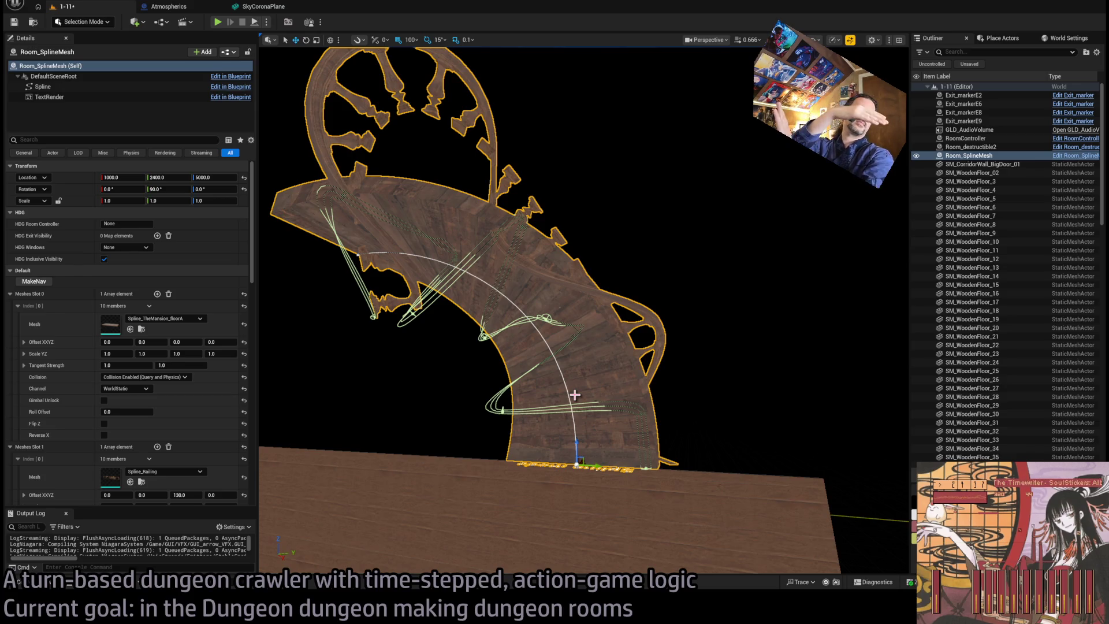
- Try a 15° rotation, undo it, then set the actor's yaw to 0 and view the rebuilt railing
key(e)
drag(580, 479, 560, 527)
mouse_move(646, 418)
mouse_down()
mouse_move(624, 416)
mouse_move(646, 419)
mouse_move(625, 406)
mouse_move(649, 436)
mouse_move(611, 376)
mouse_move(635, 398)
mouse_move(642, 362)
mouse_up()
key(ctrl+z)
key(ctrl+z)
click(612, 393)
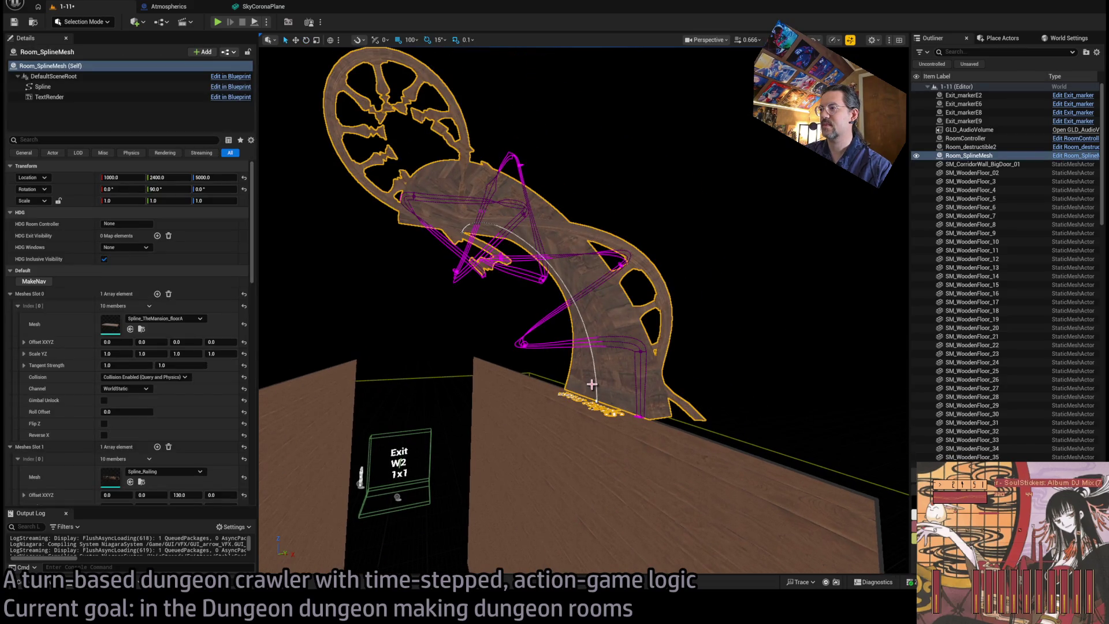
drag(585, 372, 612, 399)
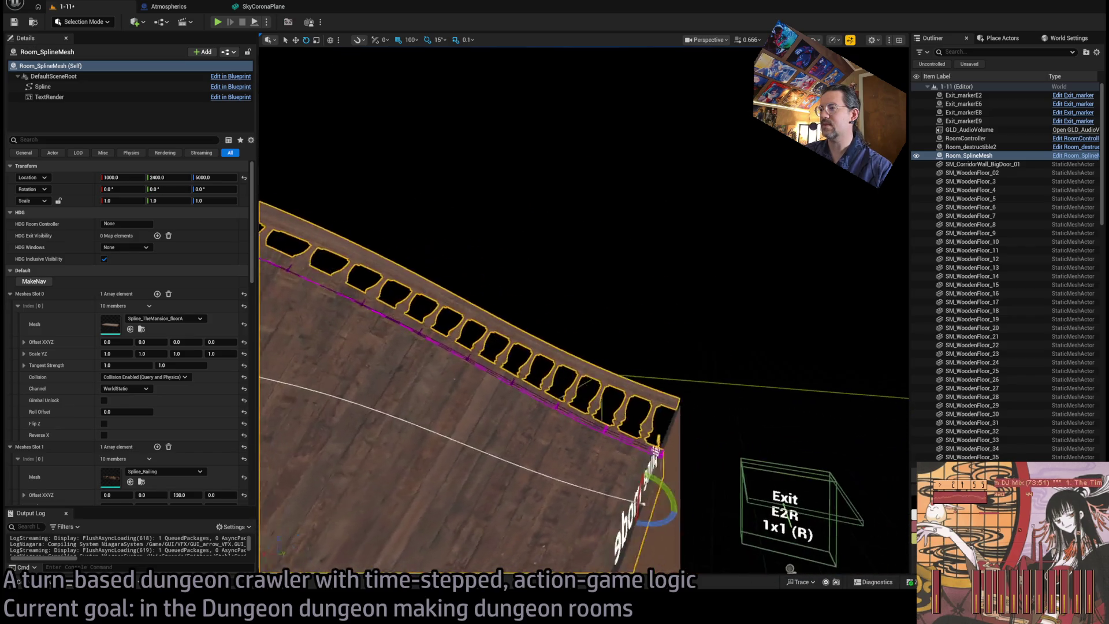
scroll(568, 409, down, 3)
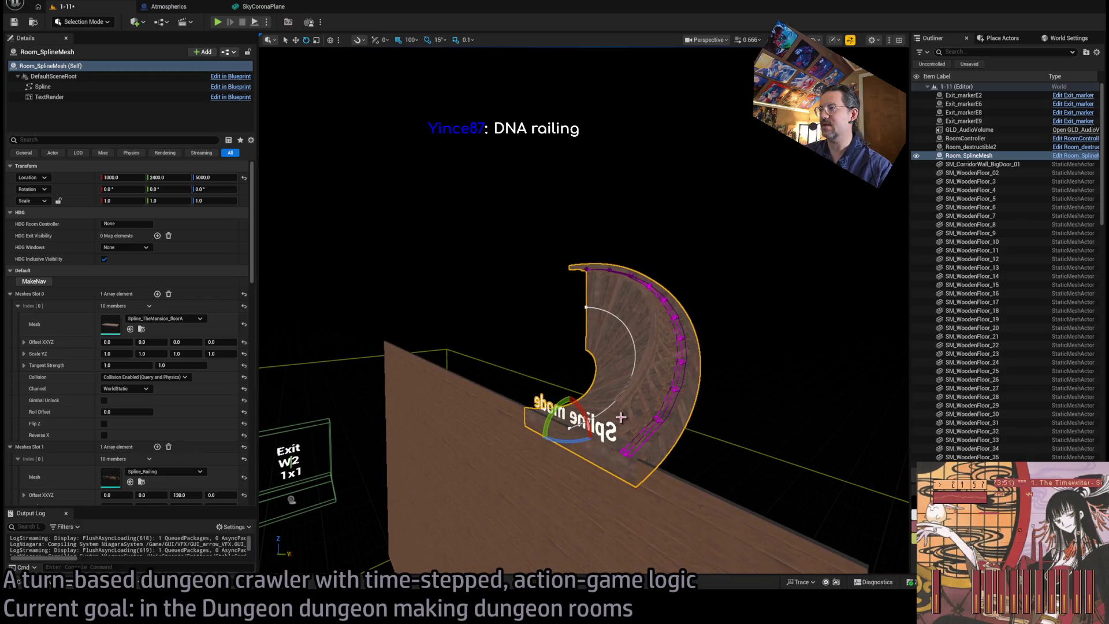
key(Escape)
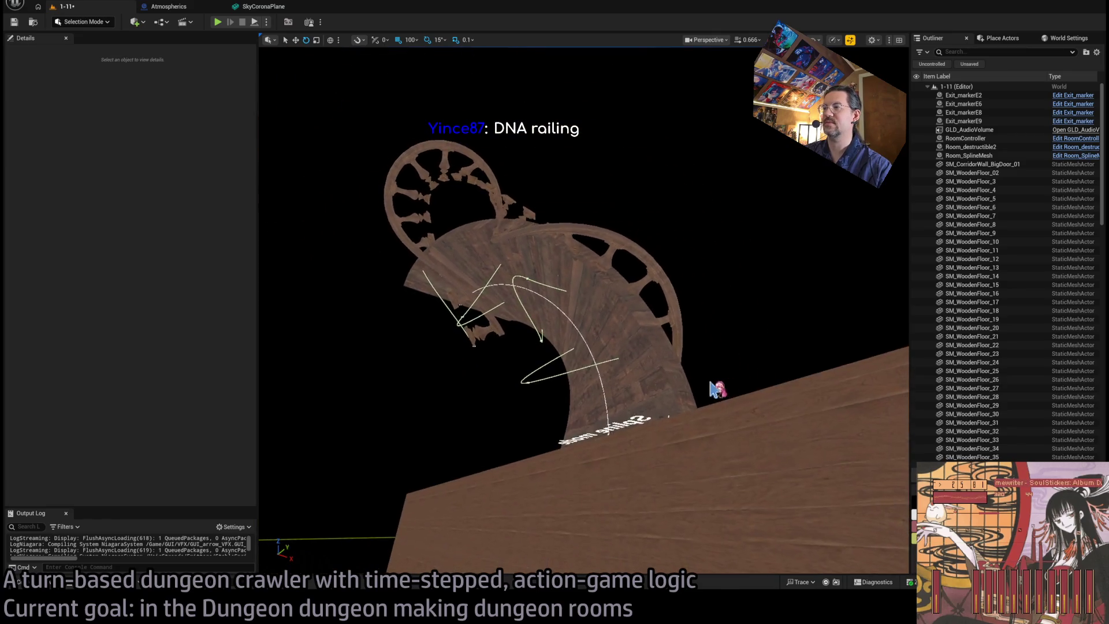
click(670, 378)
drag(671, 378, 686, 353)
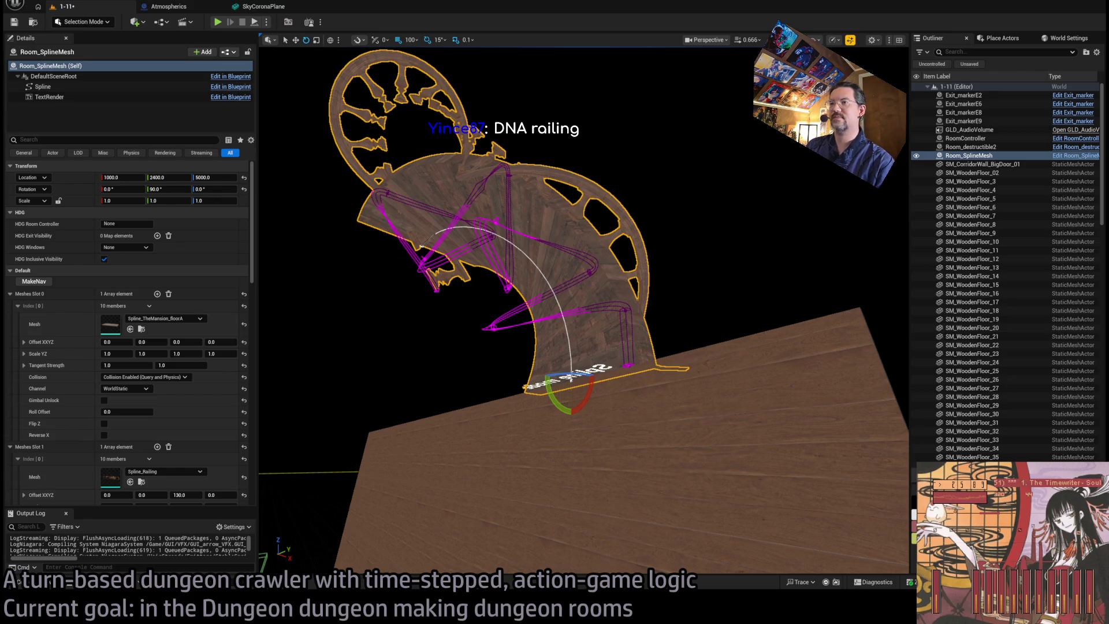
- Select Room_SplineMesh and open its blueprint in the Blueprint editor
click(625, 187)
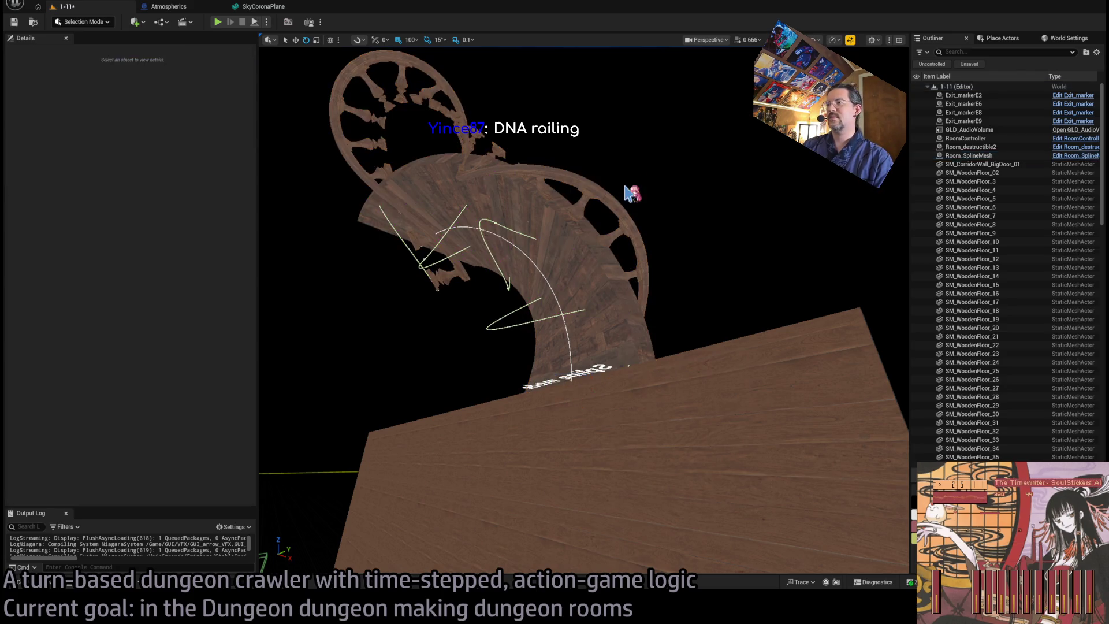
click(533, 278)
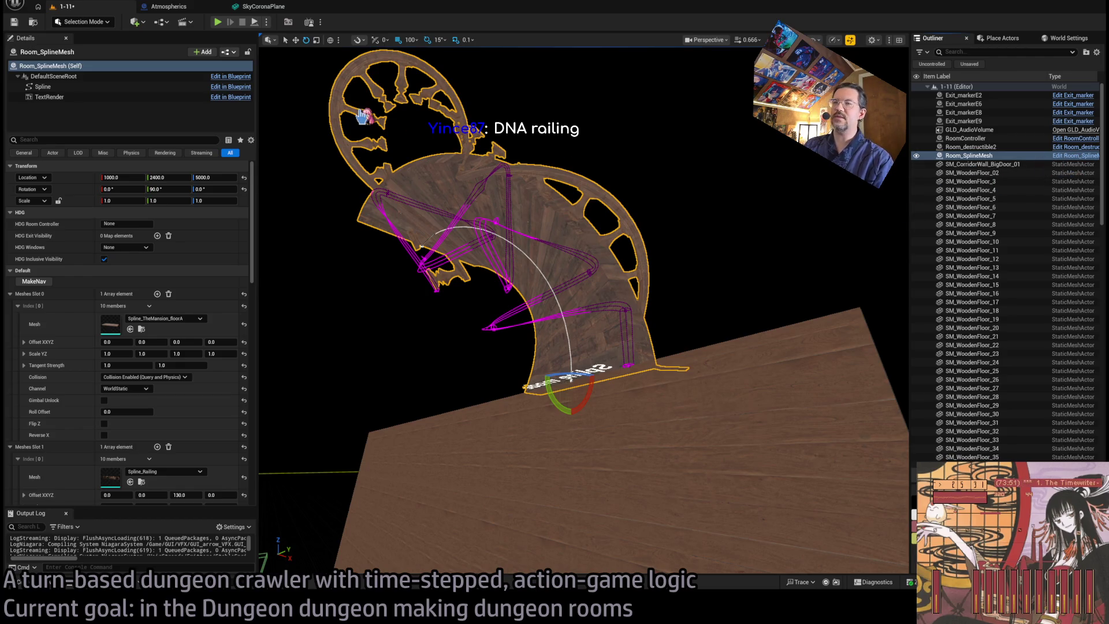
double_click(364, 116)
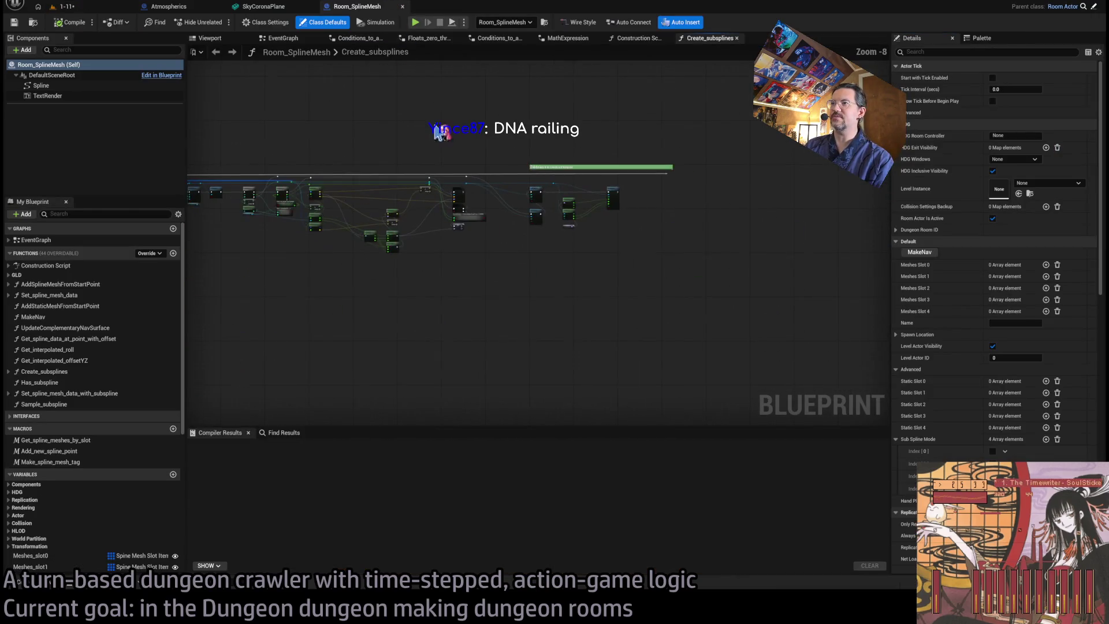
- Close the leftover condition, Construction Script and Create_subsplines graph tabs
scroll(297, 235, up, 6)
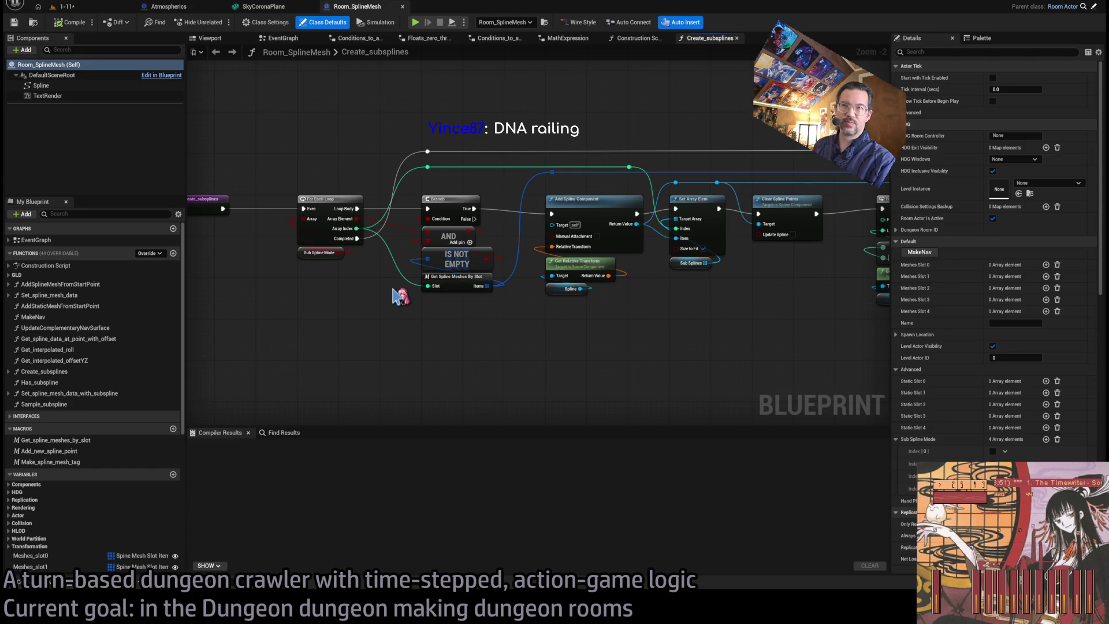
middle_click(376, 38)
middle_click(375, 39)
middle_click(376, 39)
middle_click(376, 39)
middle_click(375, 39)
middle_click(375, 38)
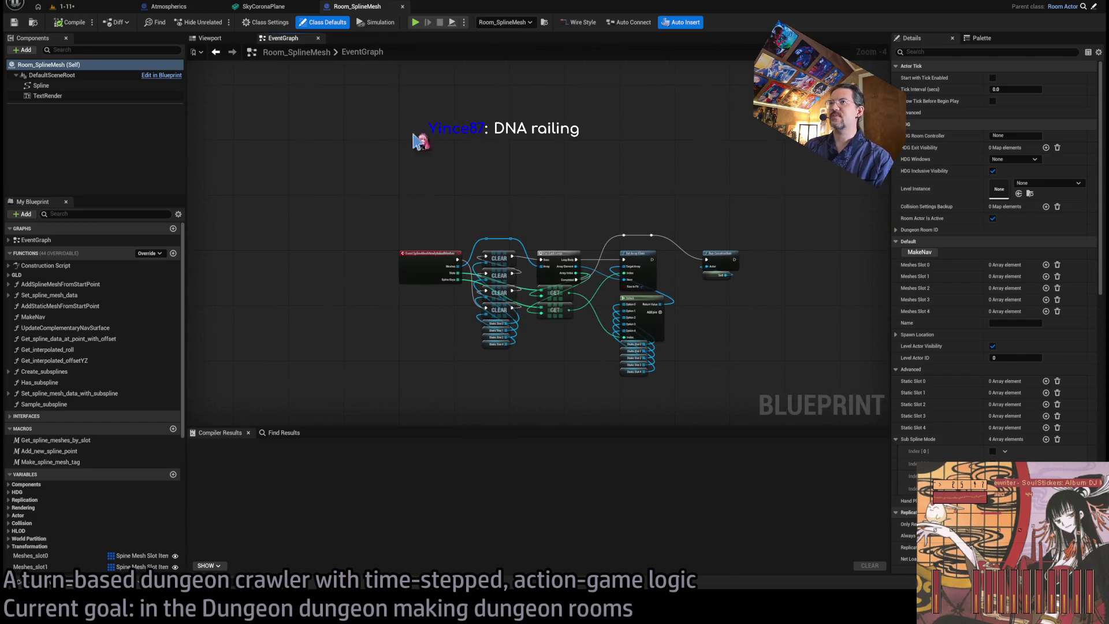
scroll(345, 118, up, 3)
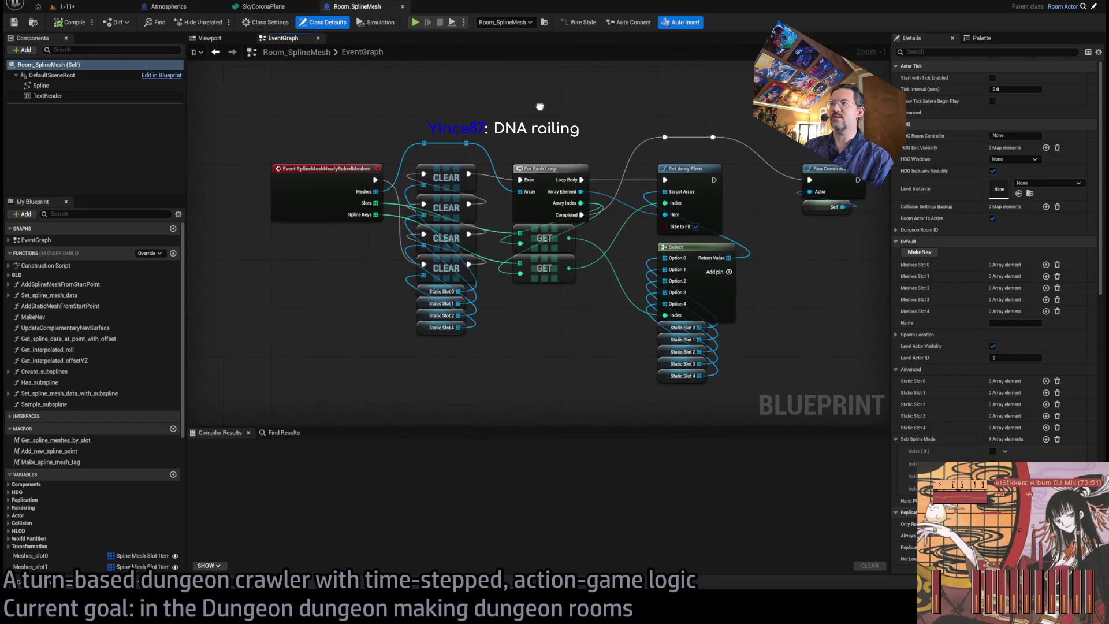
- Check the Viewport preview and EventGraph, then open the Construction Script graph
click(210, 38)
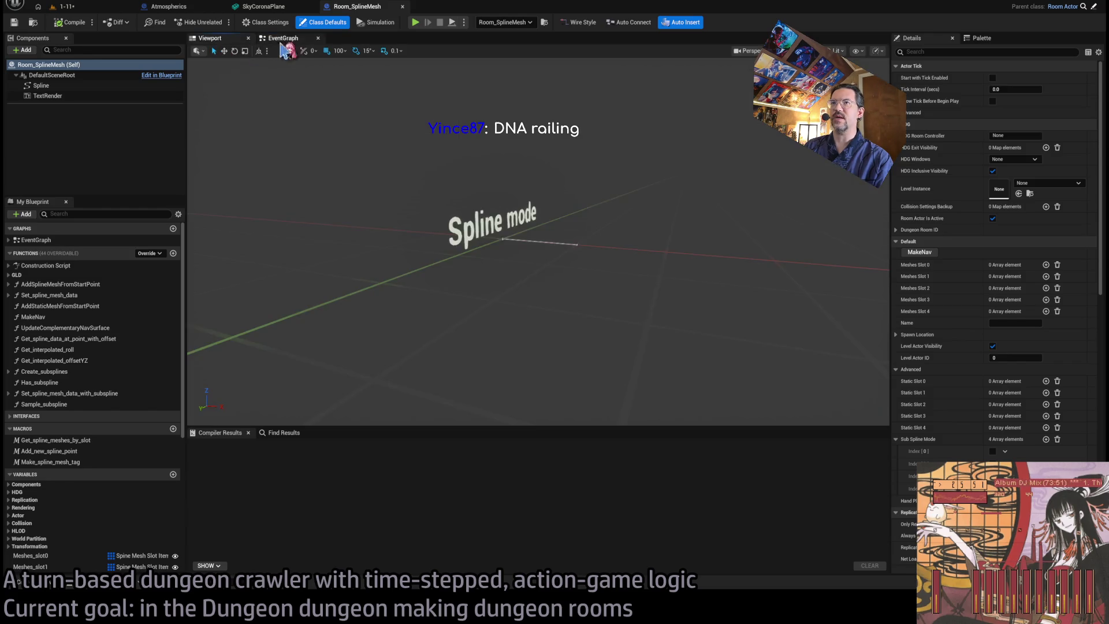
click(292, 39)
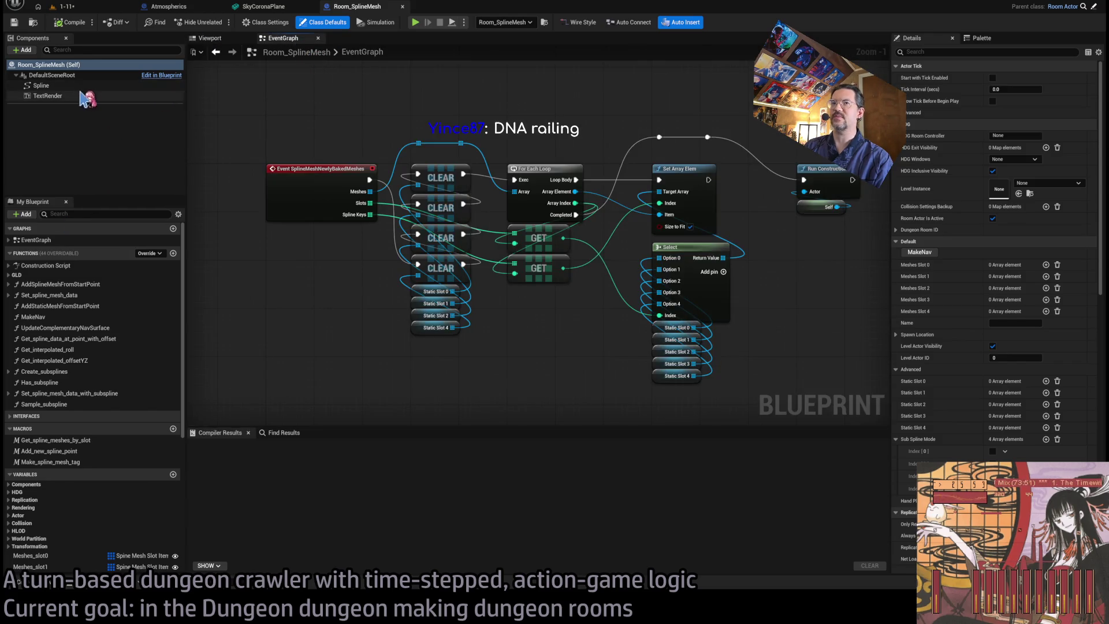
mouse_move(468, 110)
mouse_down()
mouse_move(427, 117)
mouse_move(458, 117)
mouse_up()
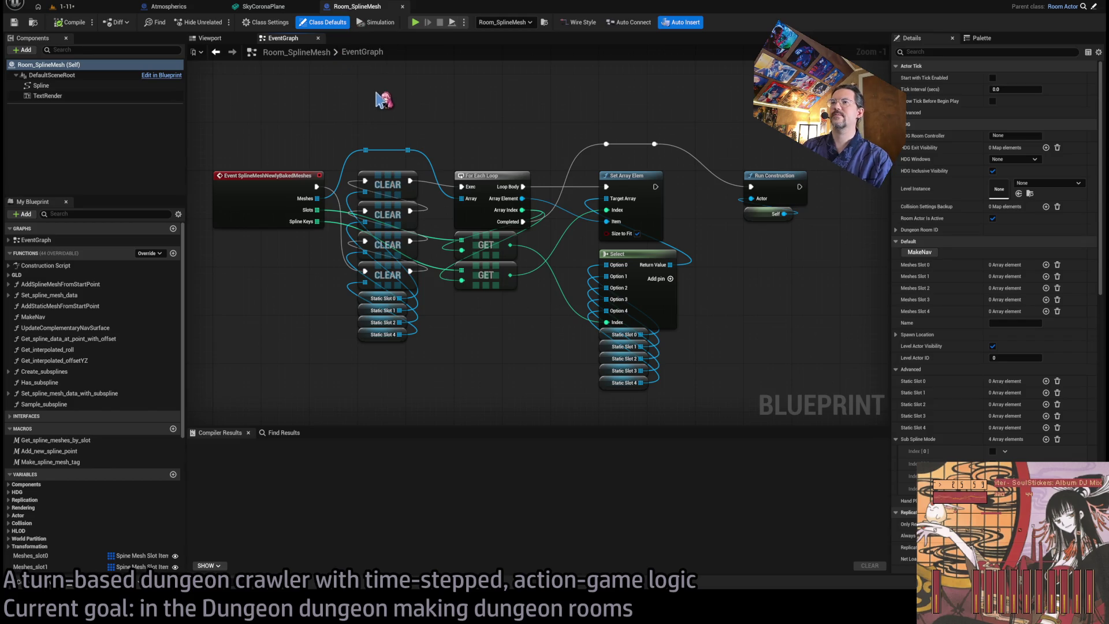
drag(384, 100, 388, 111)
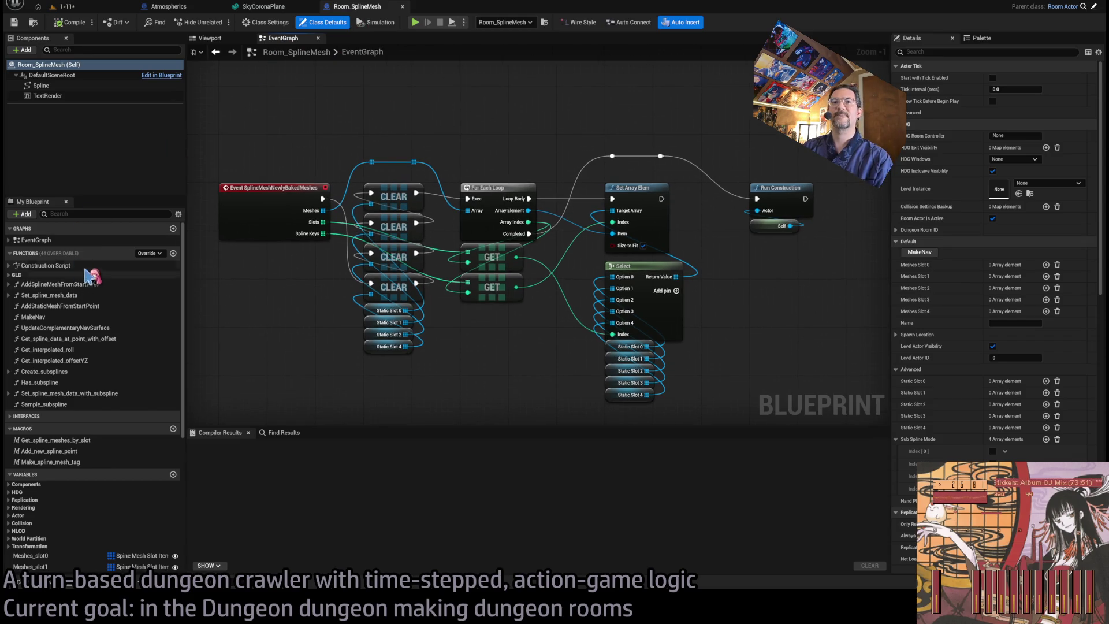
double_click(87, 266)
scroll(442, 179, up, 4)
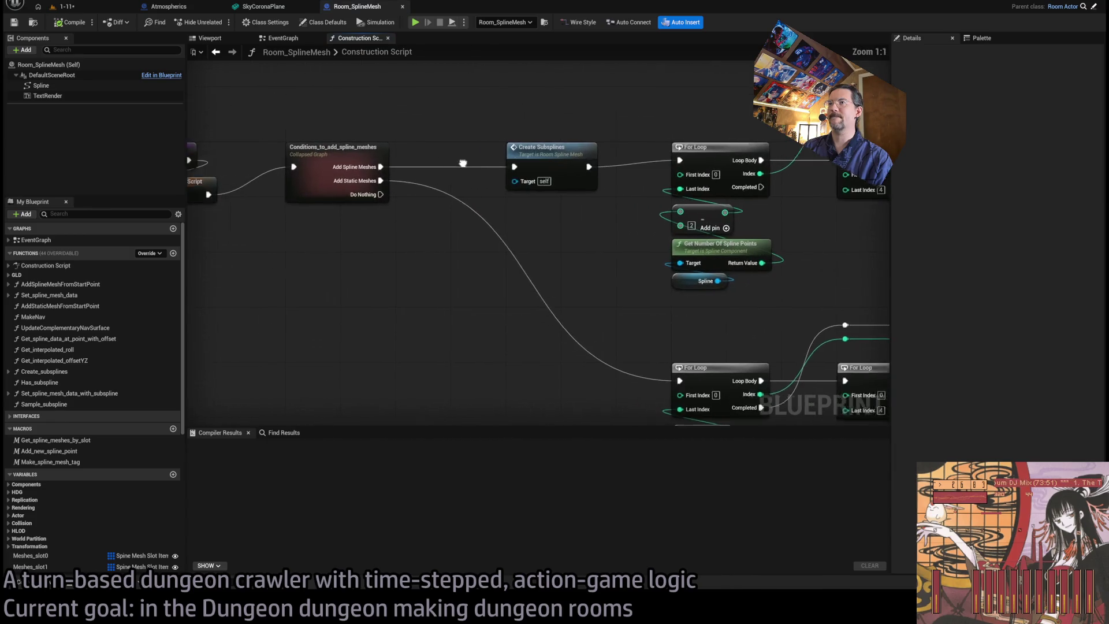
- Survey the spline and static mesh loops with Set Visibility, then open the Create Subsplines function
mouse_move(591, 241)
mouse_down()
mouse_move(268, 99)
mouse_move(305, 162)
mouse_move(601, 218)
mouse_up()
scroll(311, 169, down, 2)
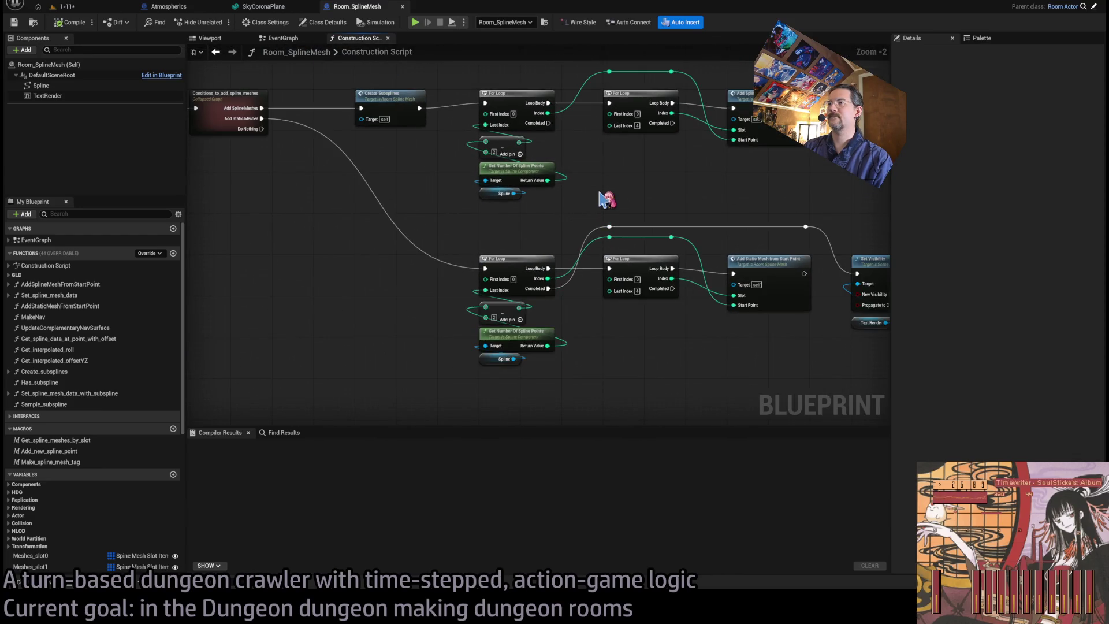
mouse_move(633, 200)
mouse_down()
mouse_move(557, 154)
mouse_move(495, 168)
mouse_up()
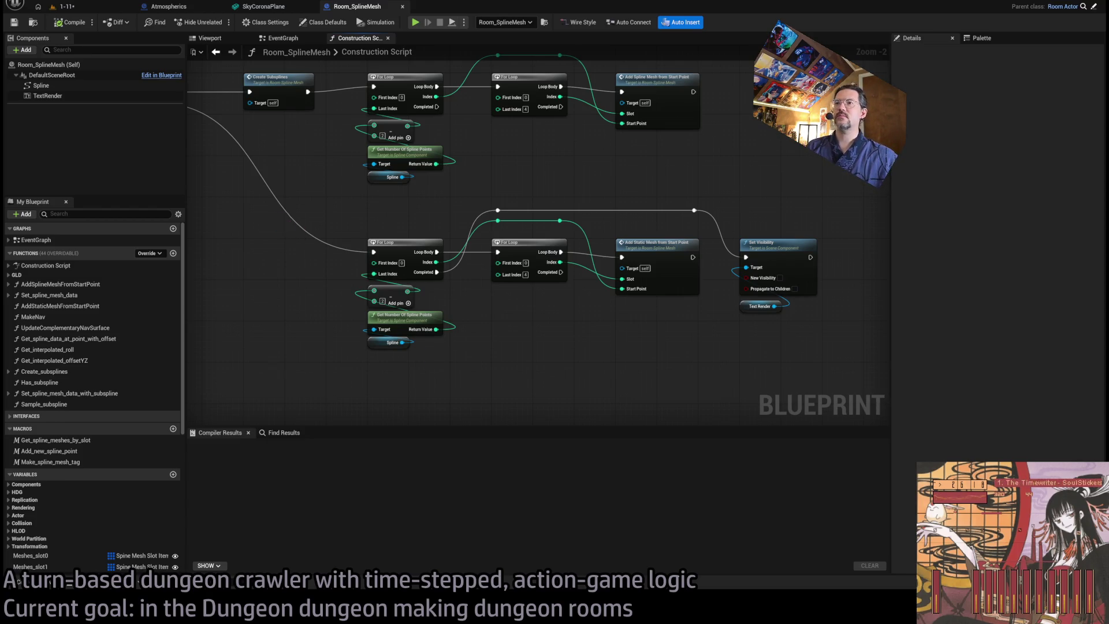
scroll(379, 144, up, 2)
drag(379, 144, 456, 241)
double_click(455, 169)
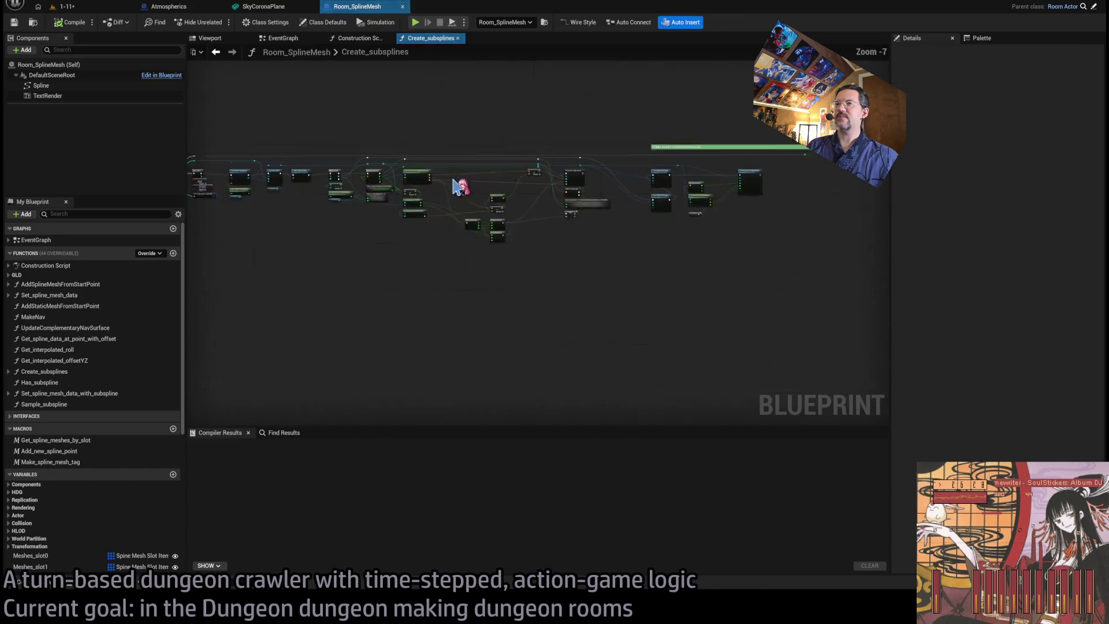
- Inspect the Get Relative Transform and Add Spline Component nodes in Create_subsplines
scroll(529, 210, up, 3)
mouse_move(419, 339)
mouse_down()
mouse_move(354, 292)
mouse_move(411, 140)
mouse_up()
click(416, 260)
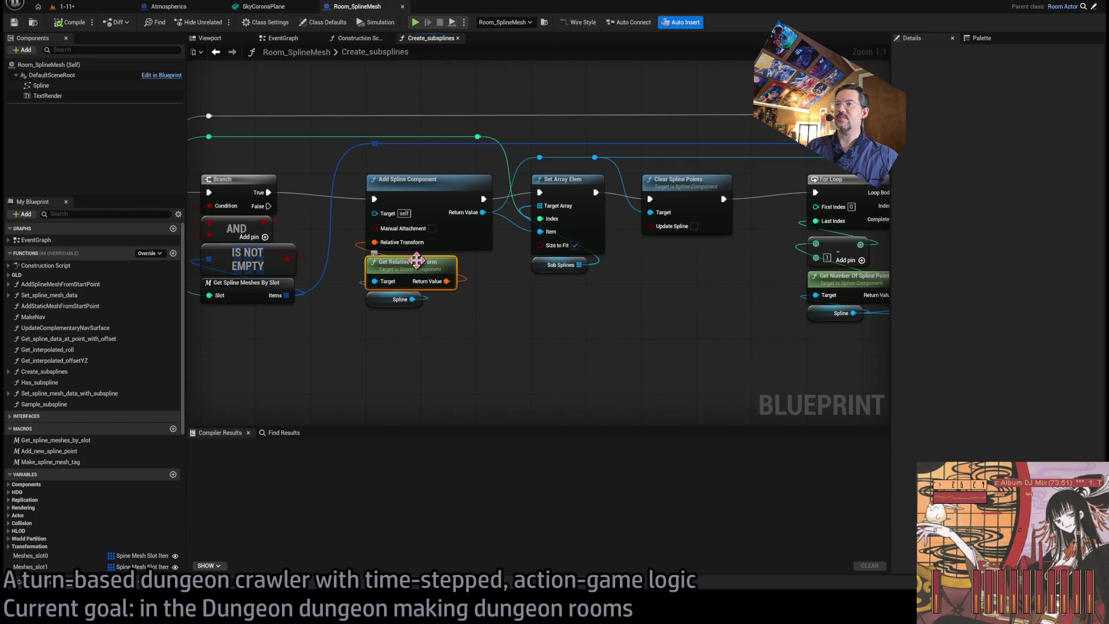
click(502, 328)
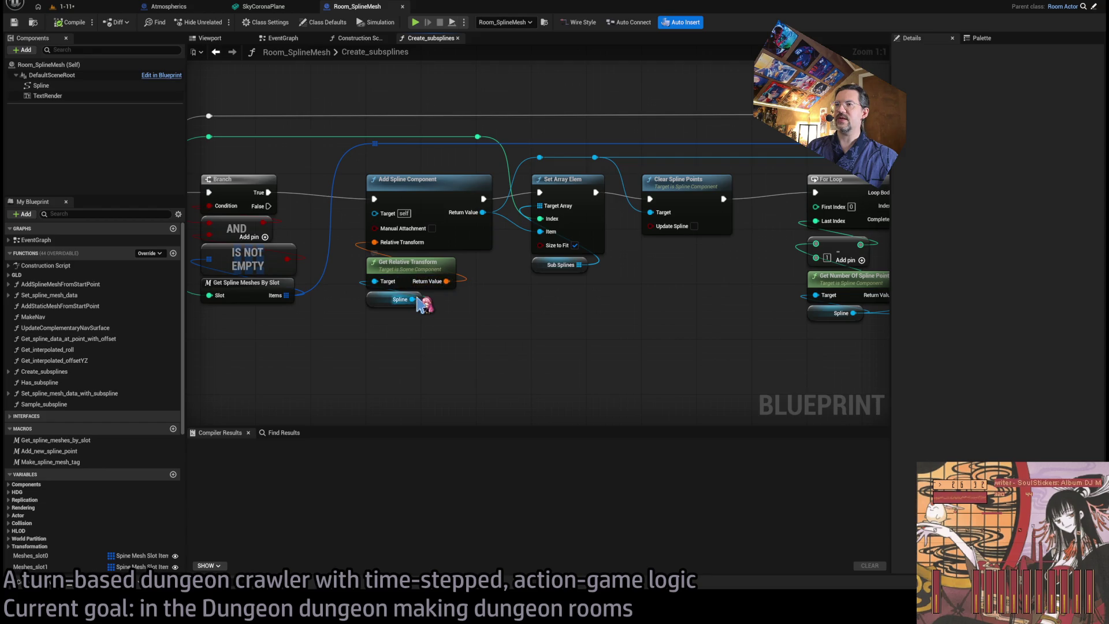
click(417, 180)
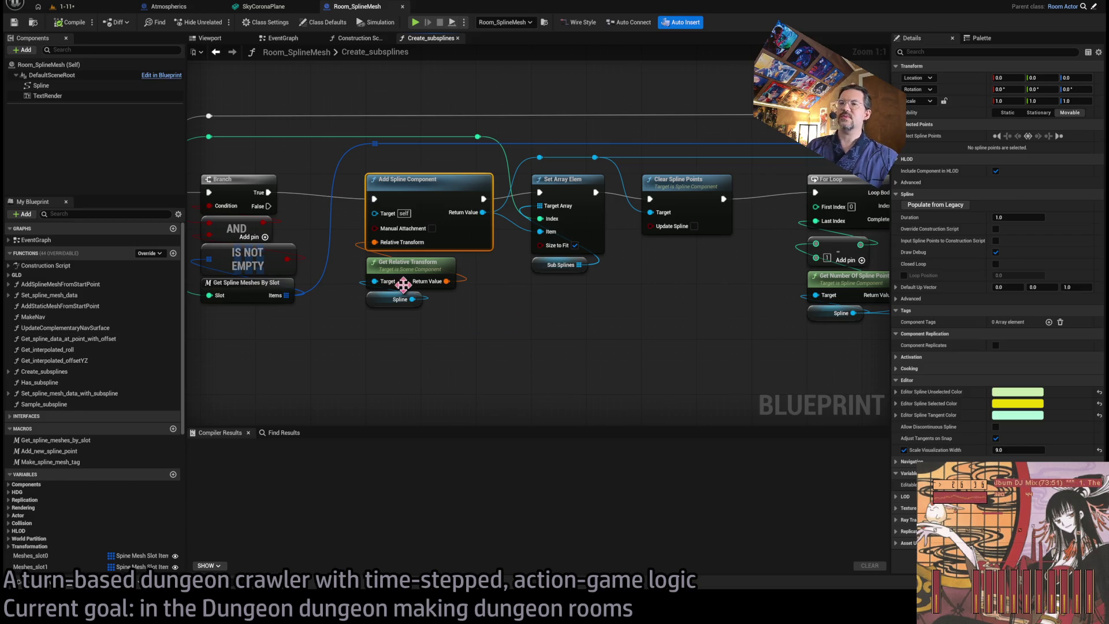
mouse_move(465, 381)
mouse_down()
mouse_move(370, 144)
mouse_move(363, 206)
mouse_up()
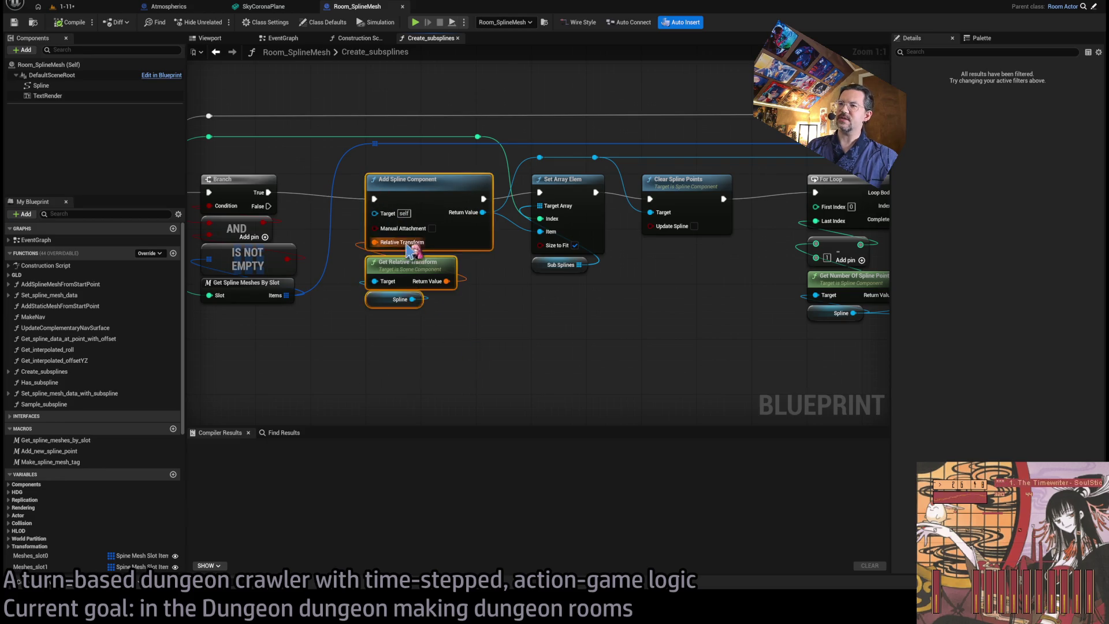
drag(504, 397, 461, 317)
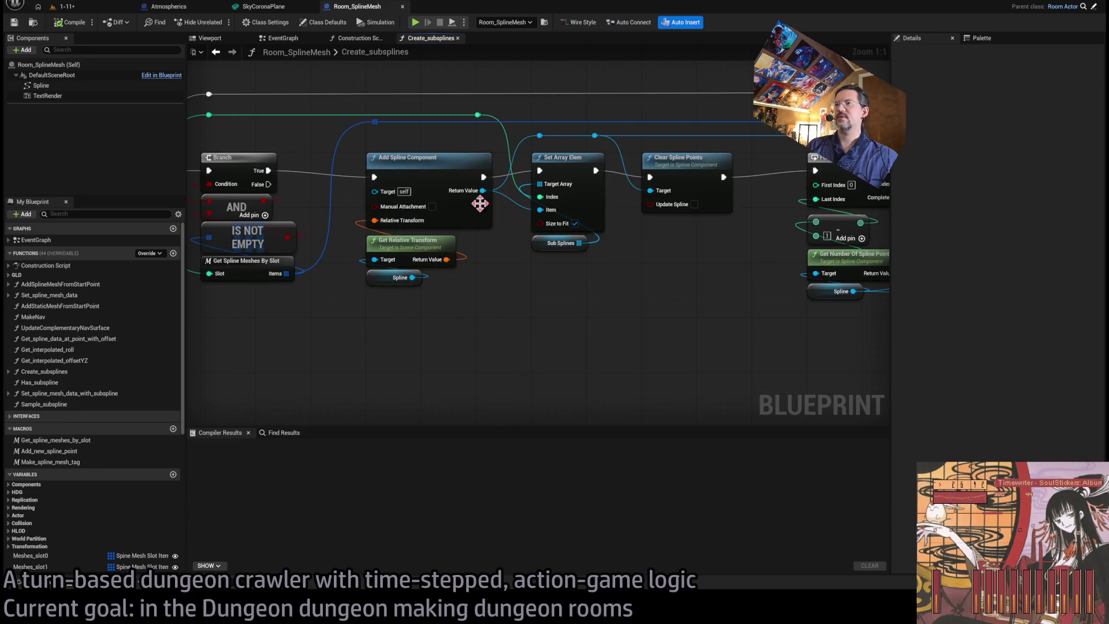
click(479, 184)
click(500, 349)
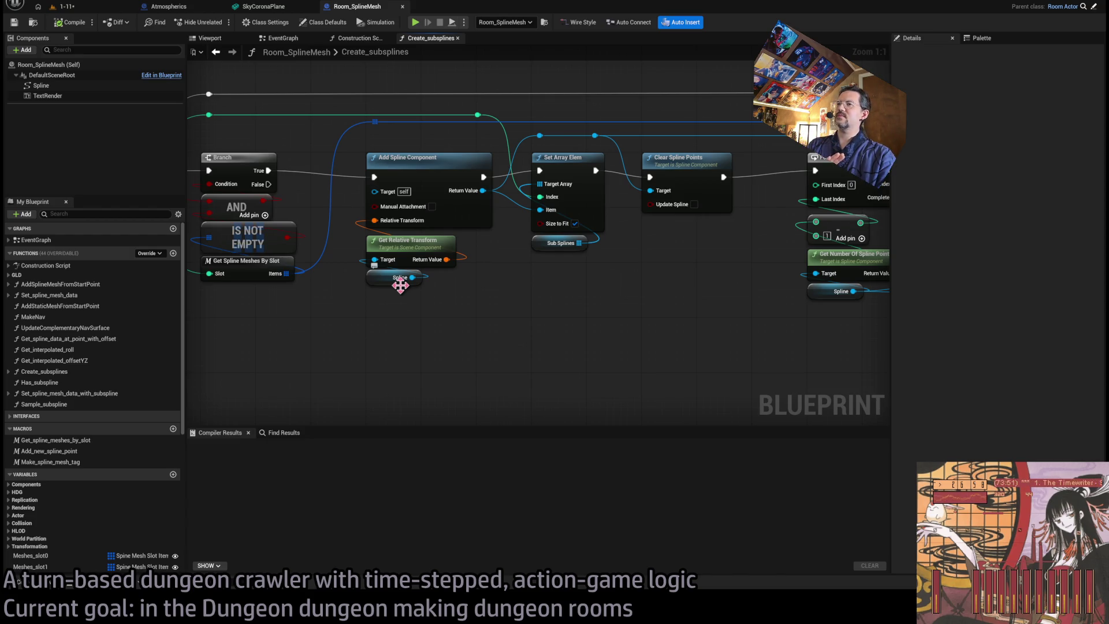
- Check the Spline component, break the Relative Transform link on Add Spline Component, and compile
click(42, 85)
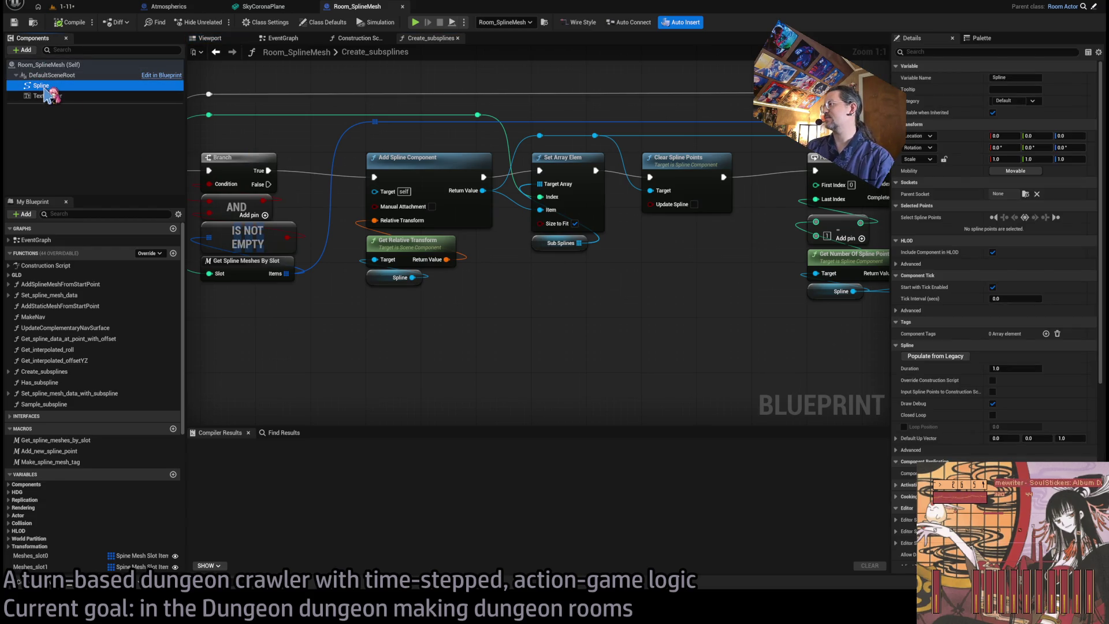
click(398, 339)
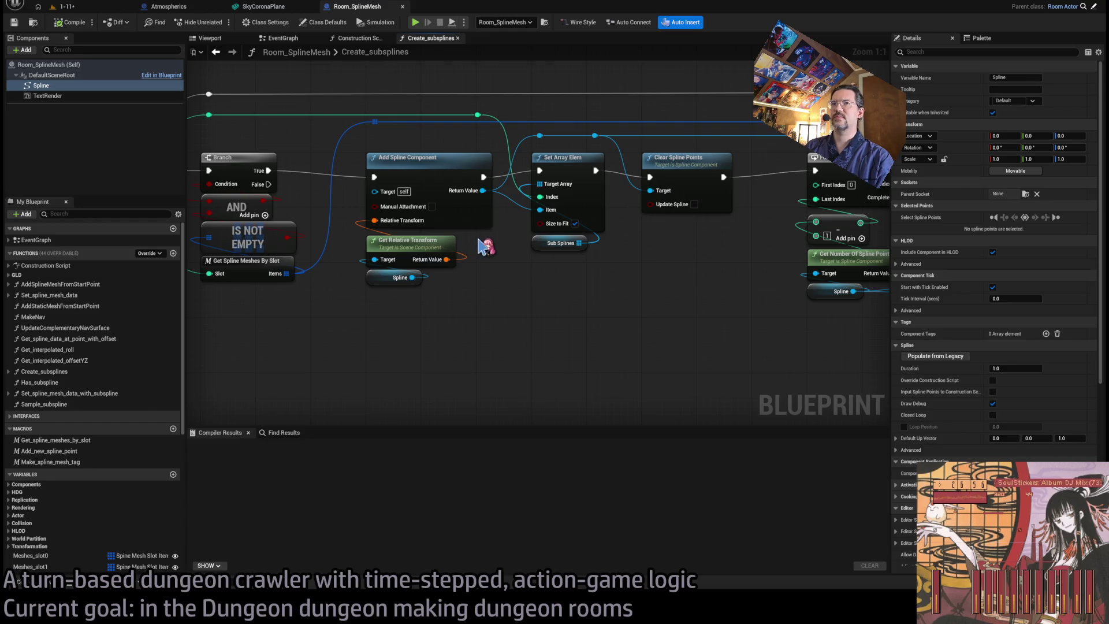
alt+click(406, 219)
click(72, 22)
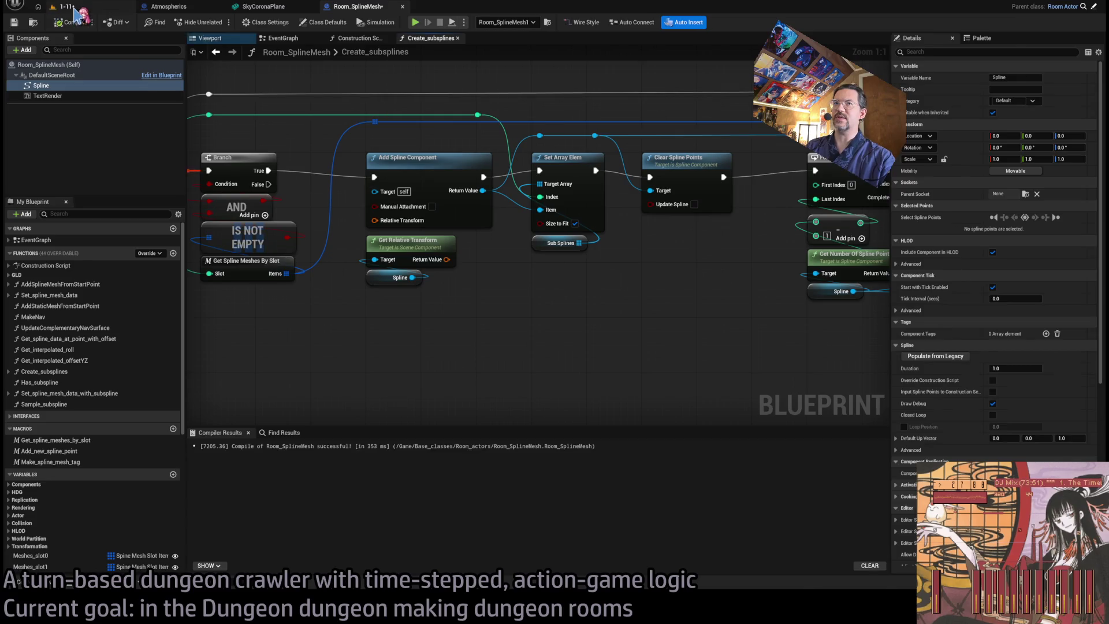
- Cycle through the 1-11 level, Atmospherics and SkyCoronaPlane tabs, returning to Room_SplineMesh
click(74, 8)
click(176, 8)
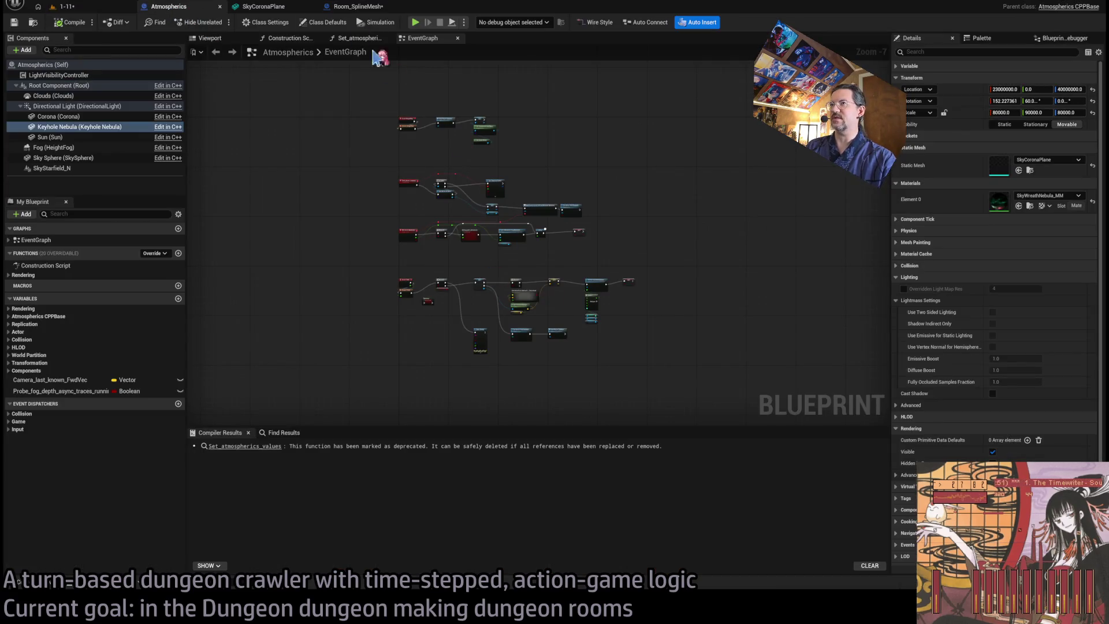
click(269, 7)
click(350, 9)
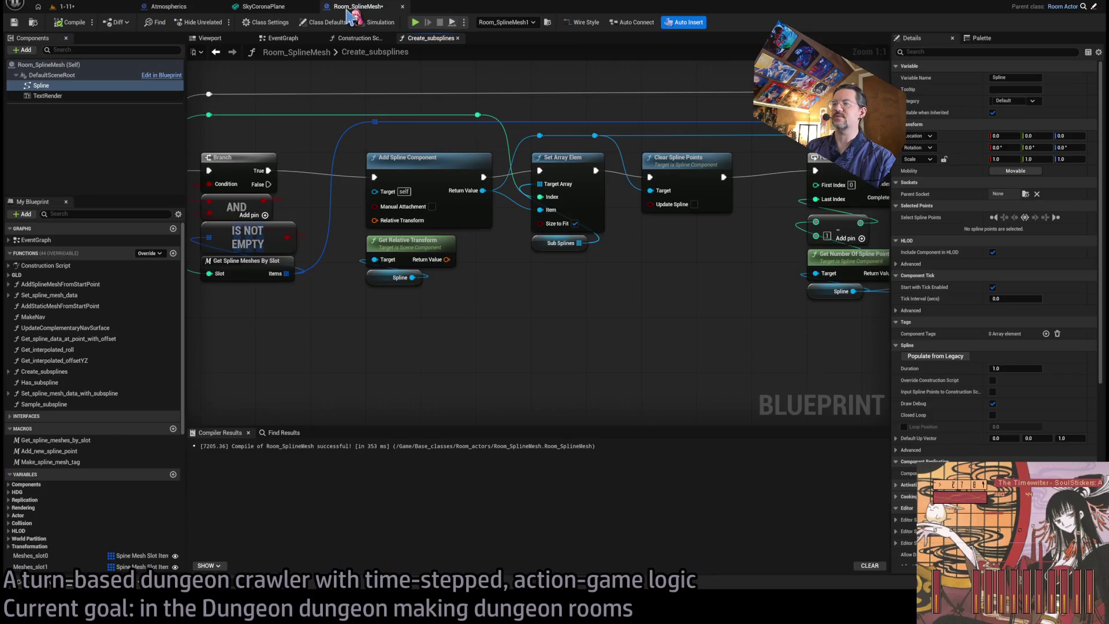
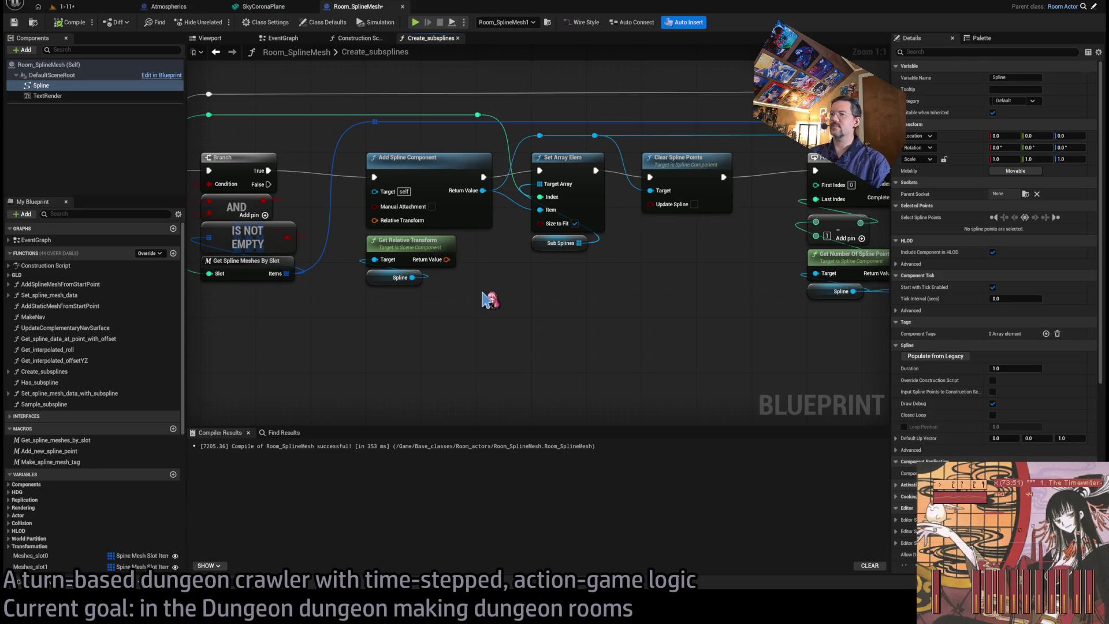
- Try feeding the relative transform into the new spline component, then remove that link again
mouse_move(520, 305)
mouse_down()
mouse_move(453, 353)
mouse_move(488, 332)
mouse_up()
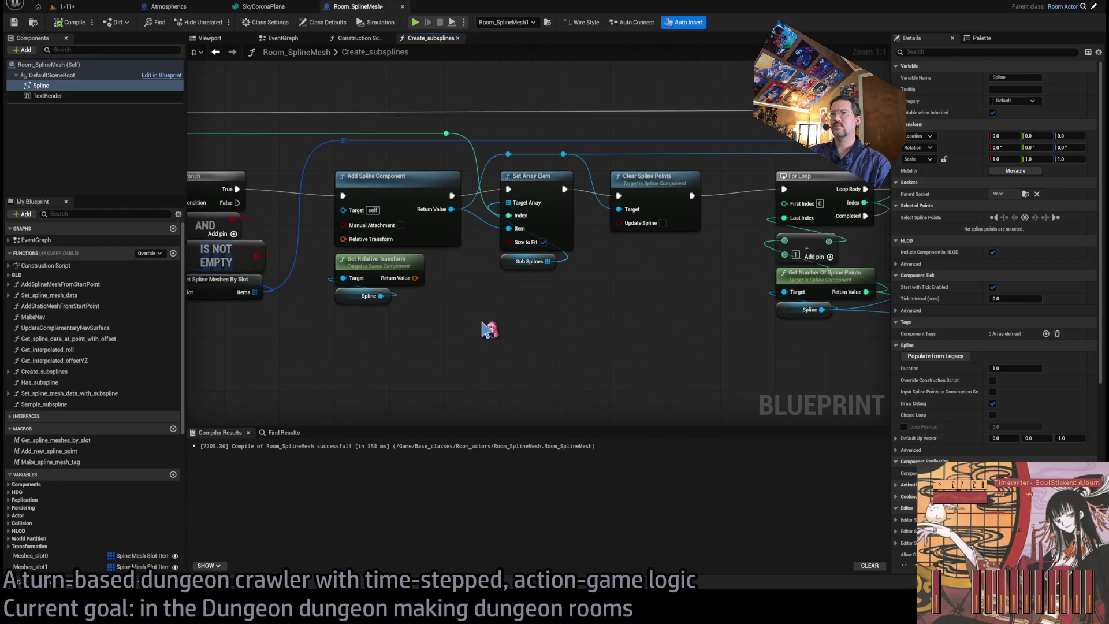
mouse_move(481, 284)
mouse_down()
mouse_move(374, 282)
mouse_move(371, 342)
mouse_up()
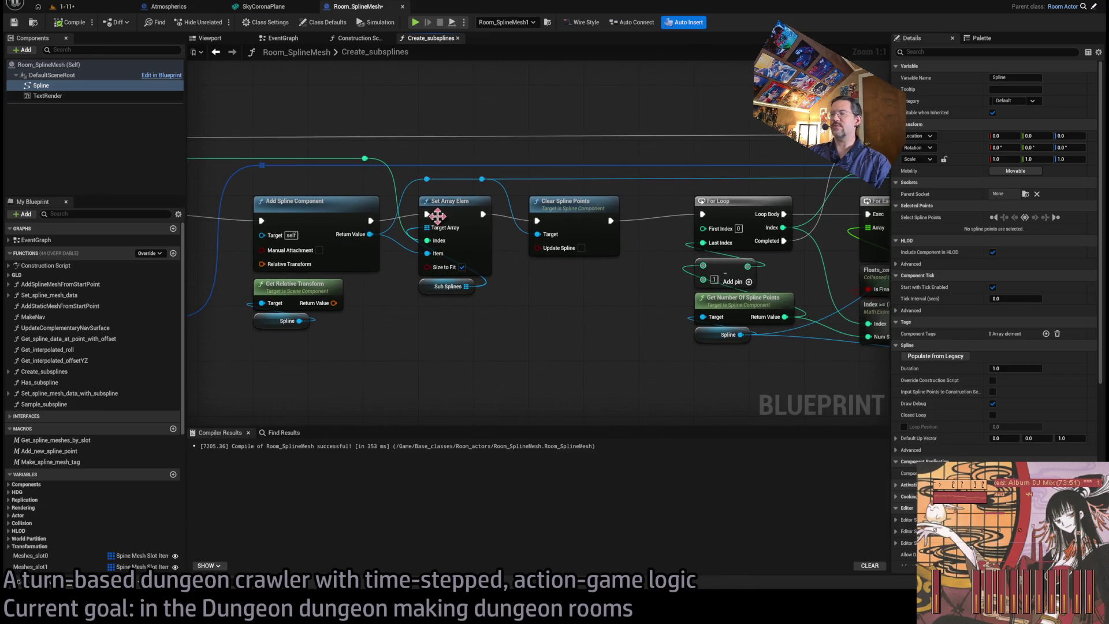
click(453, 339)
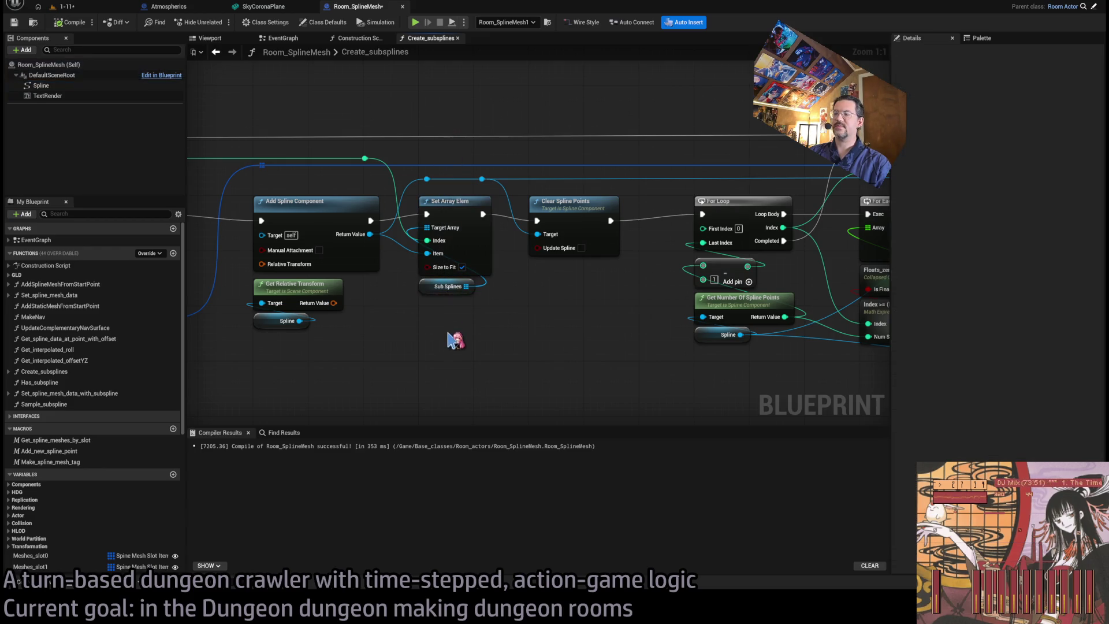
click(99, 87)
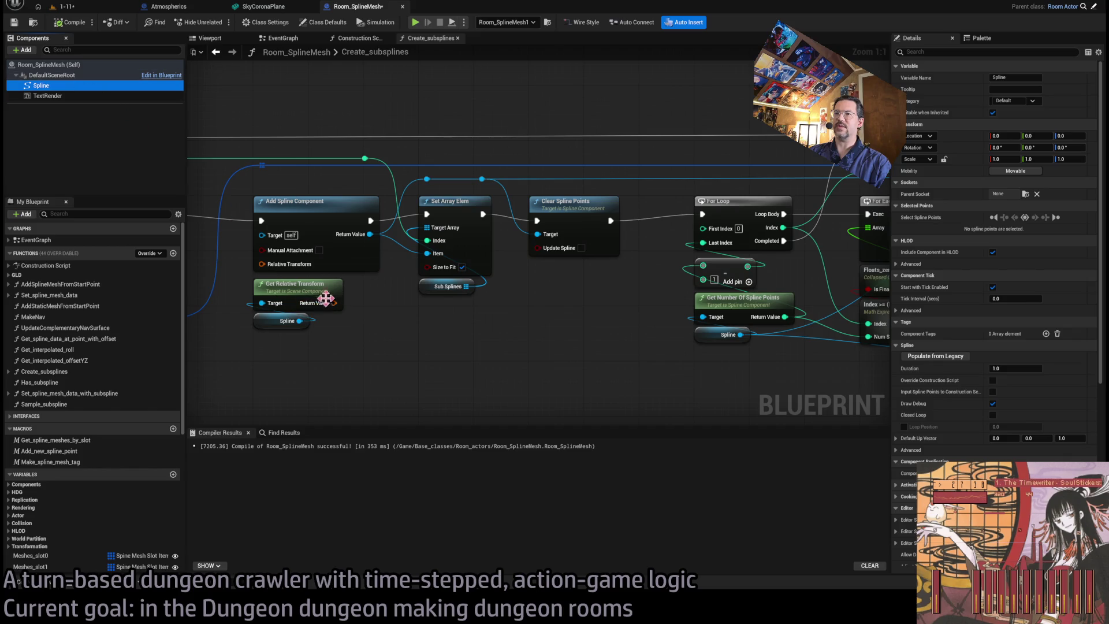
mouse_move(333, 303)
mouse_down()
mouse_move(350, 303)
mouse_move(388, 347)
mouse_move(401, 329)
mouse_move(297, 261)
mouse_up()
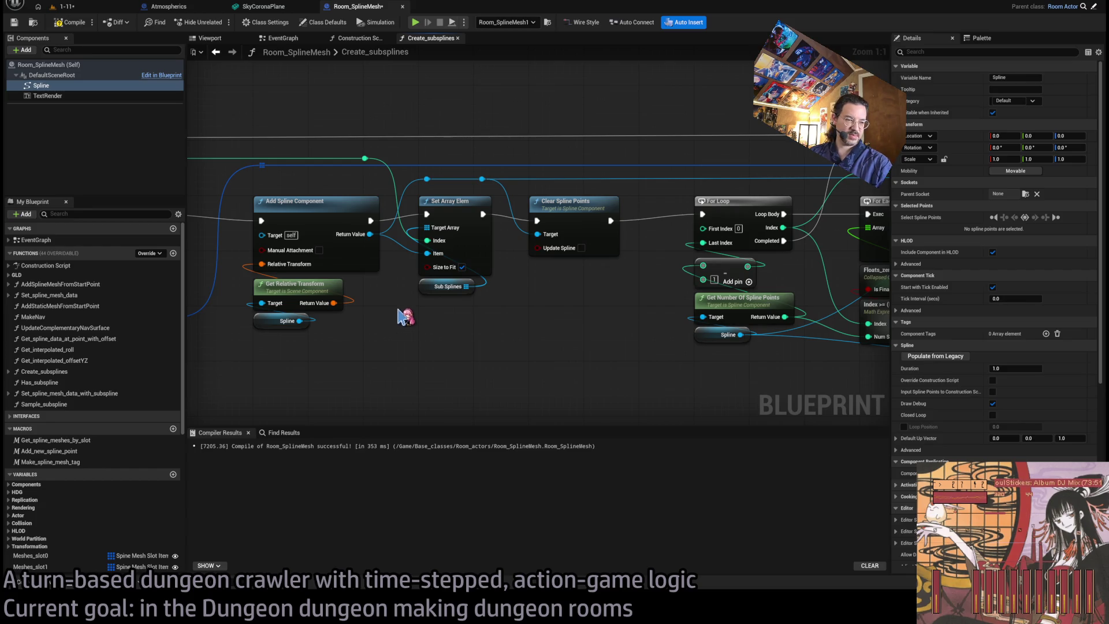
alt+click(335, 301)
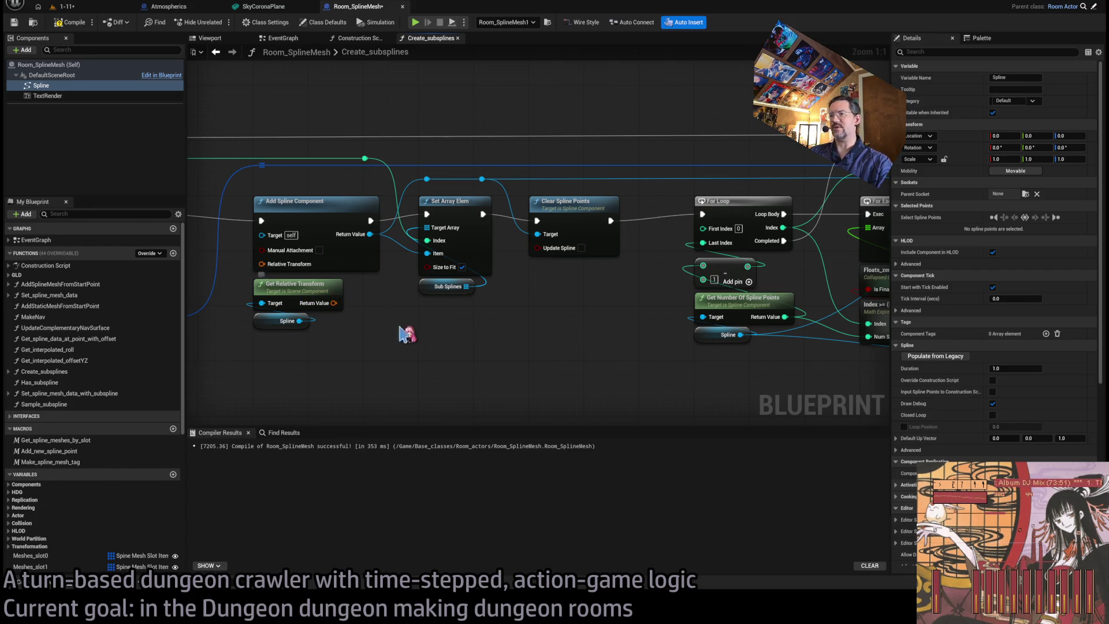
- Review the Create_subsplines chain from Set Array Elem and Clear Spline Points to the rotator nodes
drag(453, 352, 456, 131)
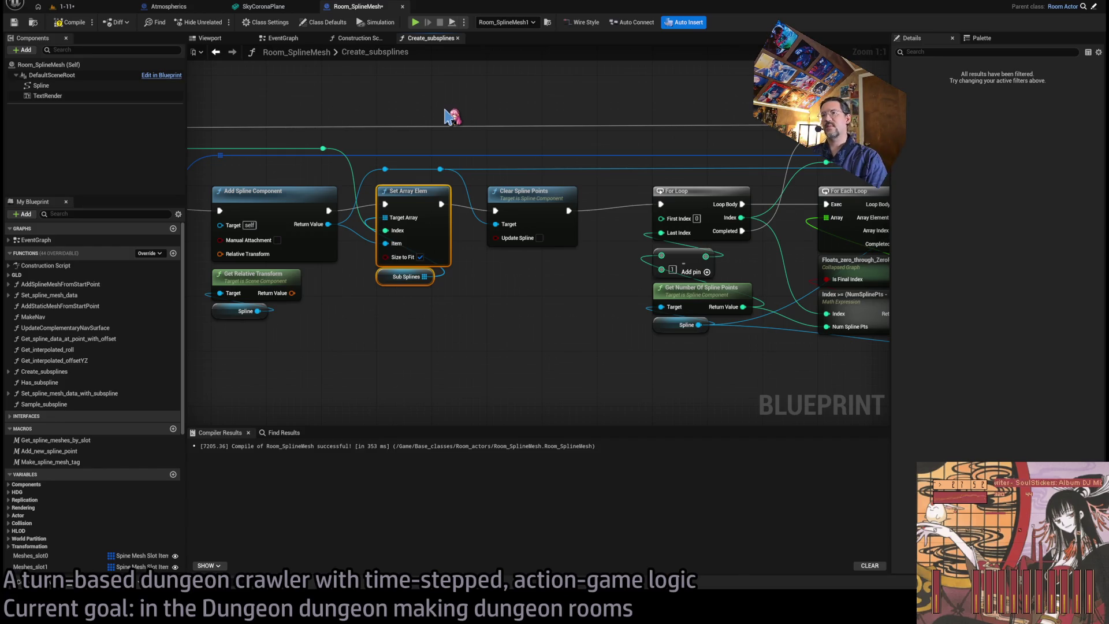
click(445, 195)
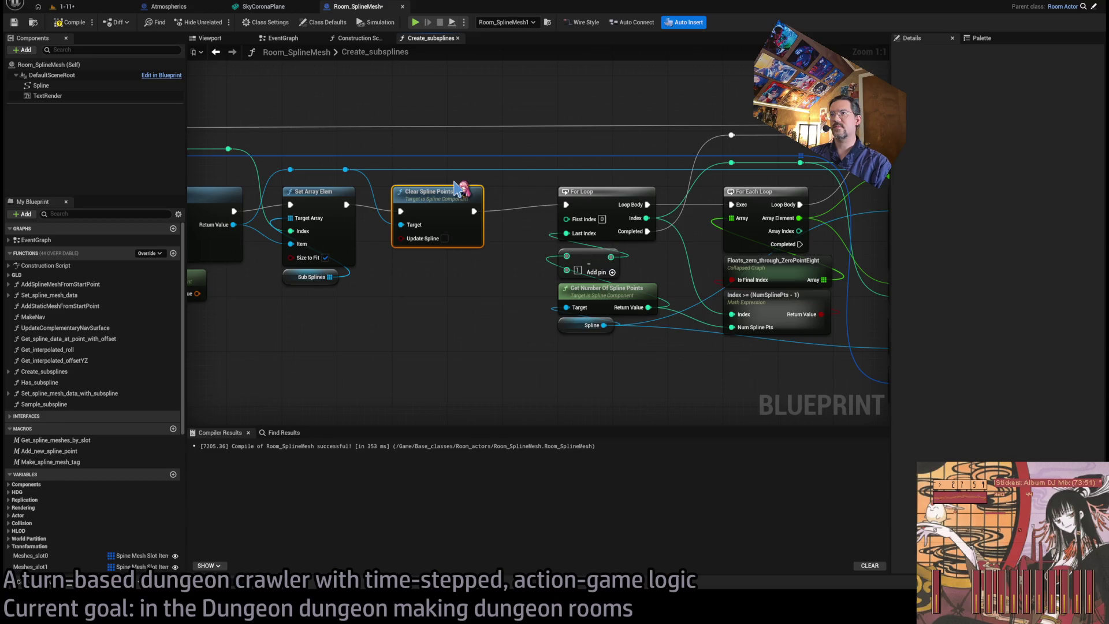
drag(566, 283, 217, 286)
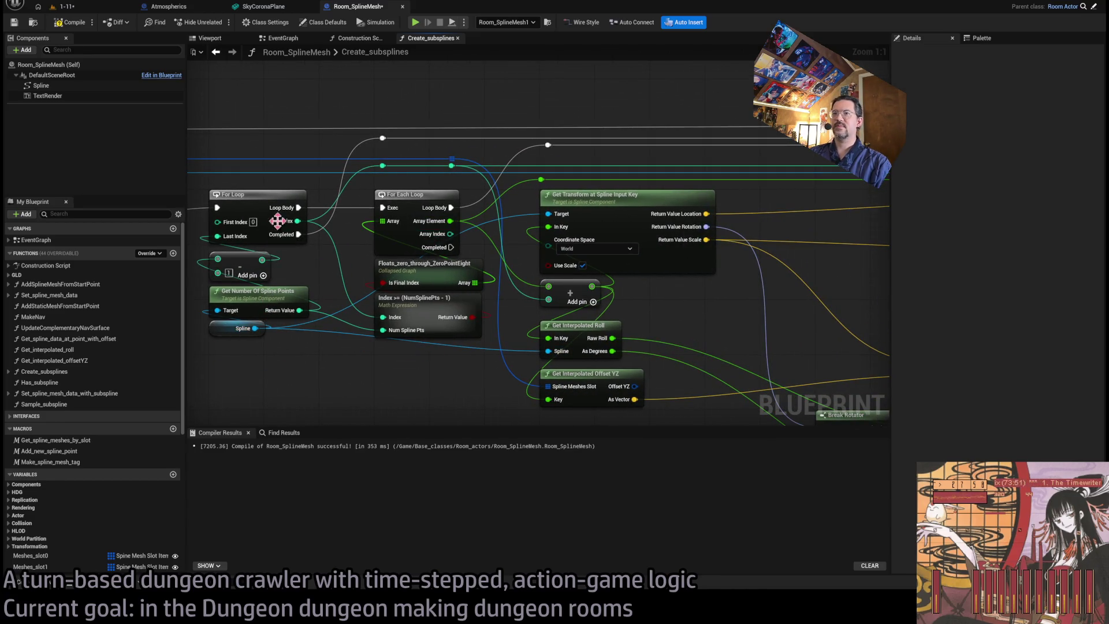
drag(469, 291, 344, 279)
mouse_move(545, 302)
mouse_down()
mouse_move(503, 254)
mouse_move(505, 274)
mouse_up()
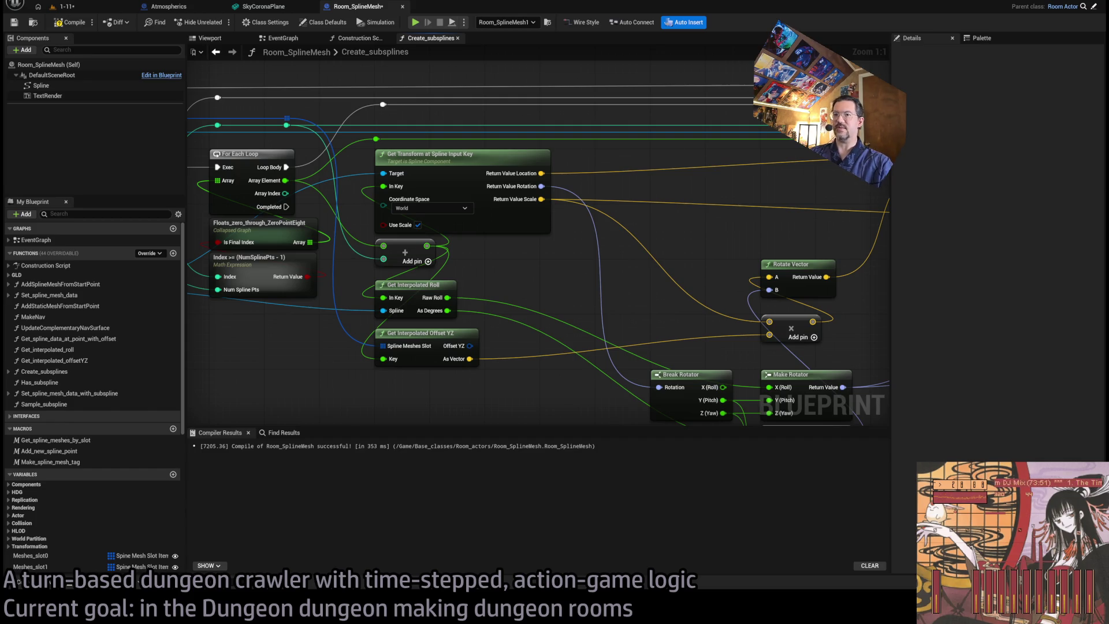
drag(363, 157, 395, 155)
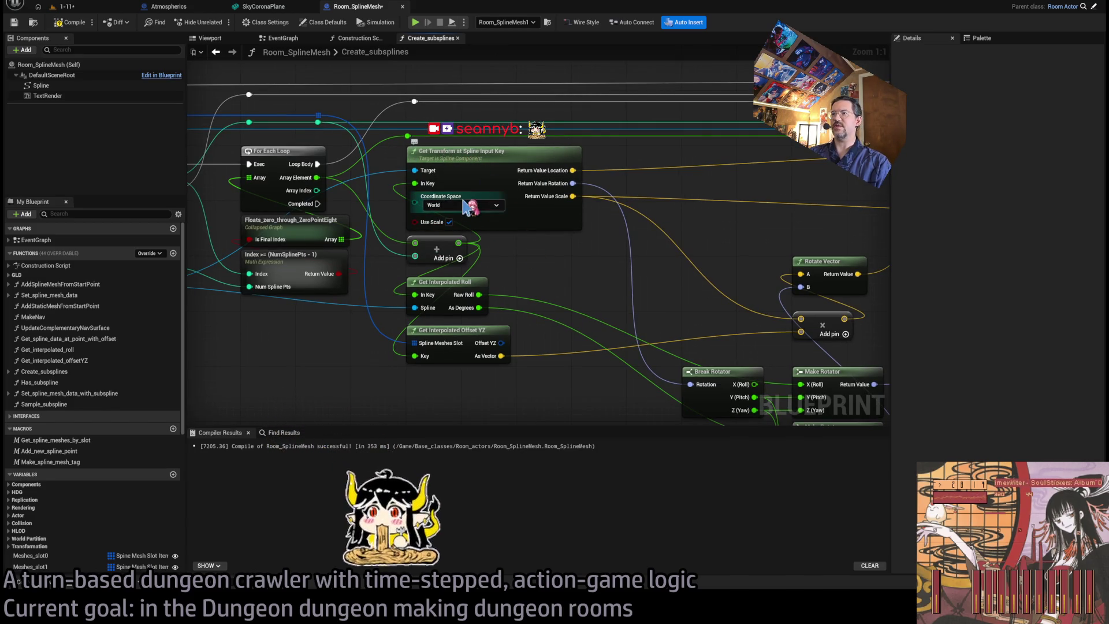
mouse_move(549, 277)
mouse_down()
mouse_move(448, 301)
mouse_move(389, 265)
mouse_move(449, 256)
mouse_up()
scroll(384, 272, down, 1)
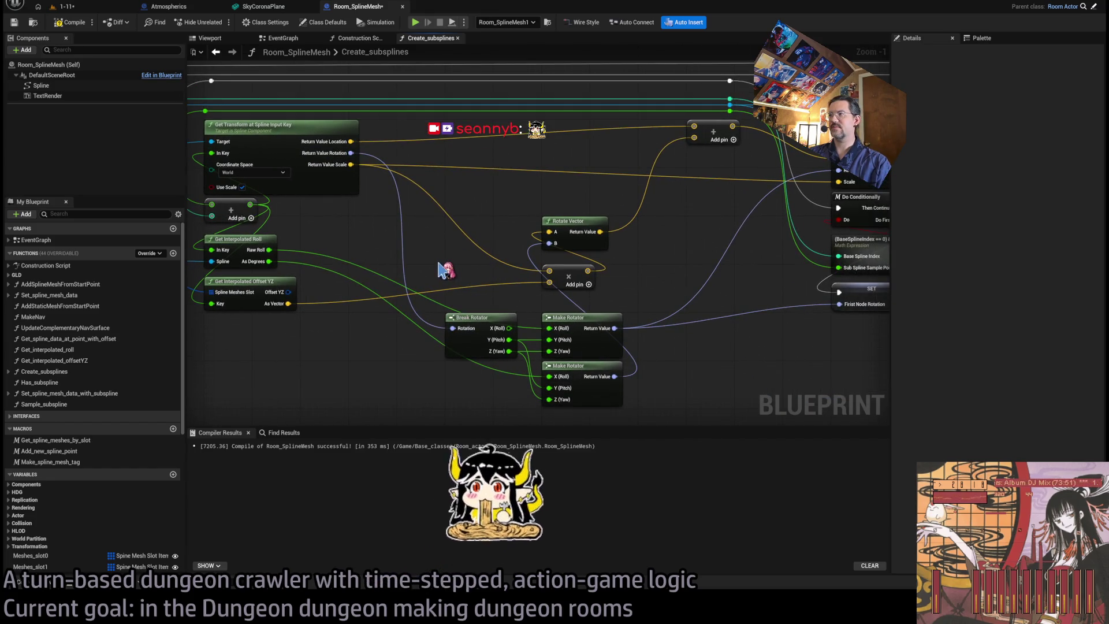
drag(453, 268, 248, 279)
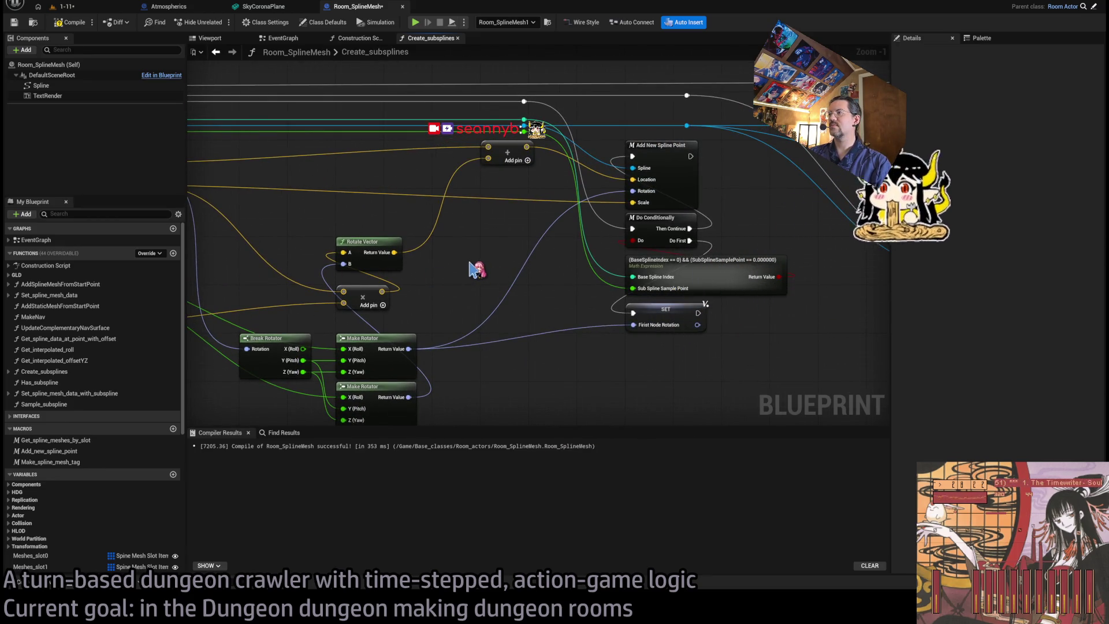
drag(493, 278, 614, 246)
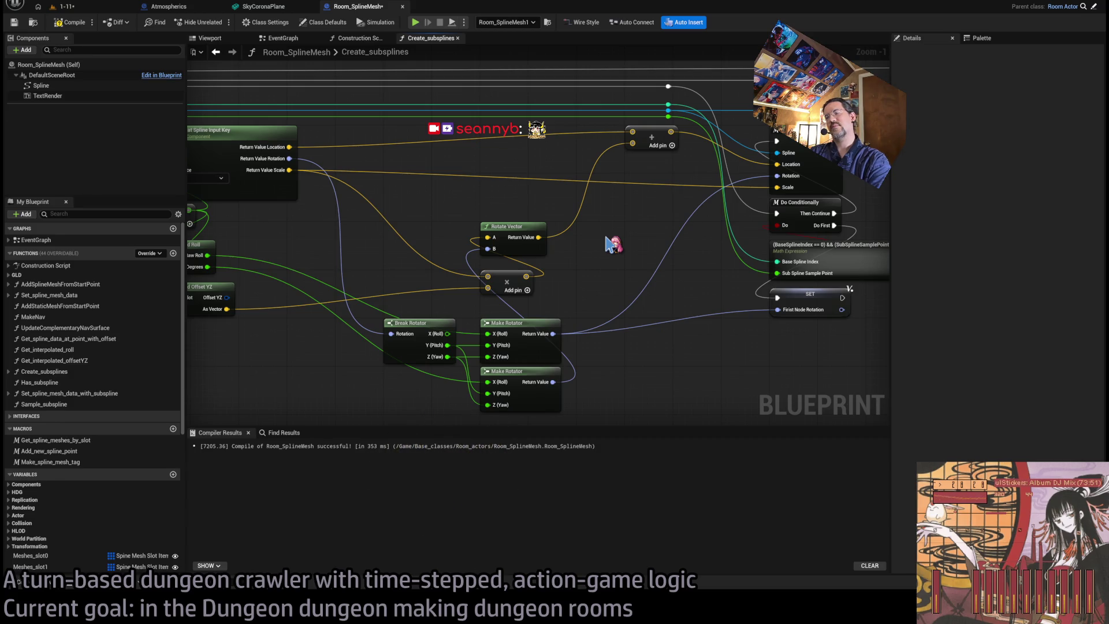
drag(345, 201, 588, 209)
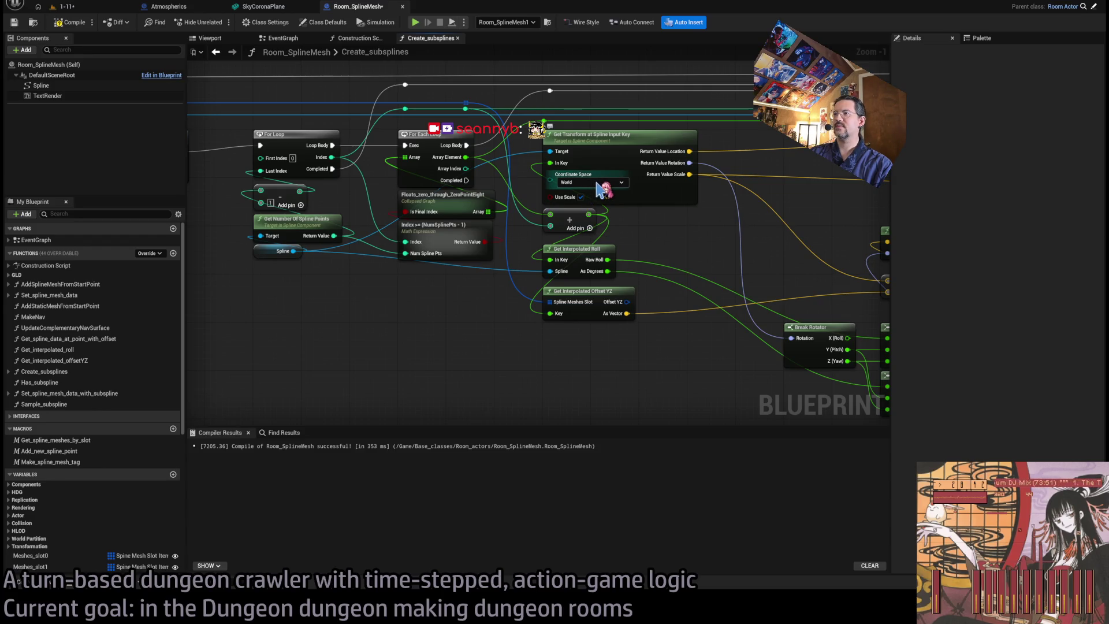
drag(712, 251, 518, 213)
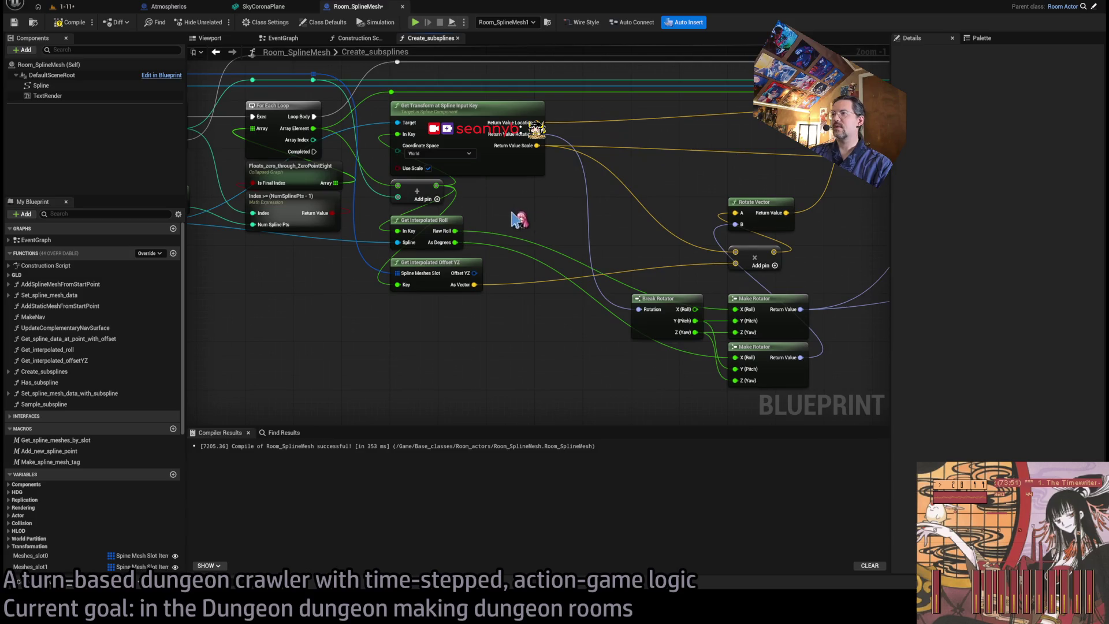
- Open the Get_interpolated_roll function graph to inspect its return node, then close it
click(447, 236)
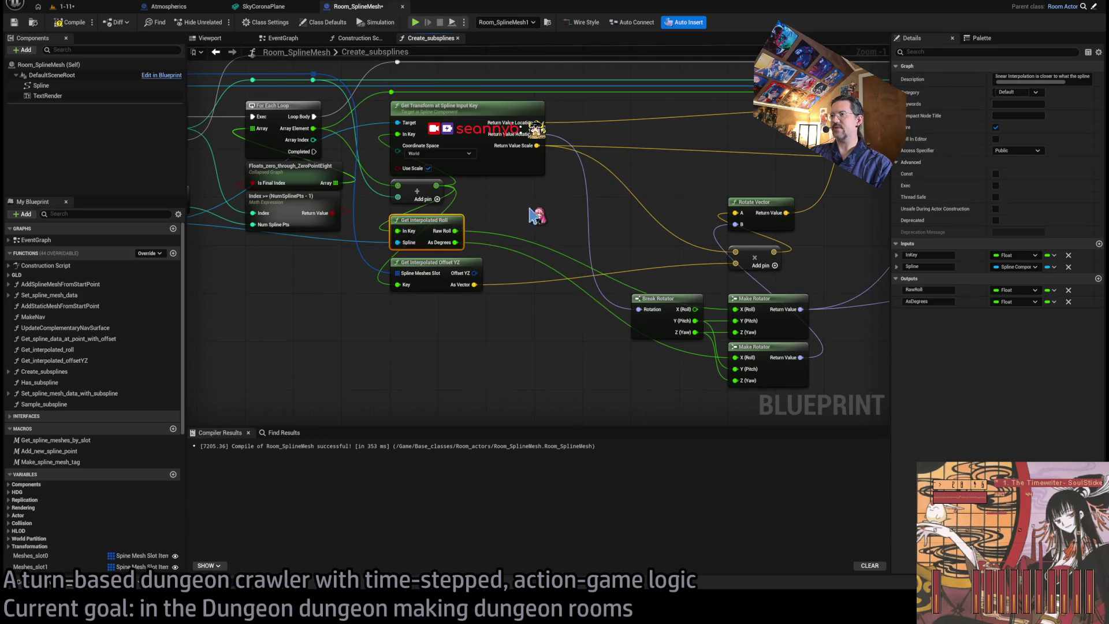
click(534, 216)
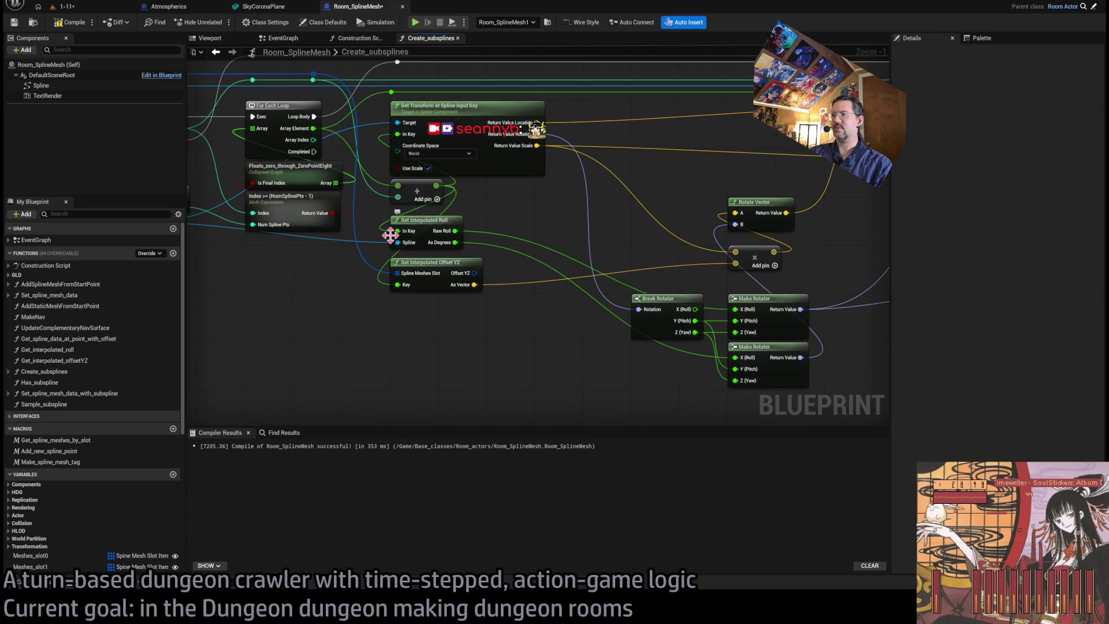
double_click(433, 221)
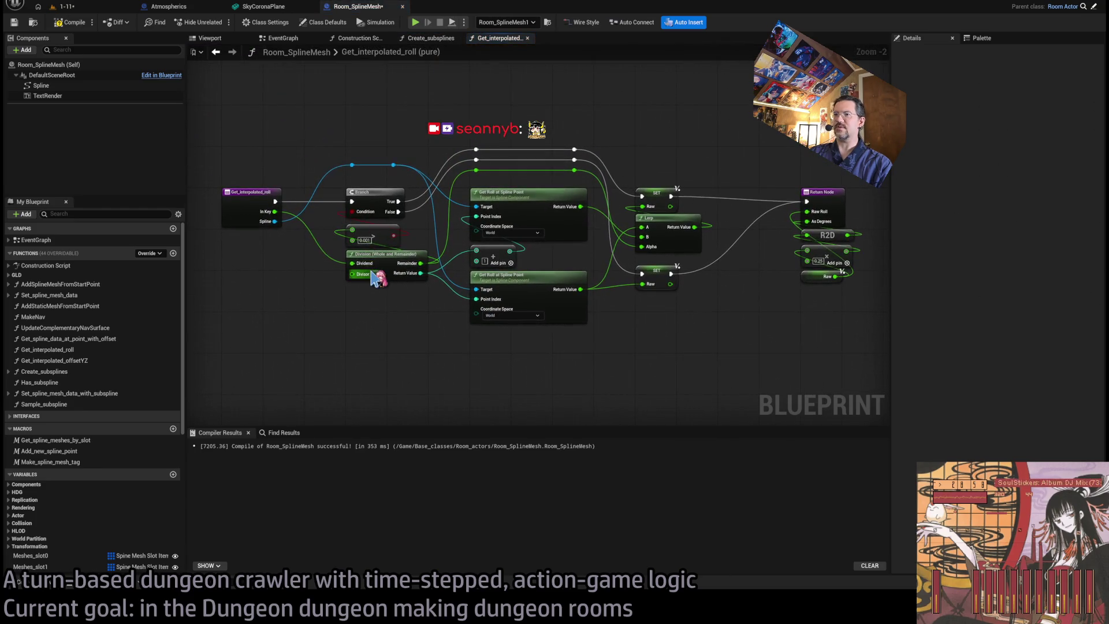
scroll(376, 279, up, 2)
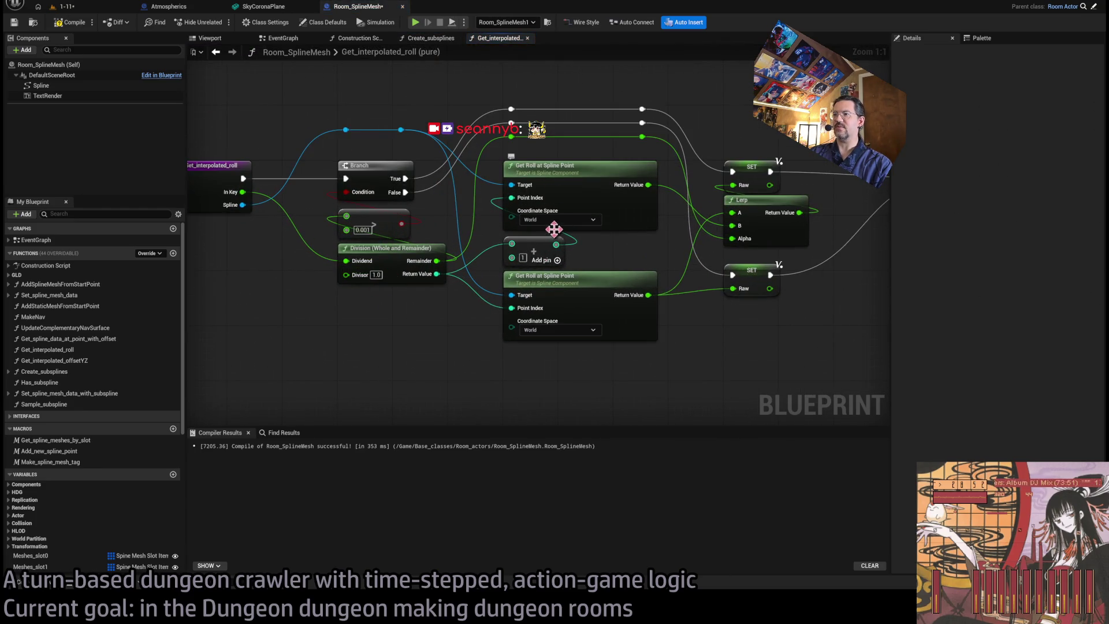
drag(716, 345, 568, 353)
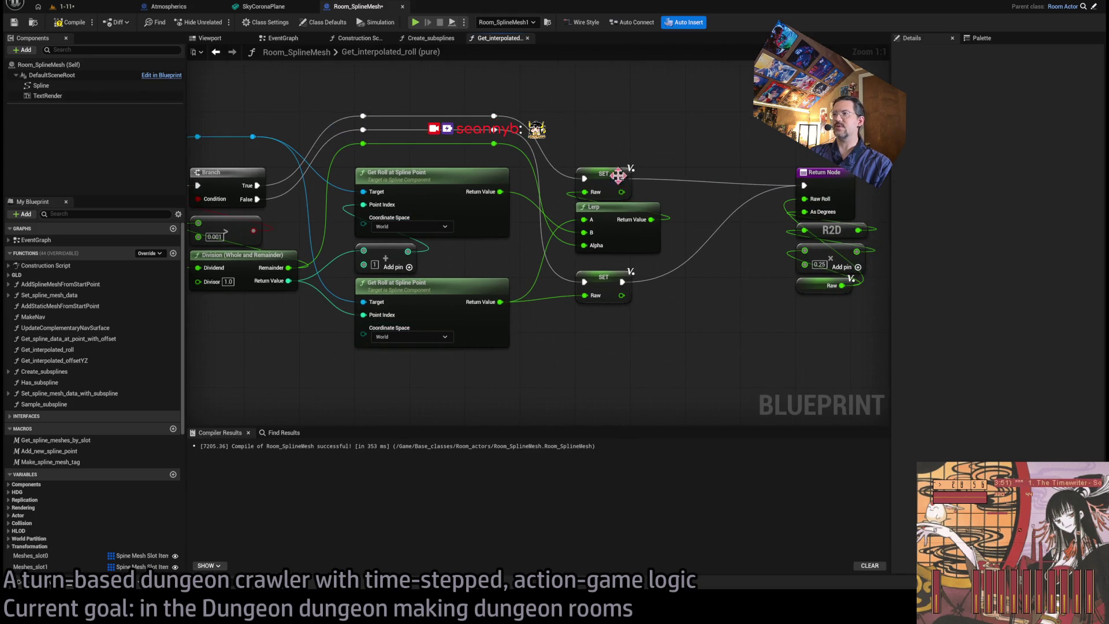
mouse_move(715, 140)
mouse_down()
mouse_move(782, 351)
mouse_move(812, 382)
mouse_up()
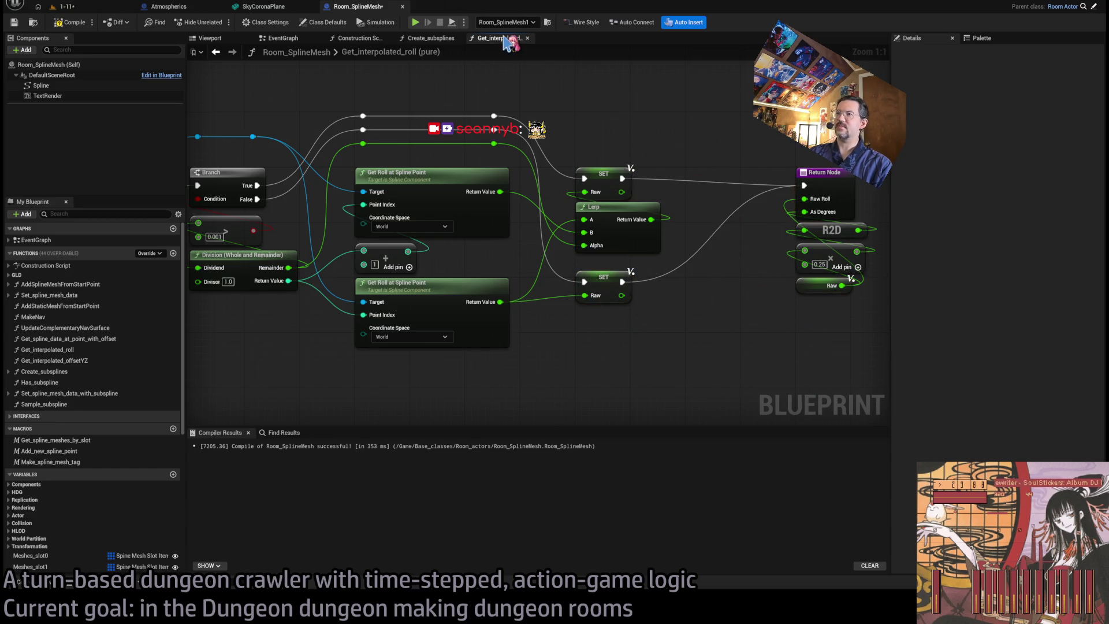
click(527, 38)
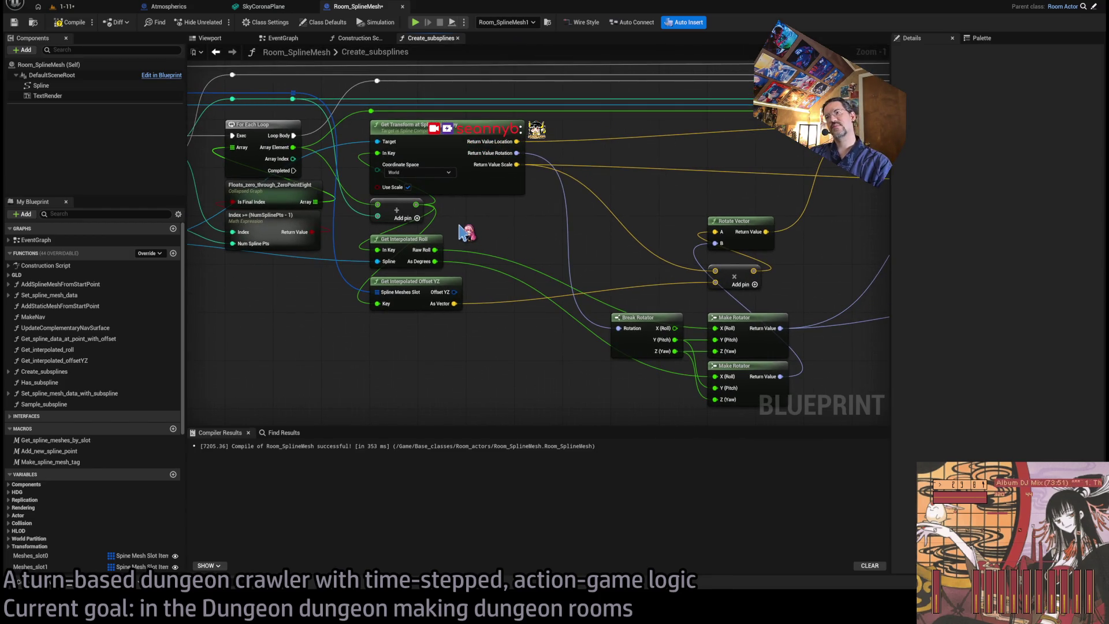
- Reopen Get_interpolated_roll and add a new input on its function entry node
double_click(406, 241)
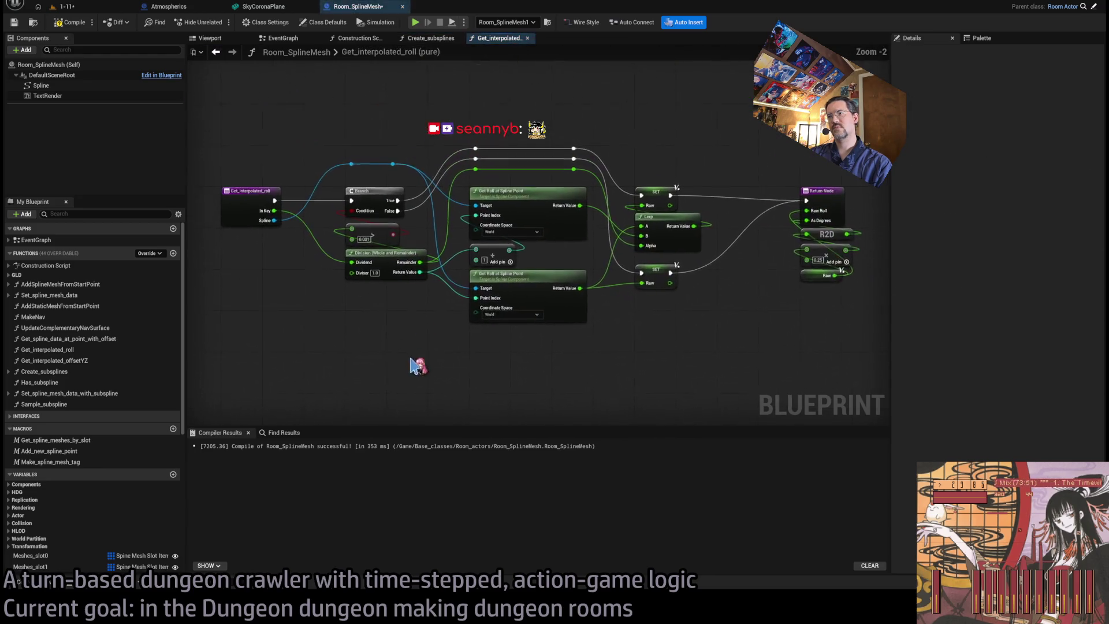
click(369, 186)
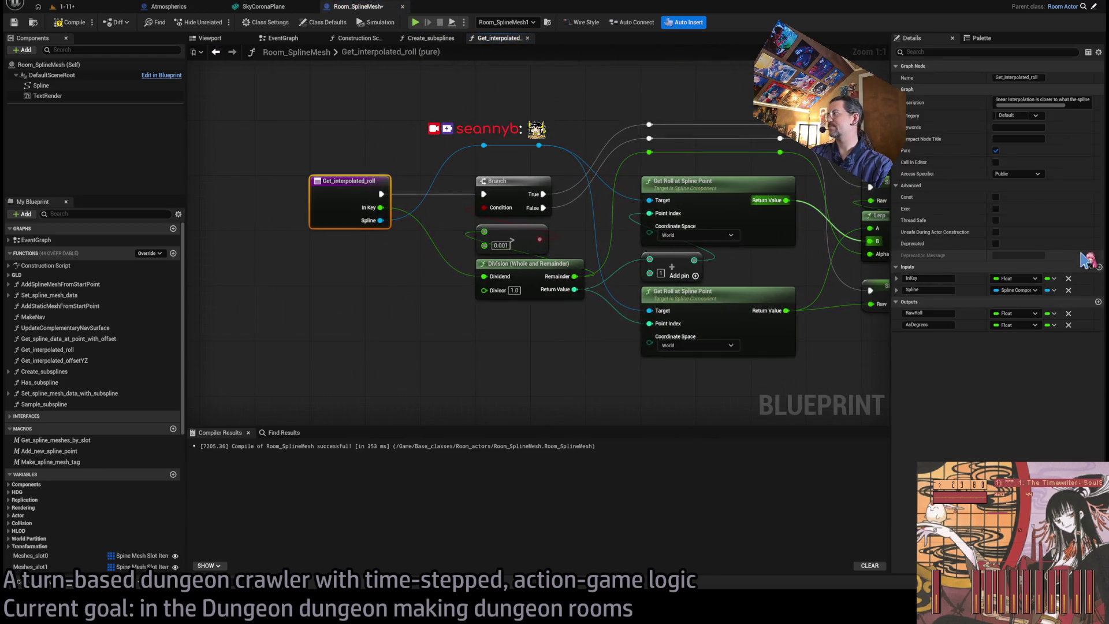
click(1098, 267)
- Replace the new input with a CoordinateSpace function input defaulting to World, rerouted to the roll lookups
click(1068, 301)
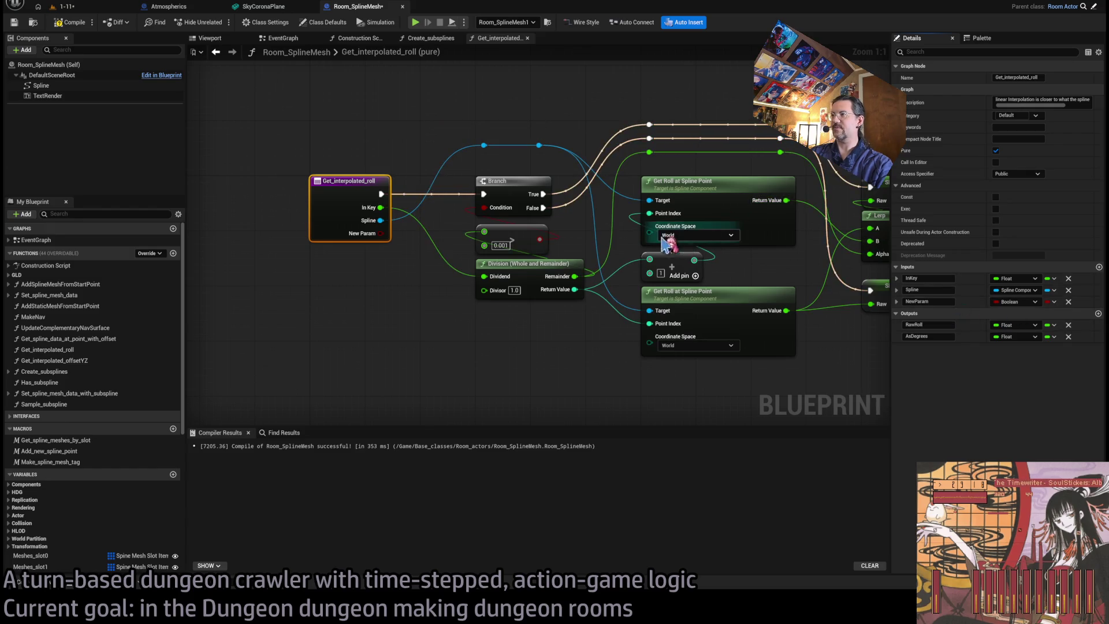
click(652, 232)
drag(652, 232, 378, 230)
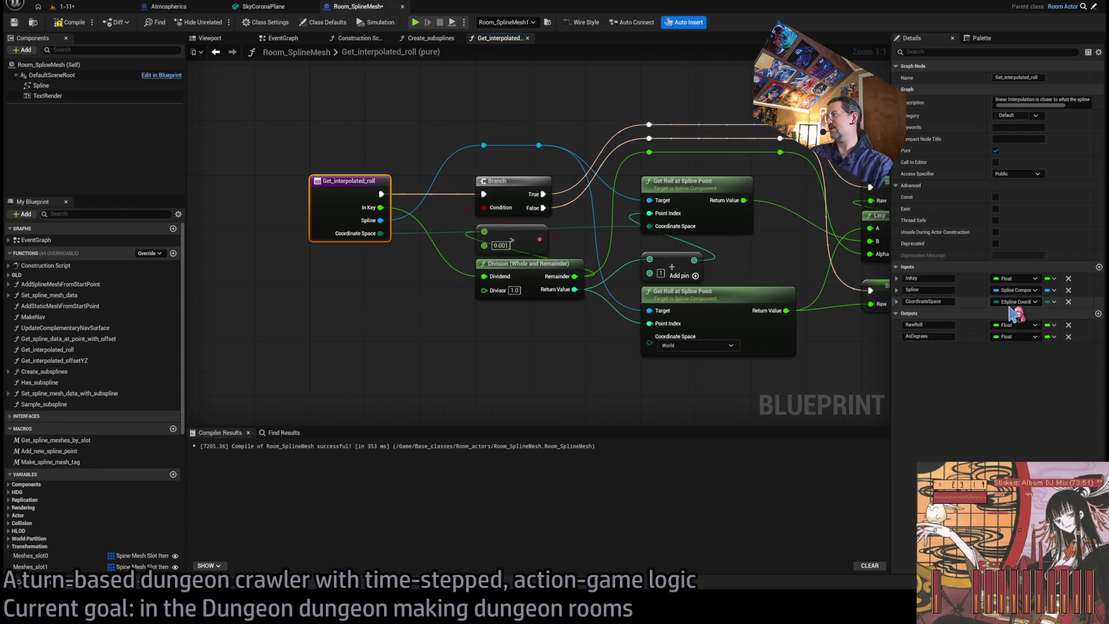
click(929, 301)
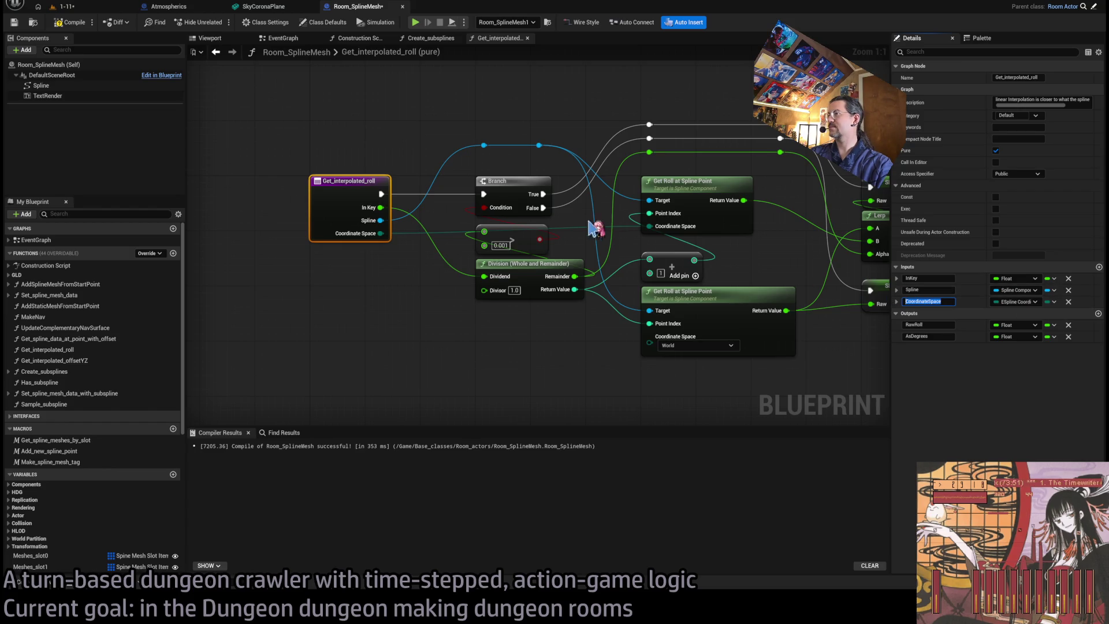
click(1031, 313)
click(1008, 337)
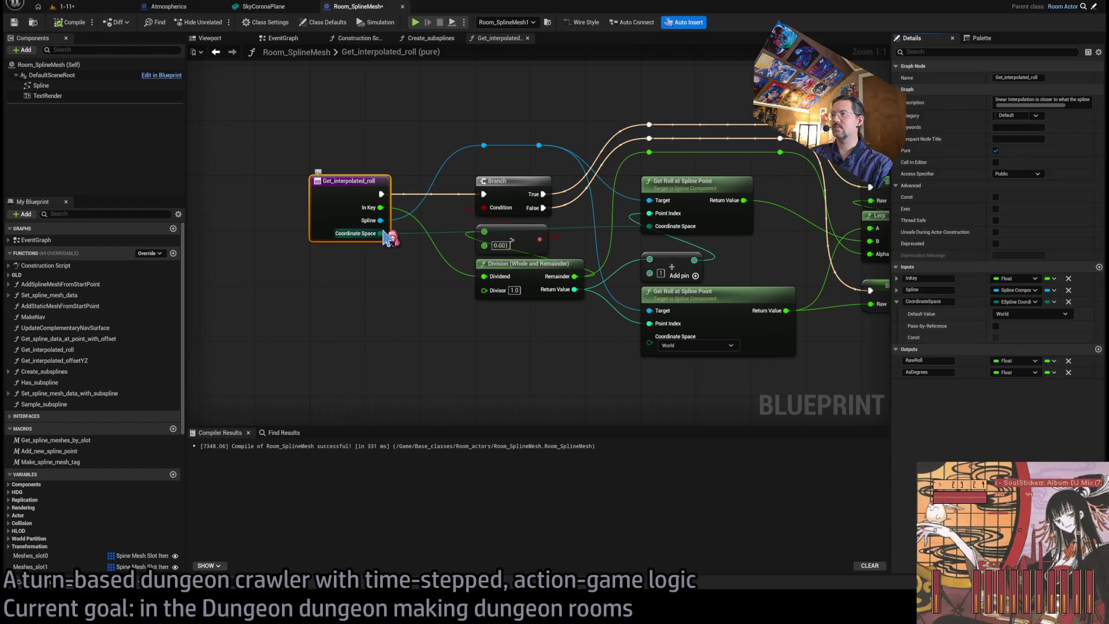
double_click(601, 223)
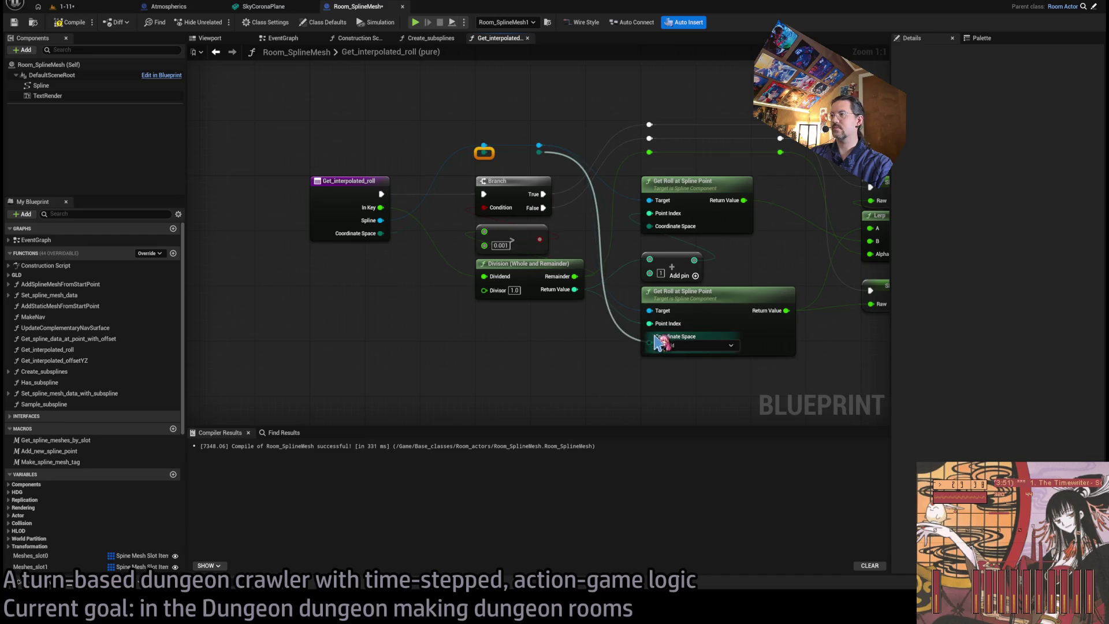
drag(648, 348, 472, 363)
- Glance at the 1-11 level, then go back to the Create_subsplines graph
click(66, 6)
click(349, 8)
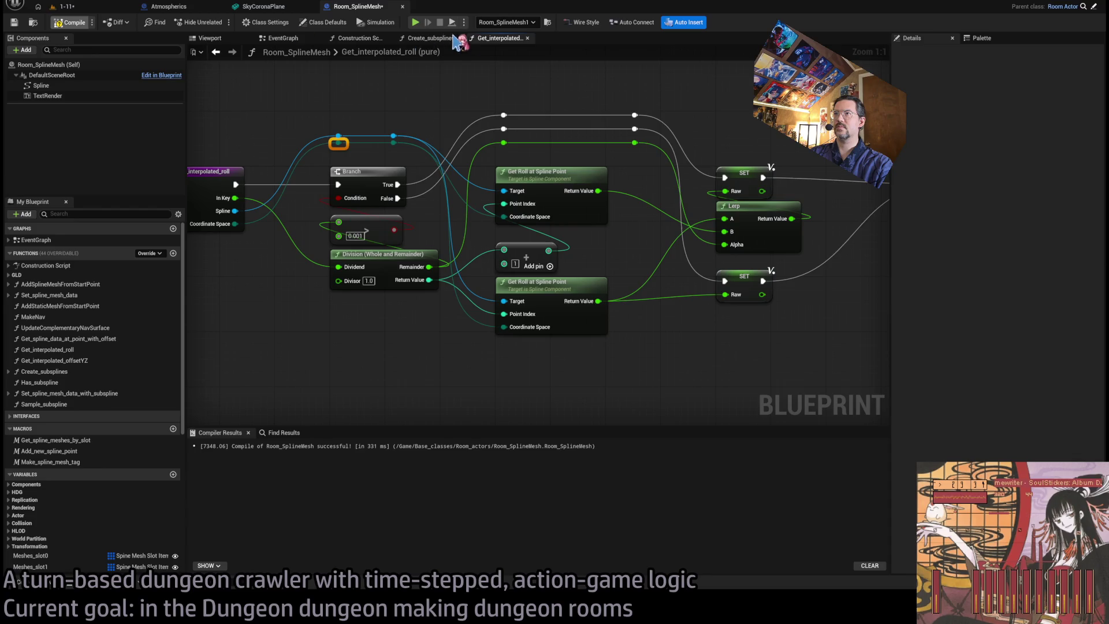
click(430, 38)
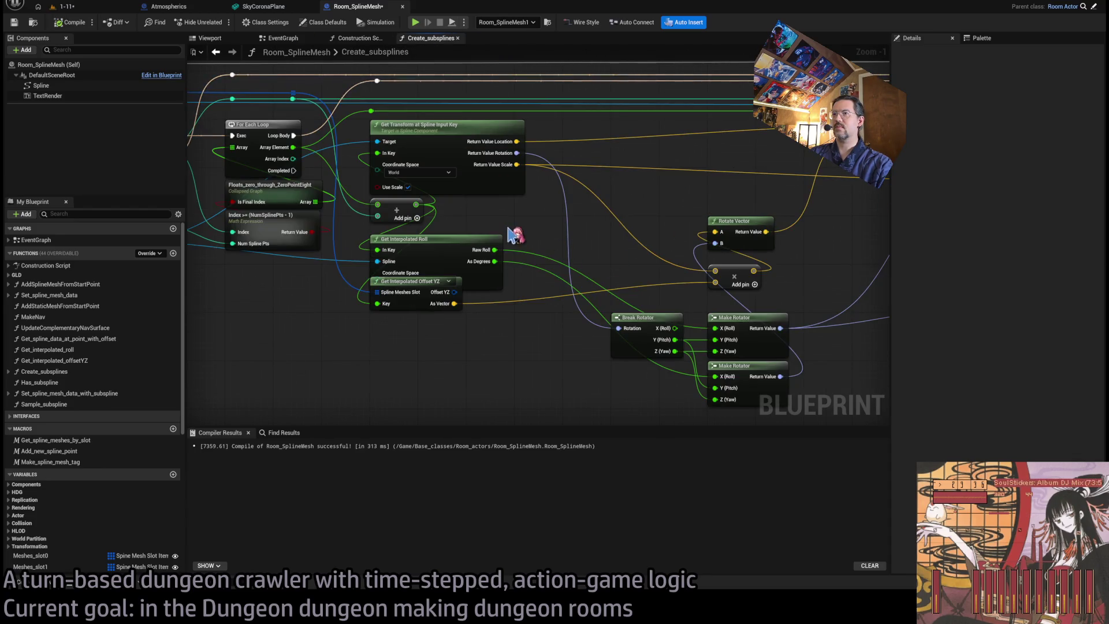
click(423, 312)
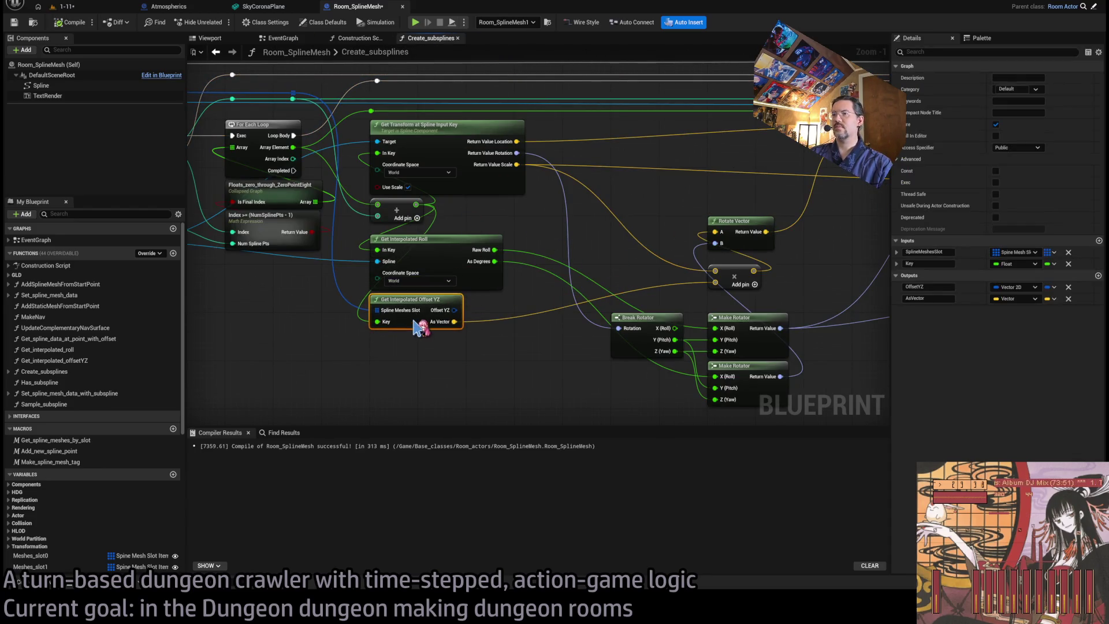
scroll(477, 396, down, 1)
mouse_move(488, 240)
mouse_down()
mouse_move(861, 253)
mouse_move(409, 246)
mouse_up()
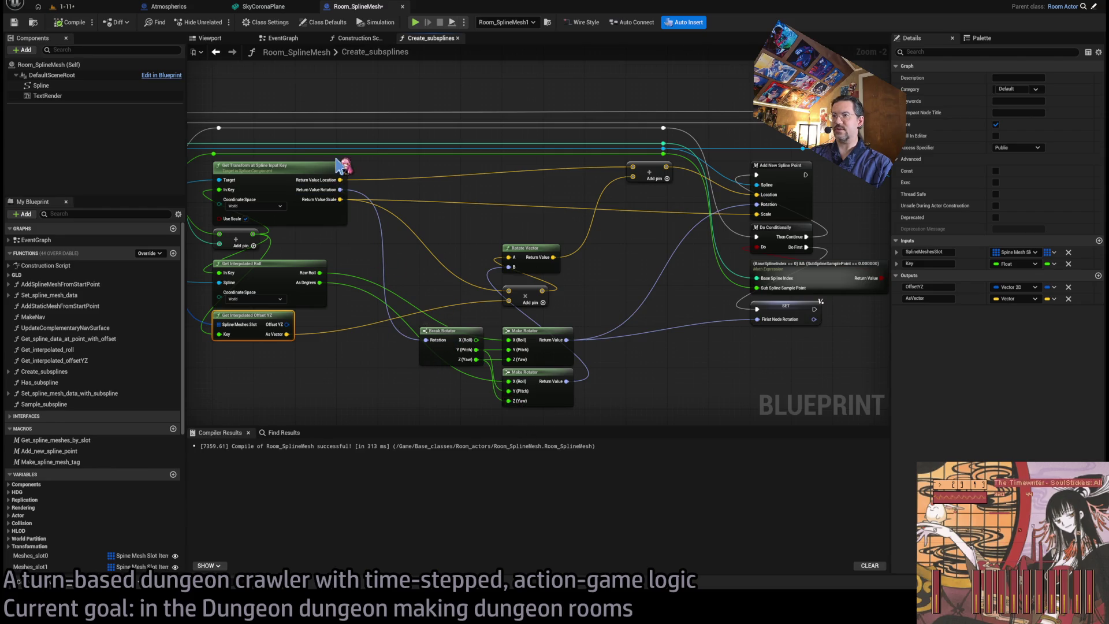
drag(670, 387, 527, 404)
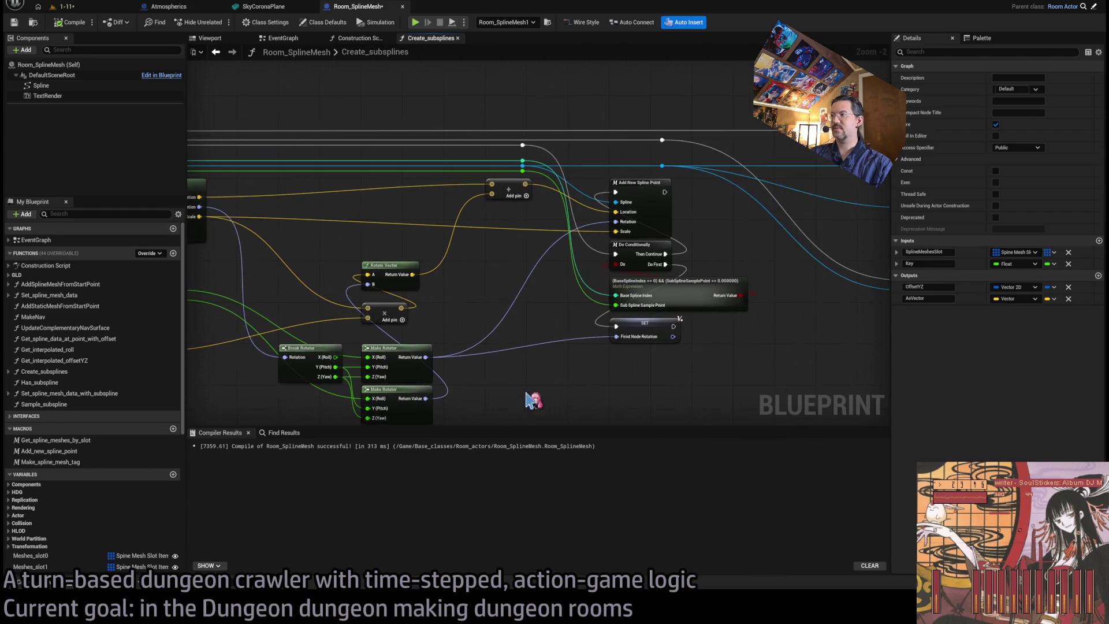
scroll(678, 323, up, 2)
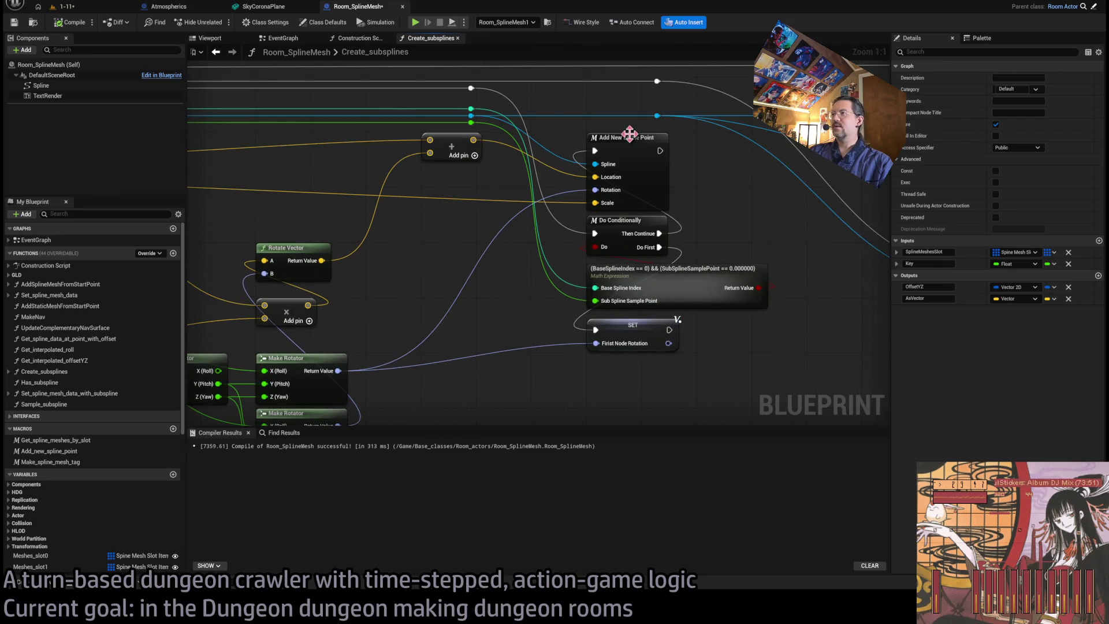
drag(630, 134, 538, 230)
- Inside Add_new_spline_point, expose Coordinate Space as a macro input defaulting to Local, via a reroute point
double_click(523, 205)
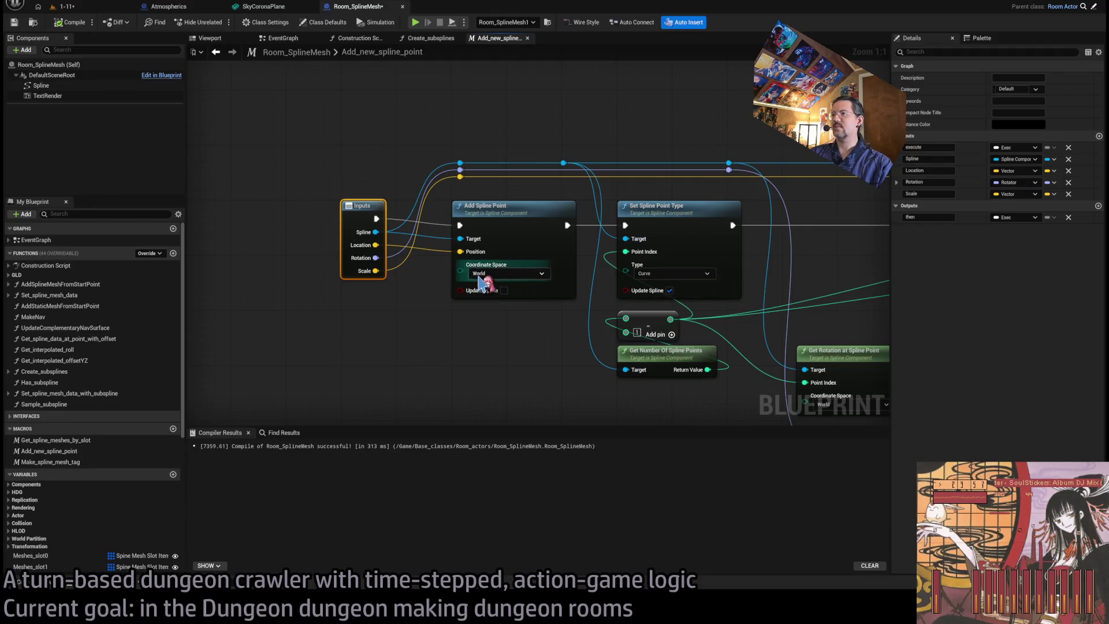
drag(461, 270, 365, 214)
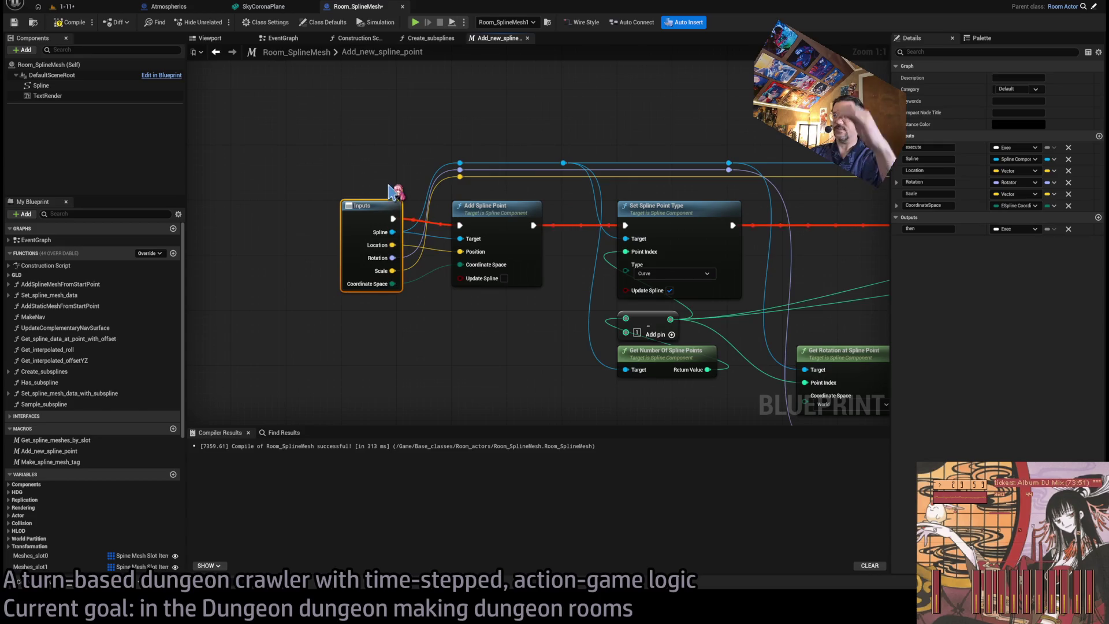
drag(505, 272, 483, 314)
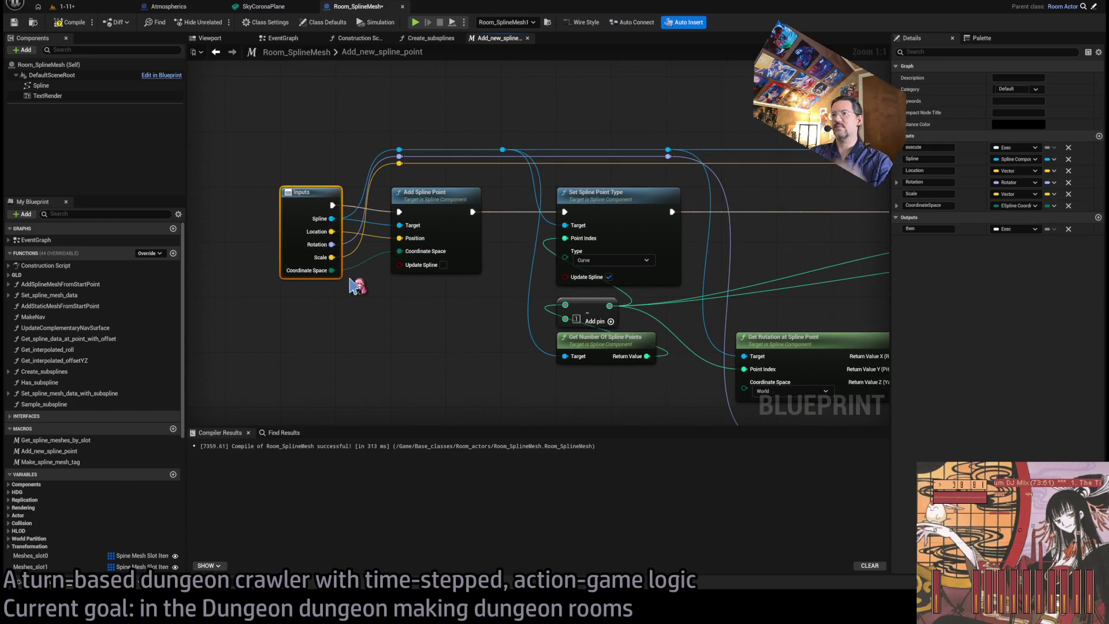
drag(332, 270, 384, 215)
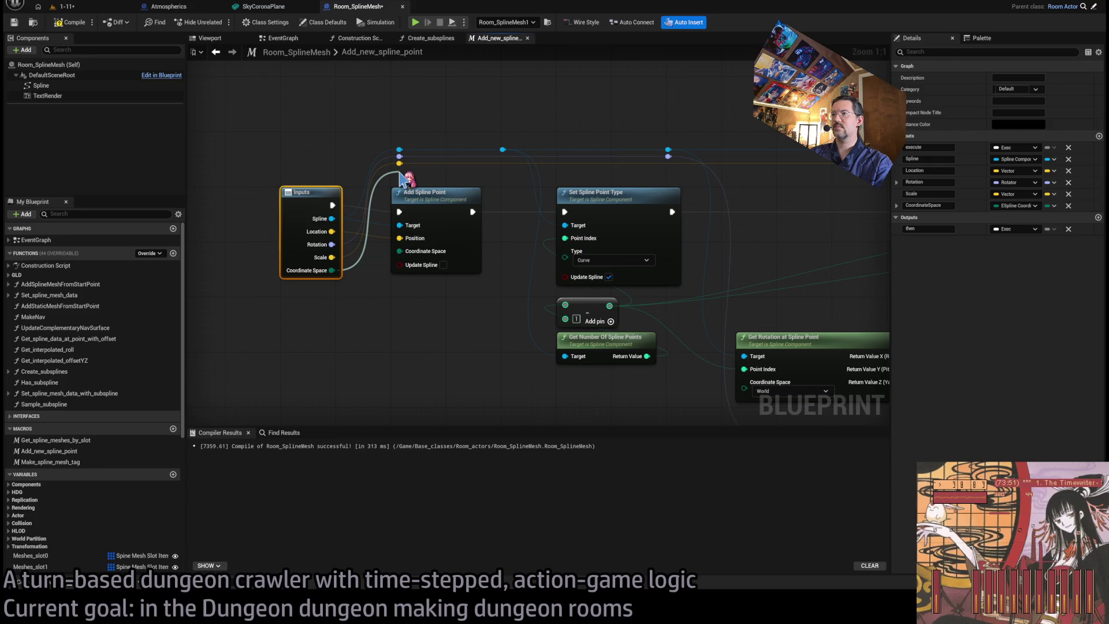
drag(400, 175, 401, 176)
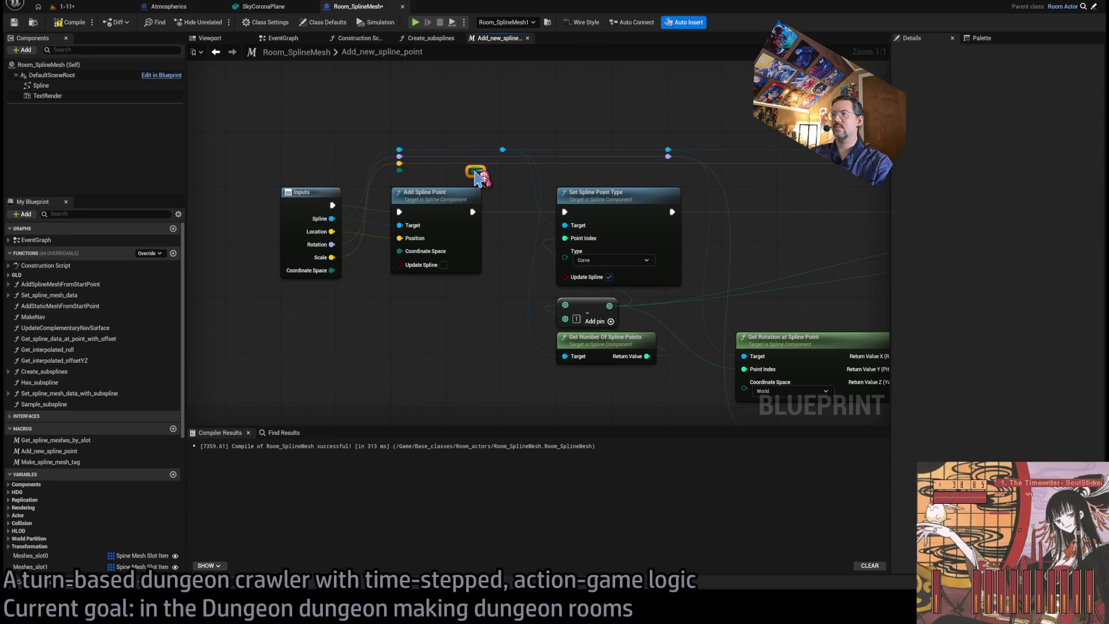
drag(479, 124, 483, 179)
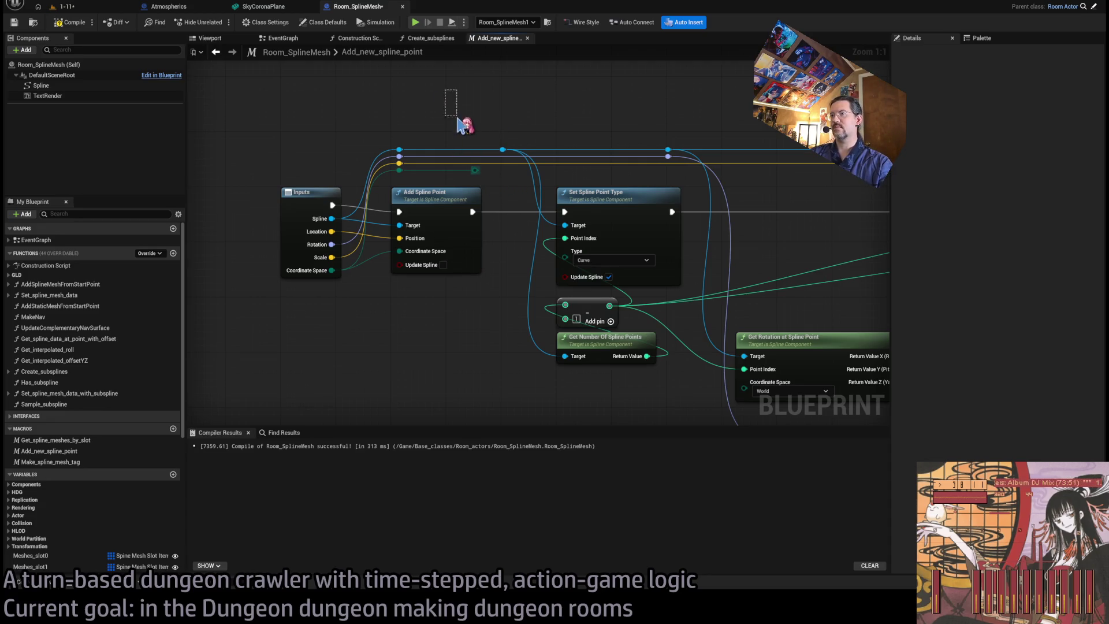
click(309, 192)
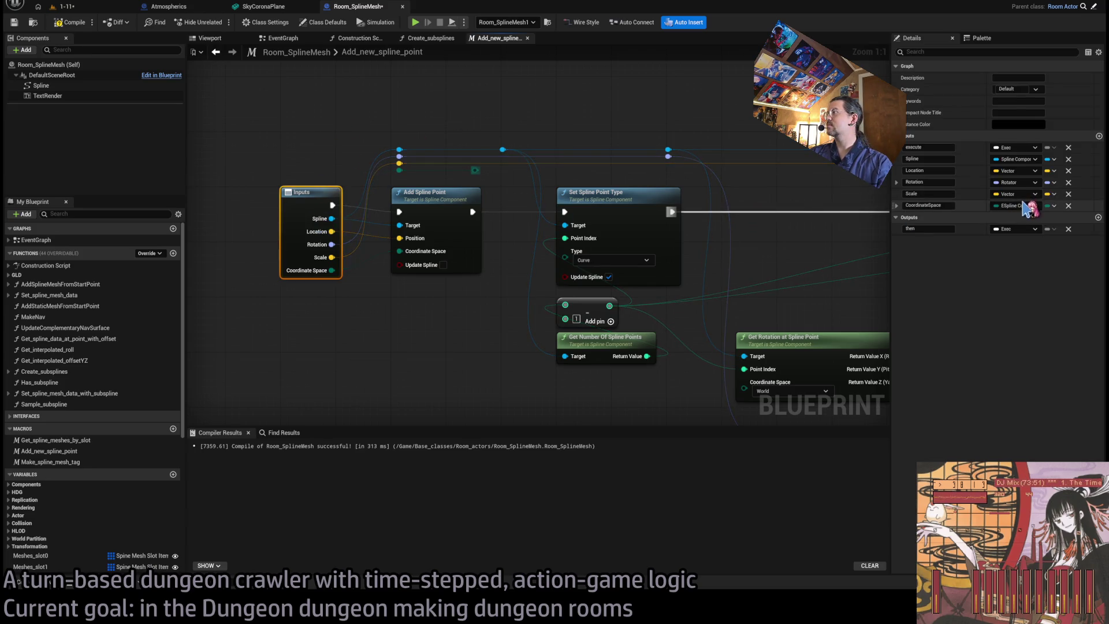
click(899, 207)
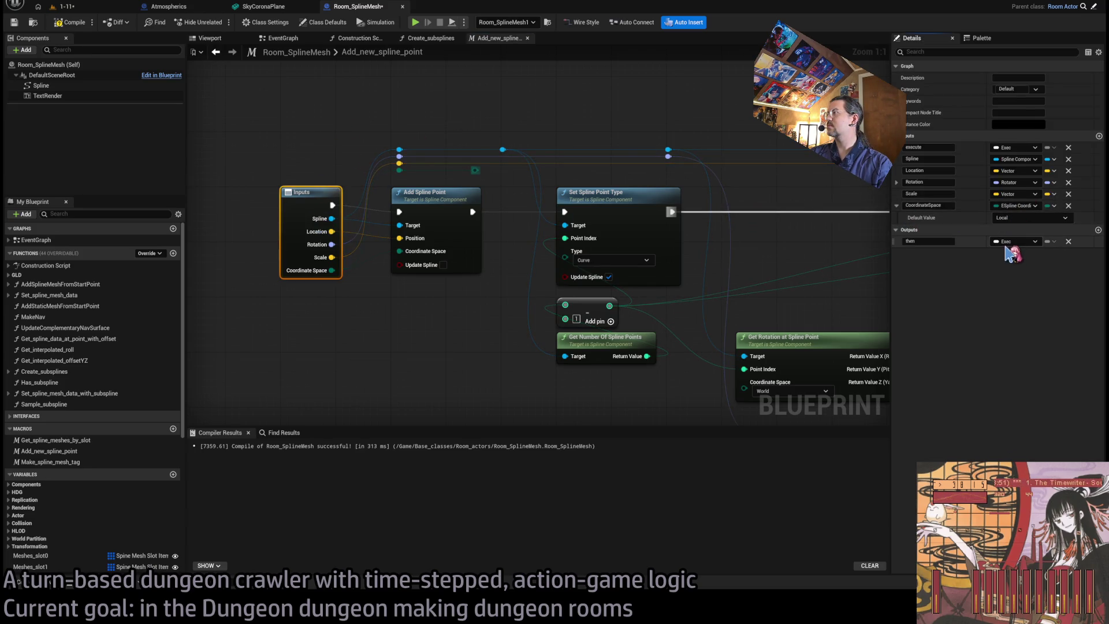
- Wire Coordinate Space into Set Rotation at Spline Point, close the macro, and shift the SET nodes down
click(475, 170)
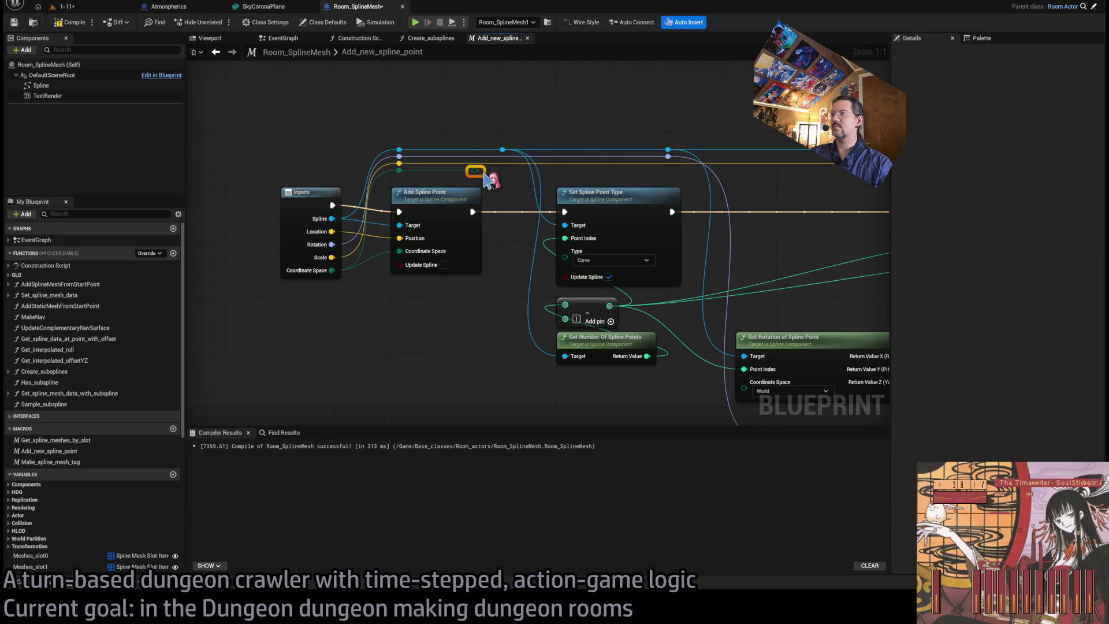
drag(749, 180, 427, 212)
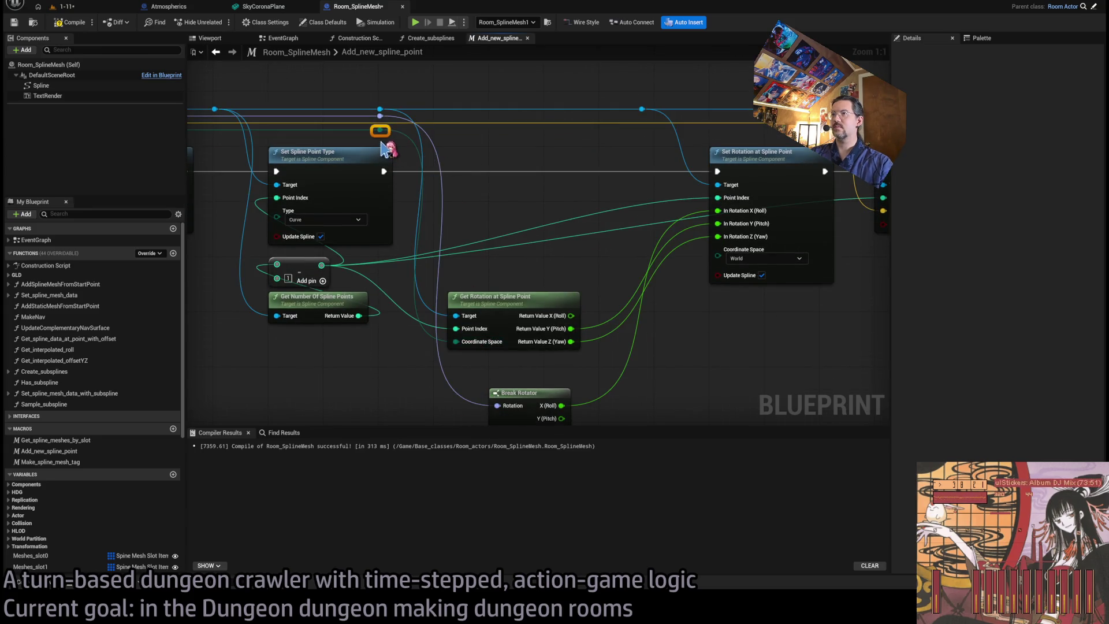
mouse_move(380, 131)
mouse_down()
mouse_move(644, 128)
mouse_move(716, 254)
mouse_up()
drag(793, 348, 524, 359)
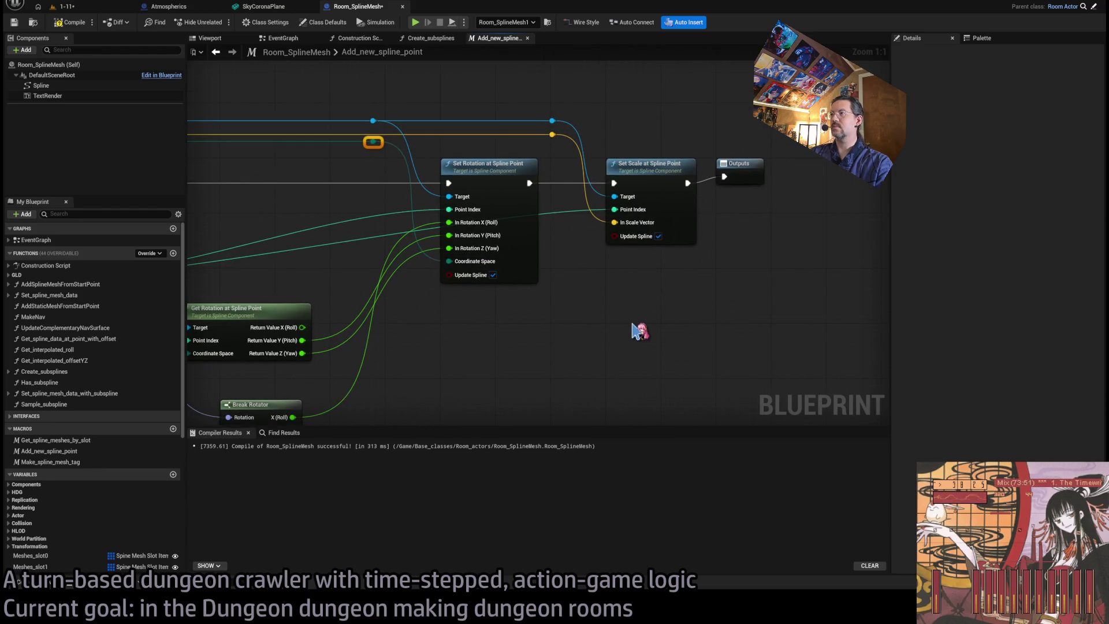
drag(414, 353, 725, 332)
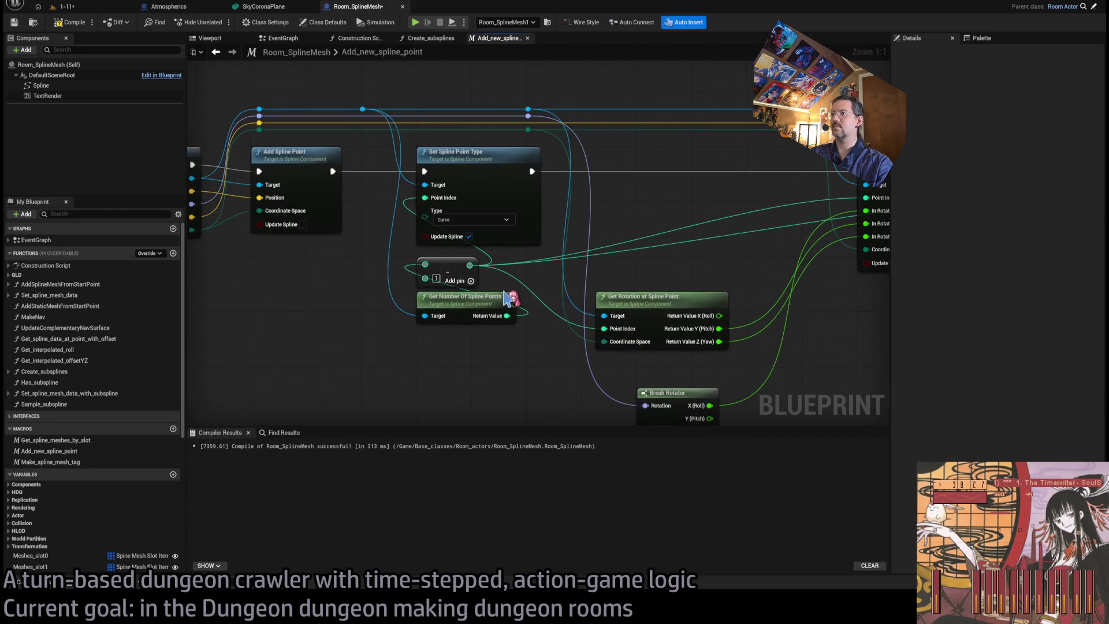
middle_click(491, 43)
mouse_move(527, 314)
mouse_down()
mouse_move(495, 161)
mouse_move(518, 216)
mouse_up()
- Pan past the rearranged nodes and the Fiddle key 0 section, then show the 1-11 level
click(604, 235)
mouse_move(604, 235)
mouse_down()
mouse_move(626, 268)
mouse_move(477, 257)
mouse_up()
mouse_move(523, 311)
mouse_down()
mouse_move(589, 267)
mouse_move(503, 268)
mouse_up()
scroll(581, 261, down, 1)
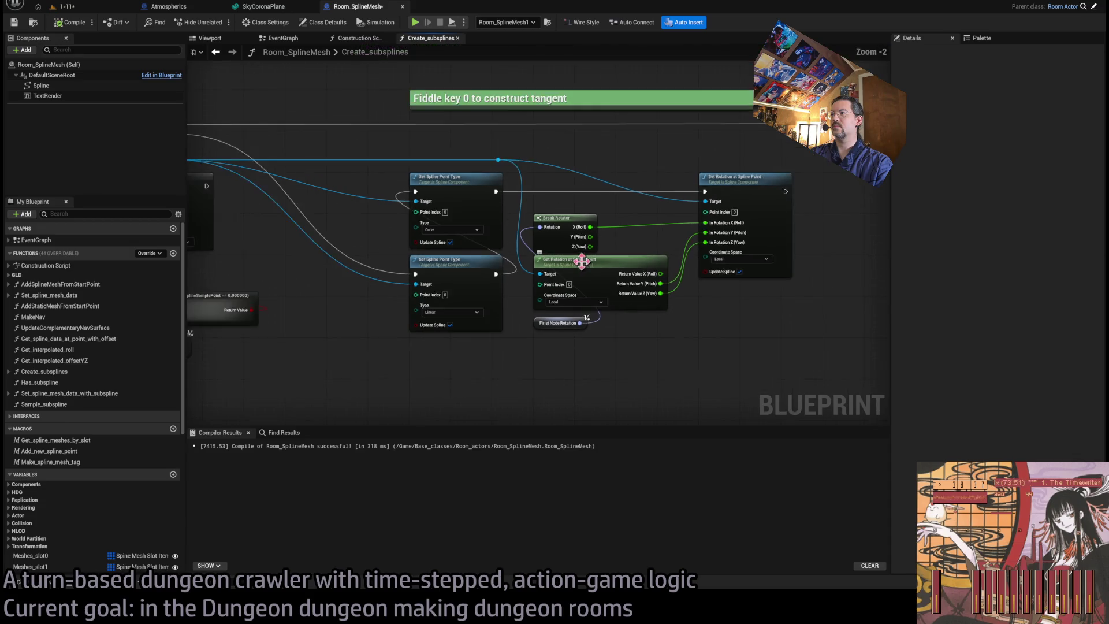
scroll(582, 262, down, 1)
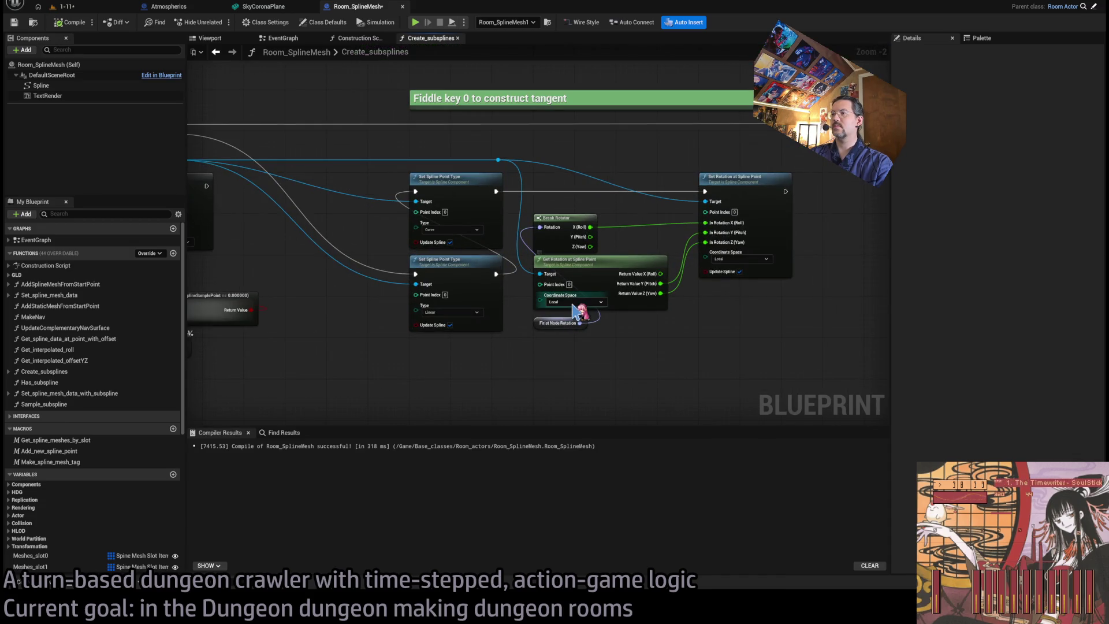
mouse_move(544, 349)
mouse_down()
mouse_move(632, 343)
mouse_move(573, 342)
mouse_up()
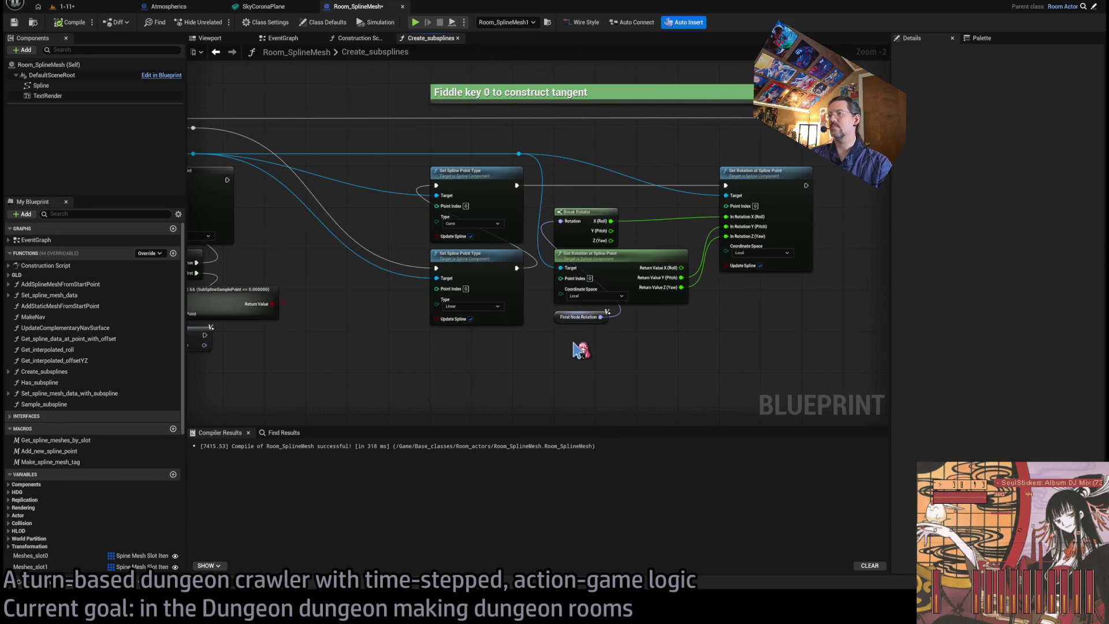
mouse_move(580, 355)
mouse_down()
mouse_move(491, 382)
mouse_move(722, 358)
mouse_move(581, 333)
mouse_move(623, 332)
mouse_up()
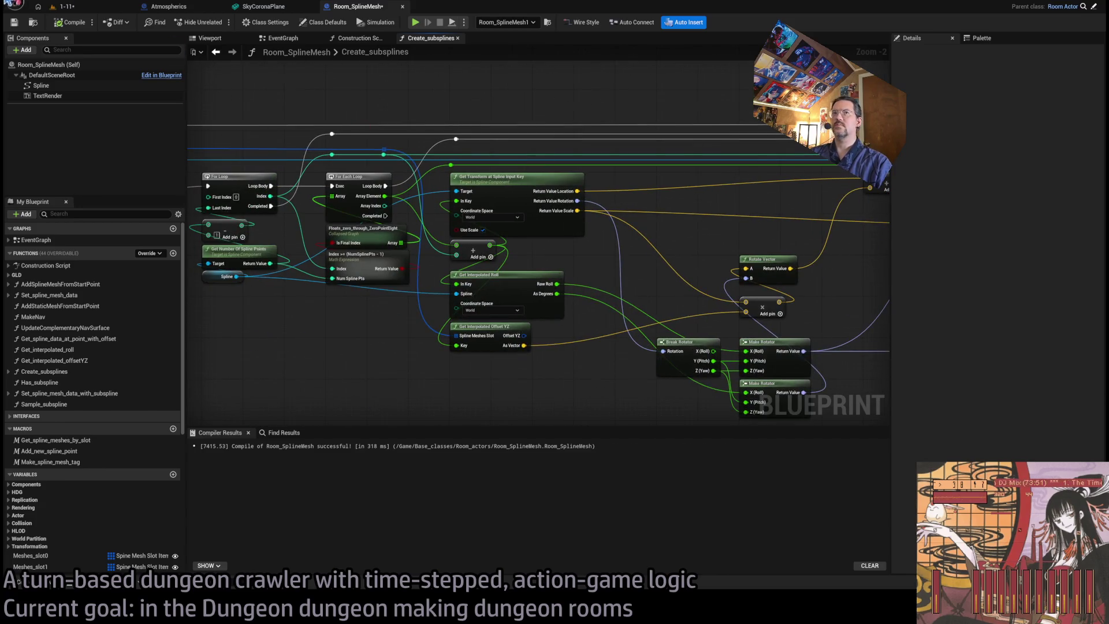
click(63, 6)
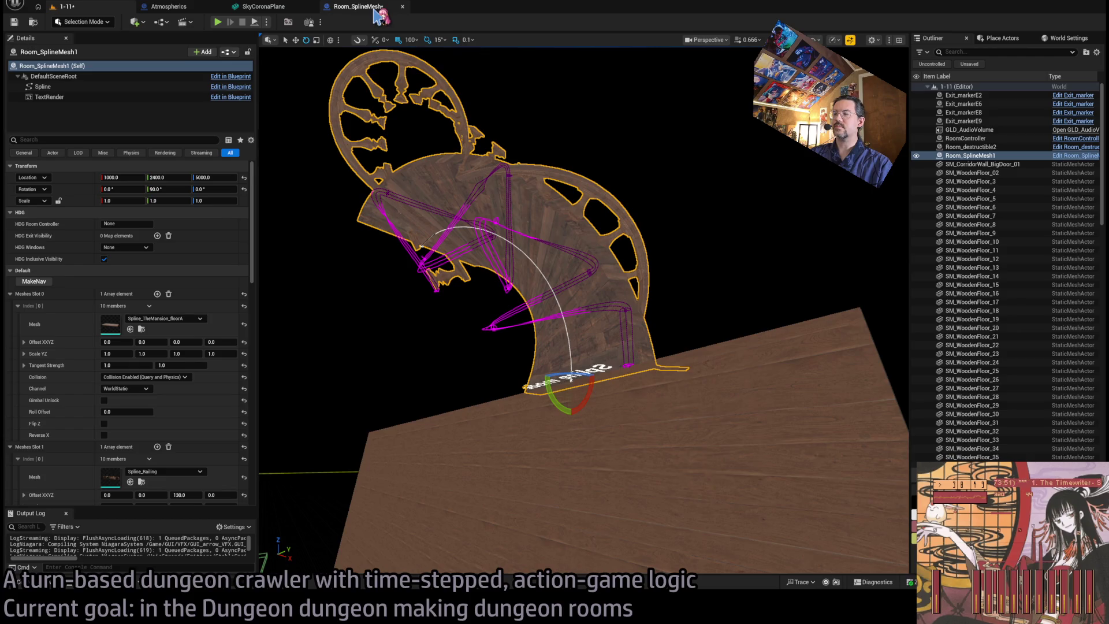
- Set Add New Spline Point's coordinate space to Local in Create_subsplines
click(376, 9)
click(80, 7)
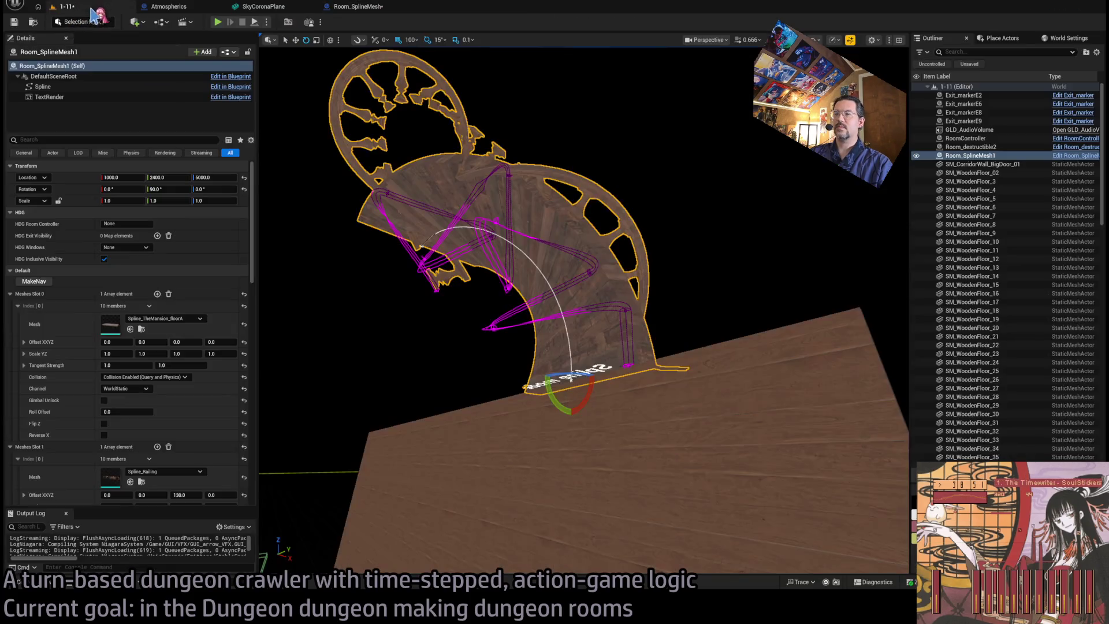
click(368, 8)
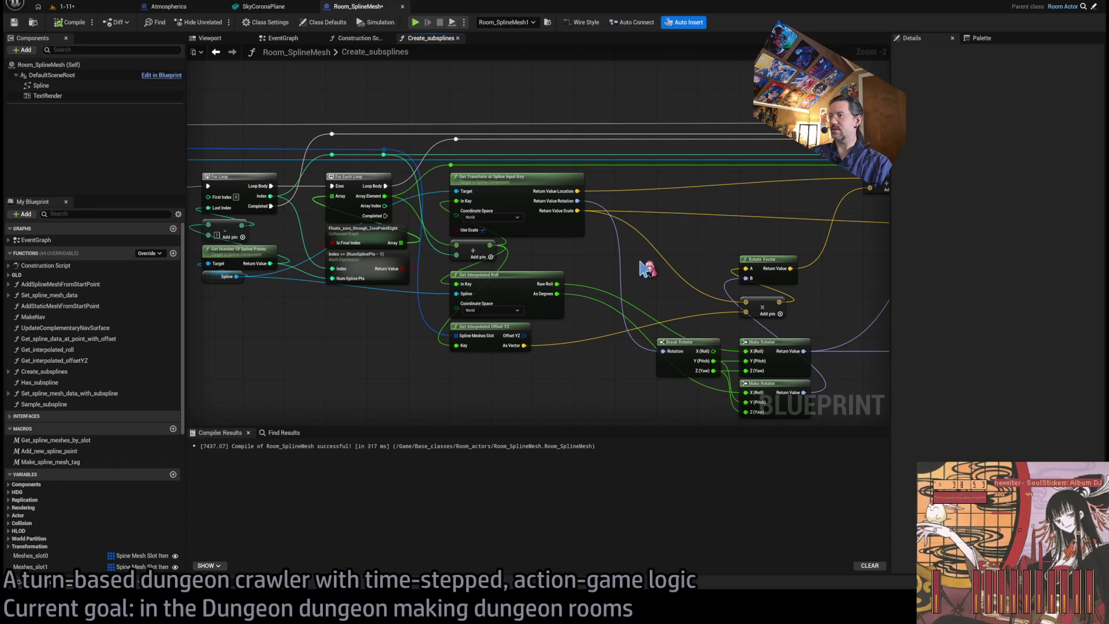
scroll(508, 254, up, 2)
mouse_move(611, 265)
mouse_down()
mouse_move(600, 271)
mouse_move(701, 293)
mouse_move(179, 277)
mouse_up()
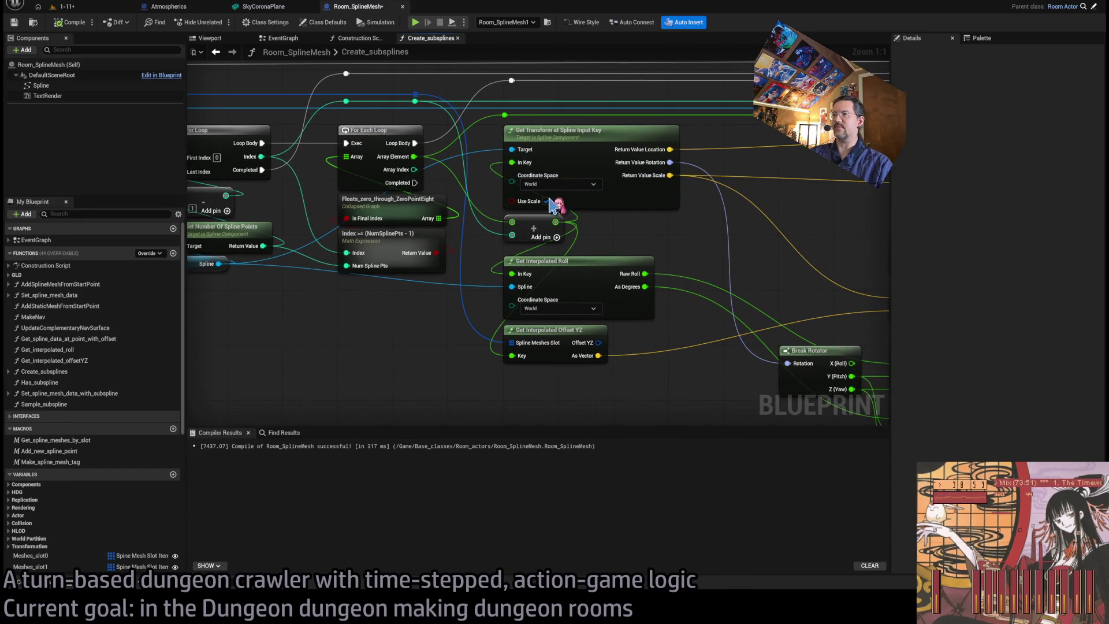
drag(727, 267, 569, 257)
click(642, 227)
click(634, 247)
- Inspect the rebuilt room from beneath and top-down in the level, then return to the graph
click(82, 8)
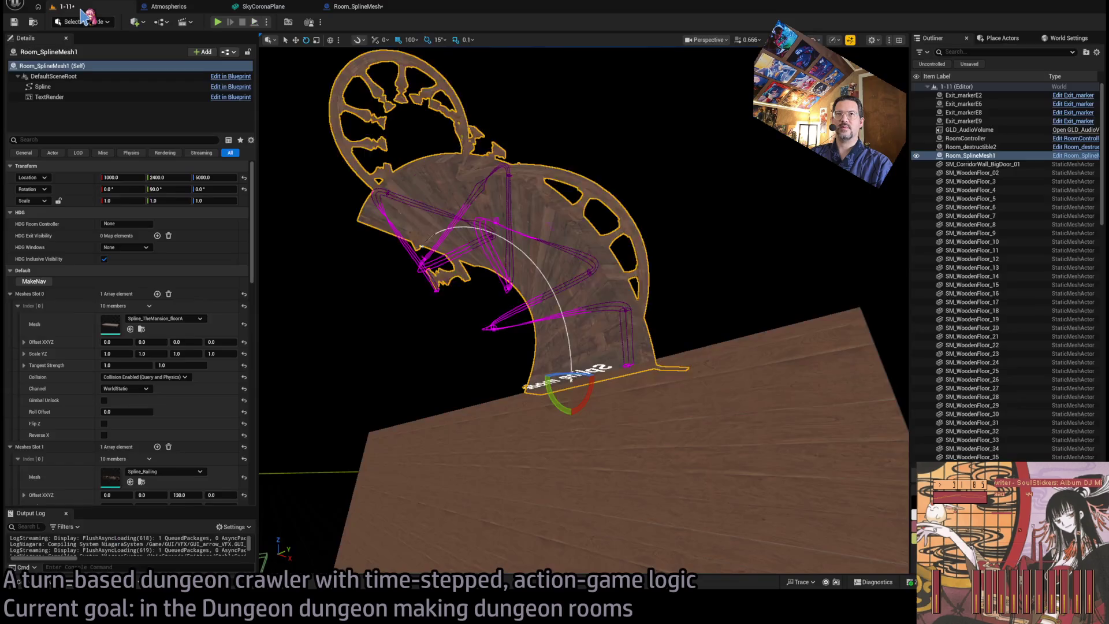
mouse_move(594, 295)
mouse_down()
mouse_move(612, 311)
mouse_move(635, 300)
mouse_move(641, 260)
mouse_move(630, 260)
mouse_move(612, 300)
mouse_move(566, 254)
mouse_move(543, 277)
mouse_move(594, 295)
mouse_up()
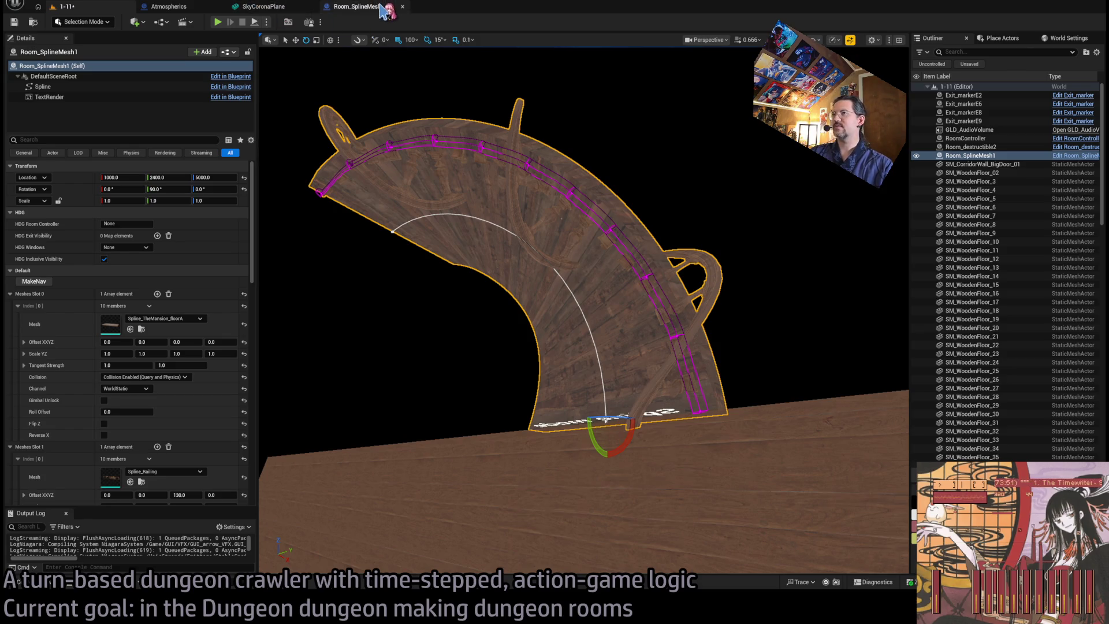
drag(549, 198, 549, 231)
drag(563, 271, 695, 280)
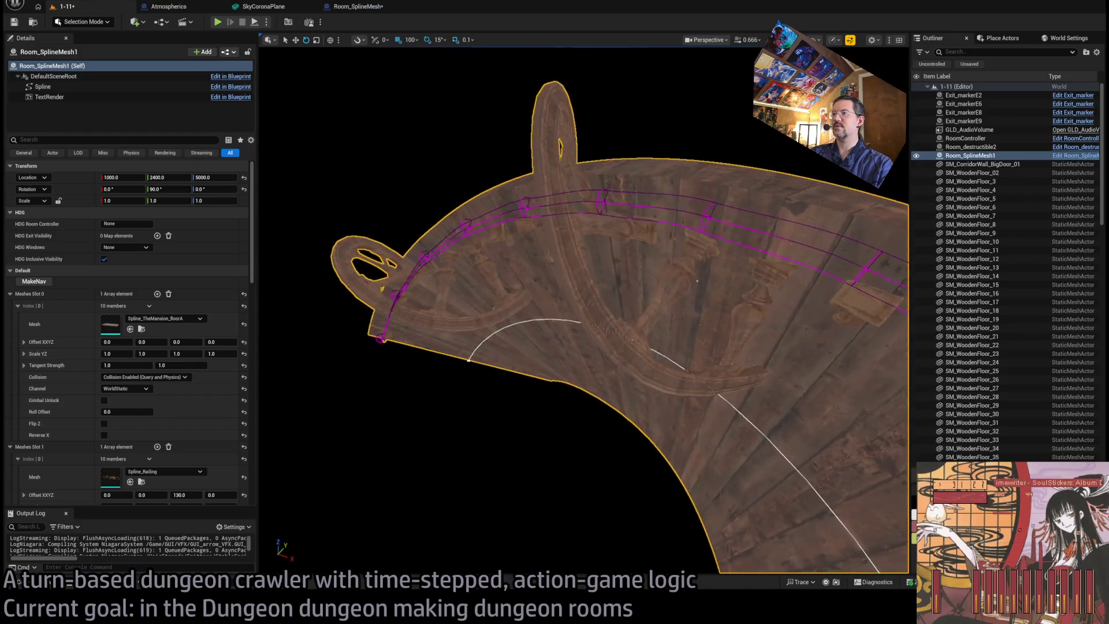
click(358, 6)
mouse_move(490, 235)
mouse_down()
mouse_move(594, 203)
mouse_move(495, 242)
mouse_move(452, 279)
mouse_up()
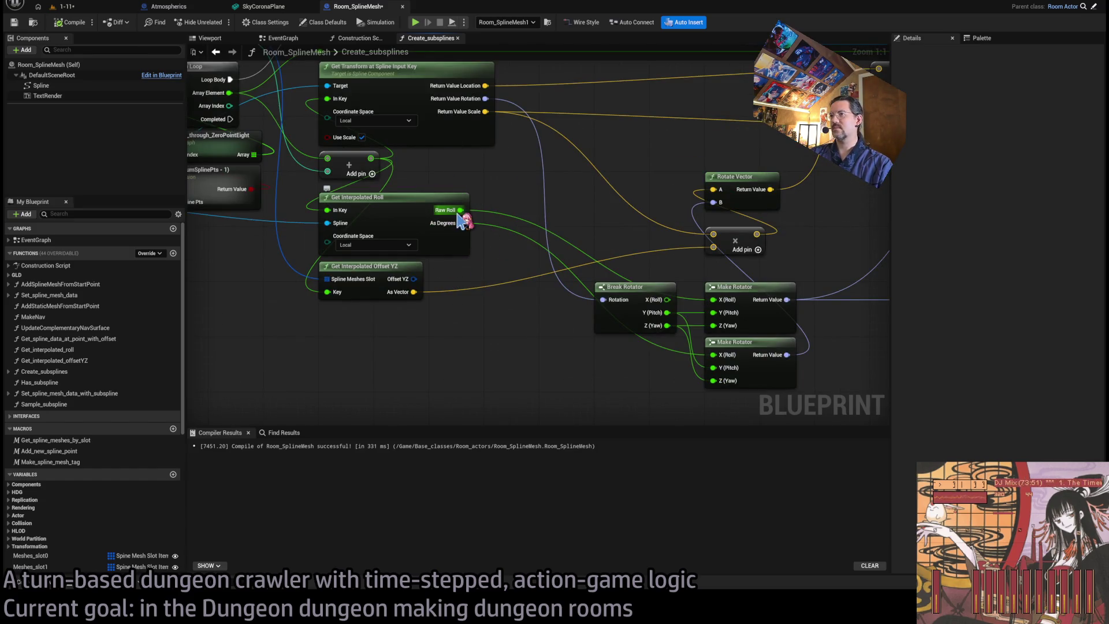
- Tick Use Scale on the transform lookup and orbit around the rebuilt room mesh in 1-11
mouse_move(565, 240)
mouse_down()
mouse_move(509, 225)
mouse_move(442, 136)
mouse_up()
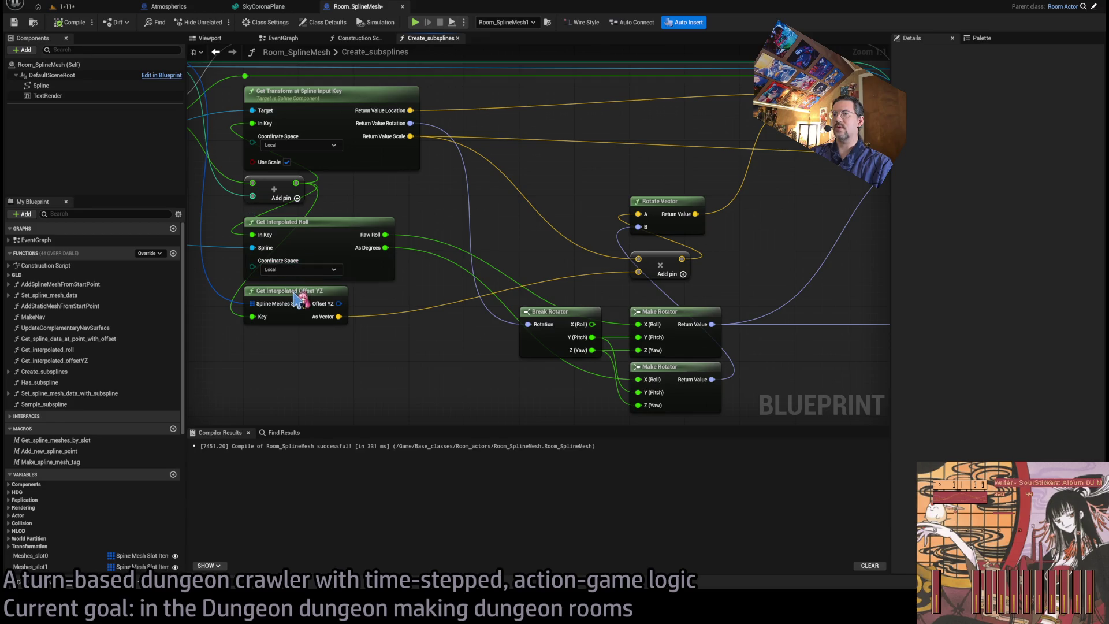
click(90, 9)
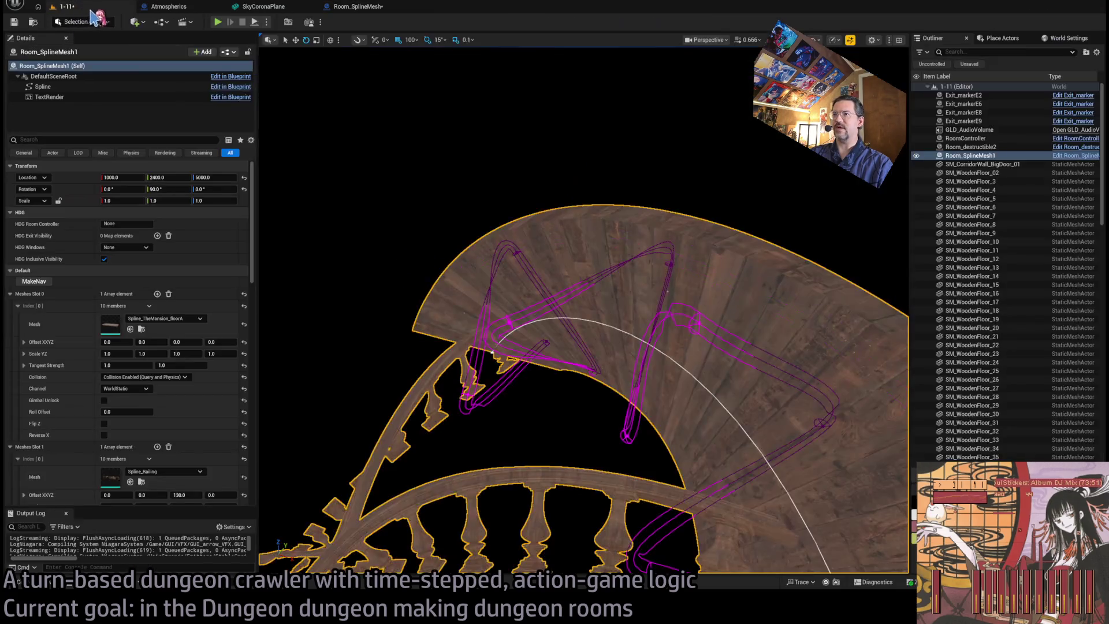
drag(432, 257, 432, 202)
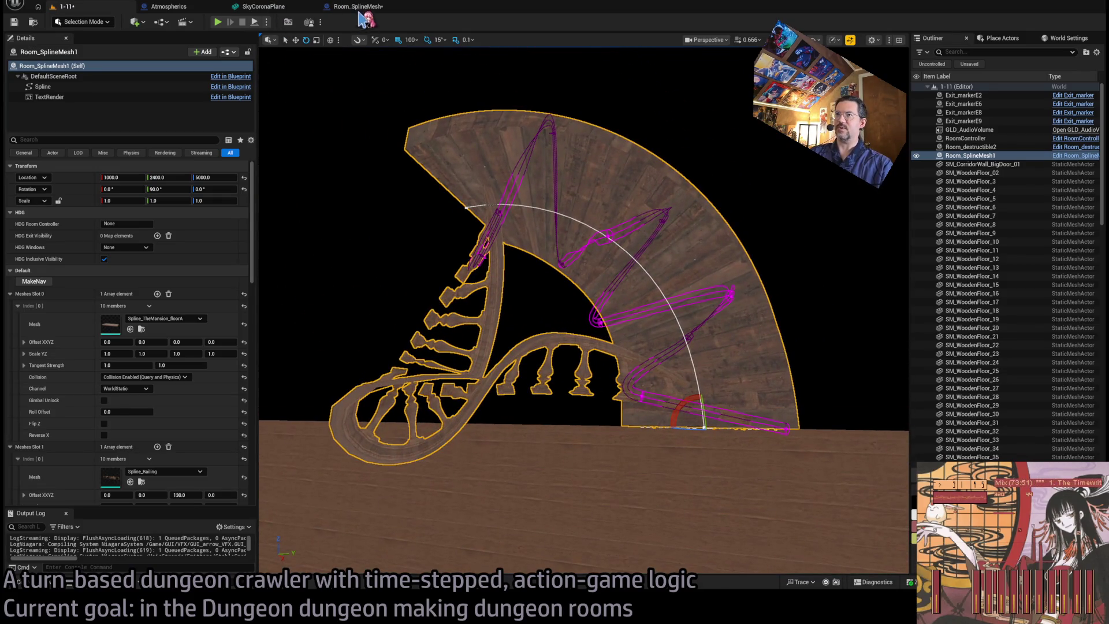
click(358, 6)
click(287, 161)
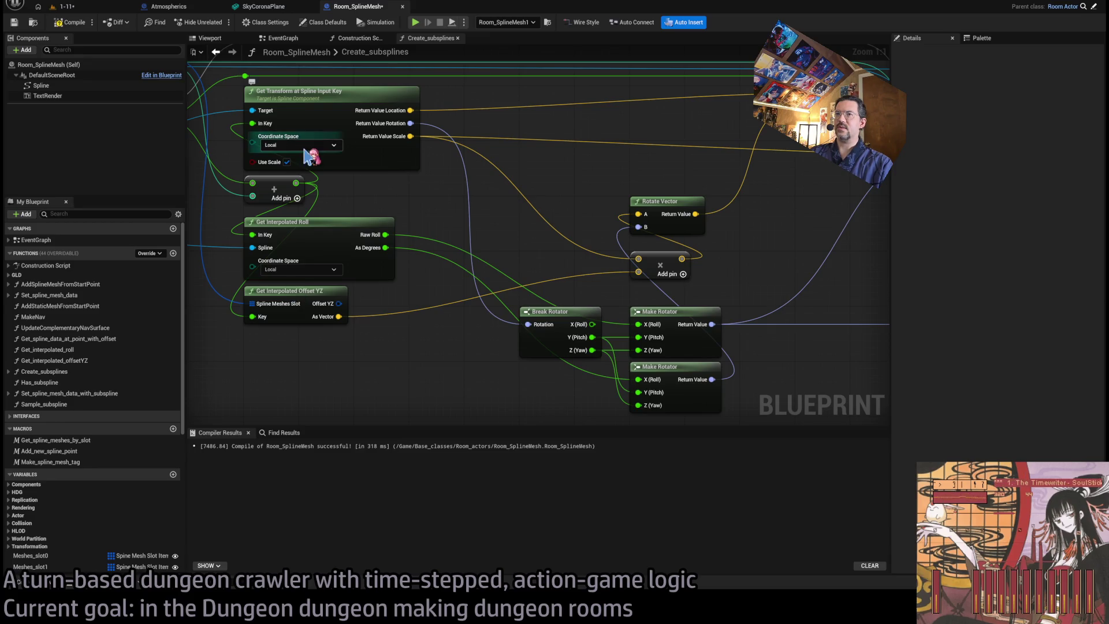
click(81, 8)
mouse_move(332, 186)
mouse_down()
mouse_move(276, 256)
mouse_move(266, 147)
mouse_move(754, 569)
mouse_move(783, 568)
mouse_up()
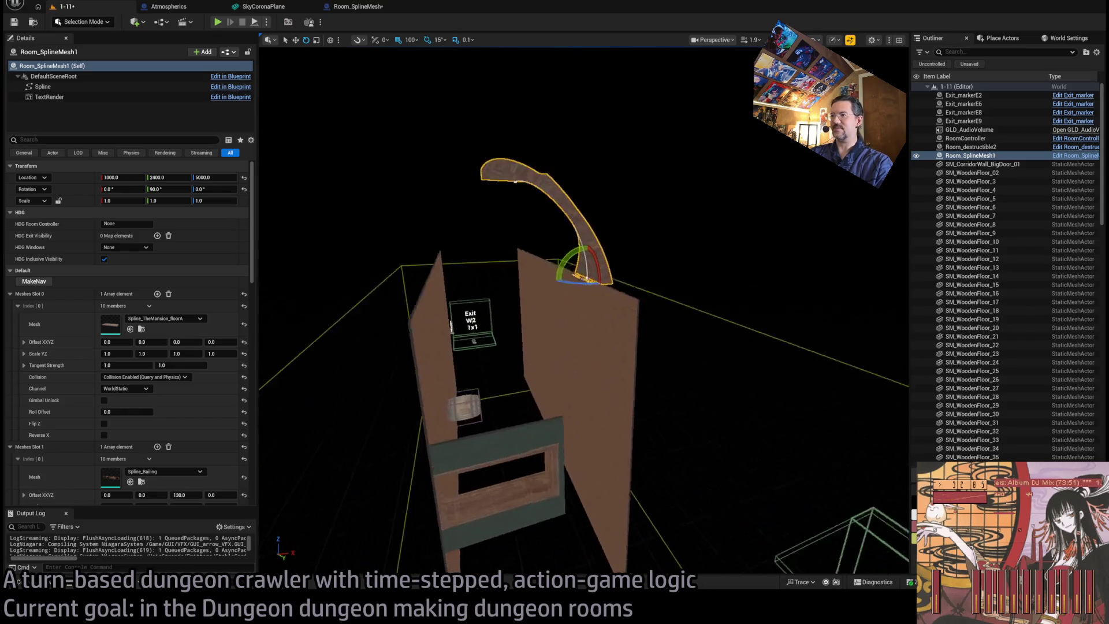
- Set the transform lookup to Local space, recompile, and test-rotate the room mesh, undoing it
click(358, 6)
click(287, 162)
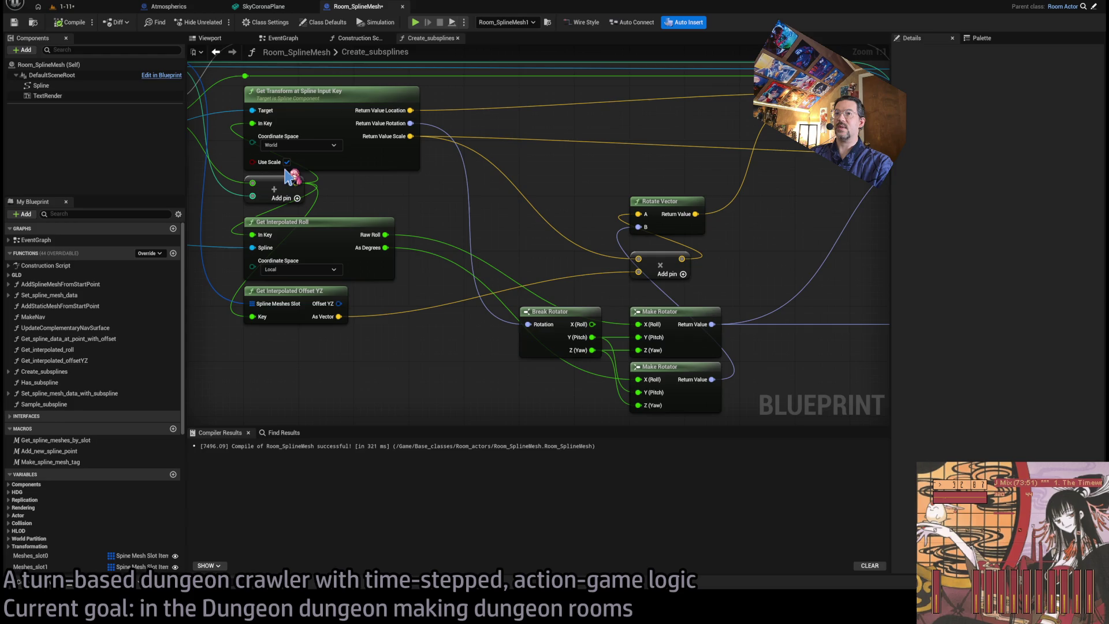
click(70, 22)
click(67, 6)
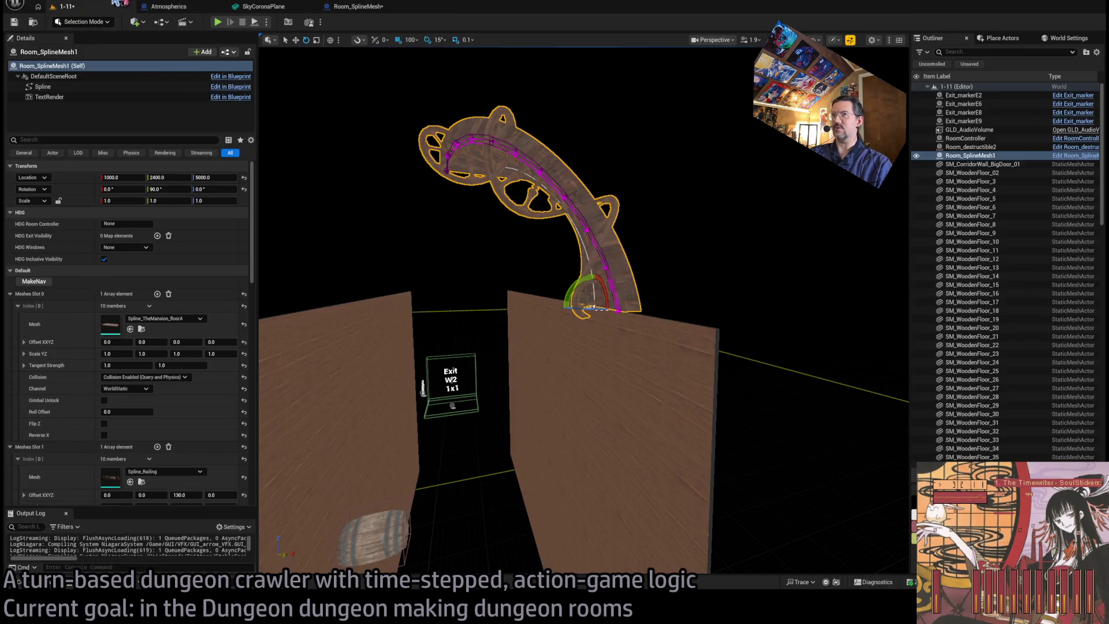
drag(582, 278, 557, 293)
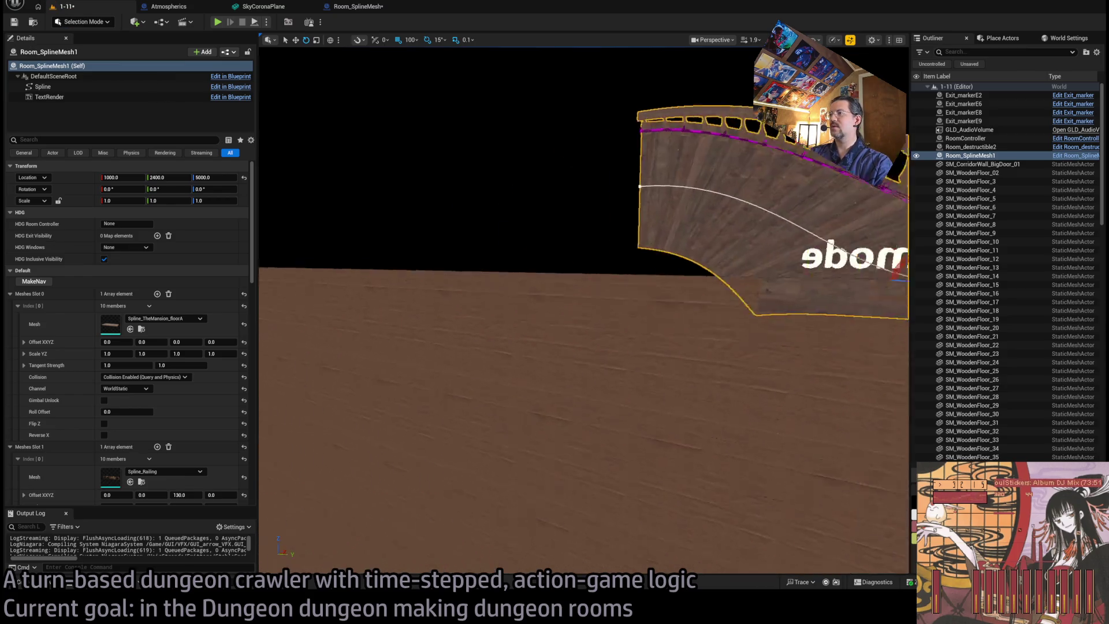
key(ctrl+z)
- Frame the room mesh and turn it to -30° and back to 90° to test it
mouse_move(559, 272)
mouse_down()
mouse_move(579, 284)
mouse_move(556, 300)
mouse_move(550, 330)
mouse_up()
key(f)
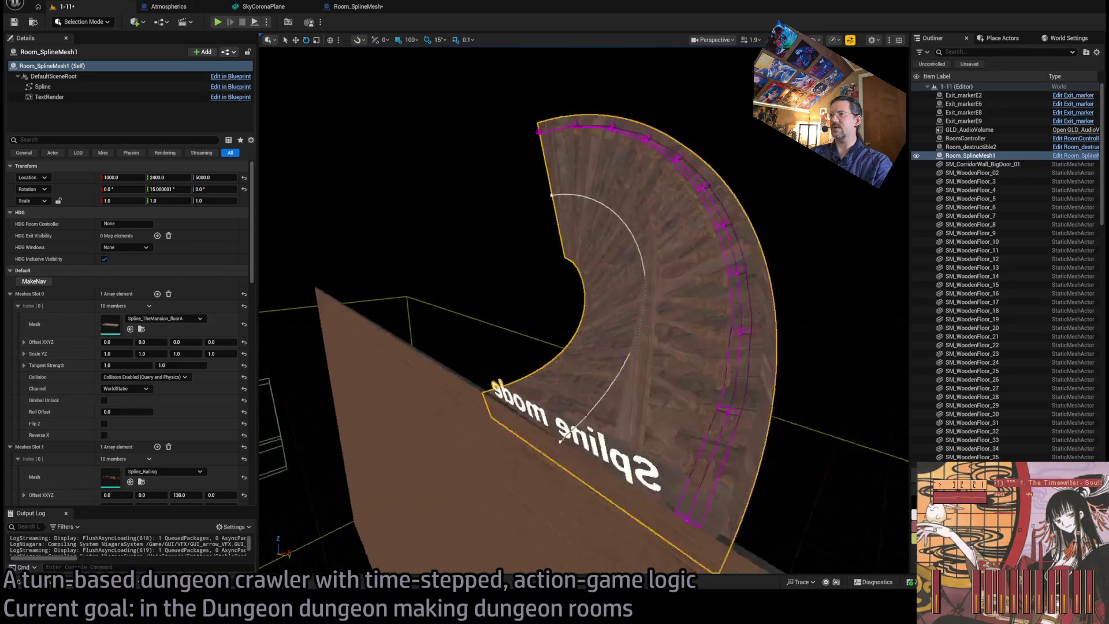
scroll(554, 312, down, 5)
mouse_move(465, 306)
mouse_down()
mouse_move(448, 344)
mouse_move(260, 422)
mouse_move(549, 269)
mouse_up()
mouse_move(405, 346)
mouse_down()
mouse_move(439, 289)
mouse_move(392, 134)
mouse_up()
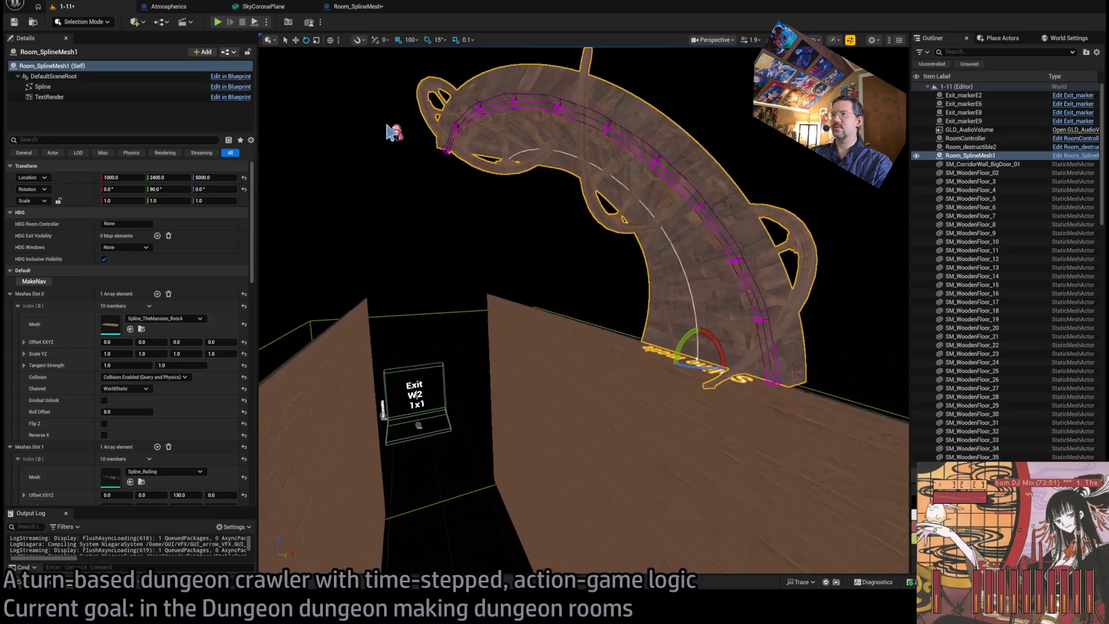
- Recheck the framed room in the level, then pan the graph to Add New Spline Point and SET
click(358, 6)
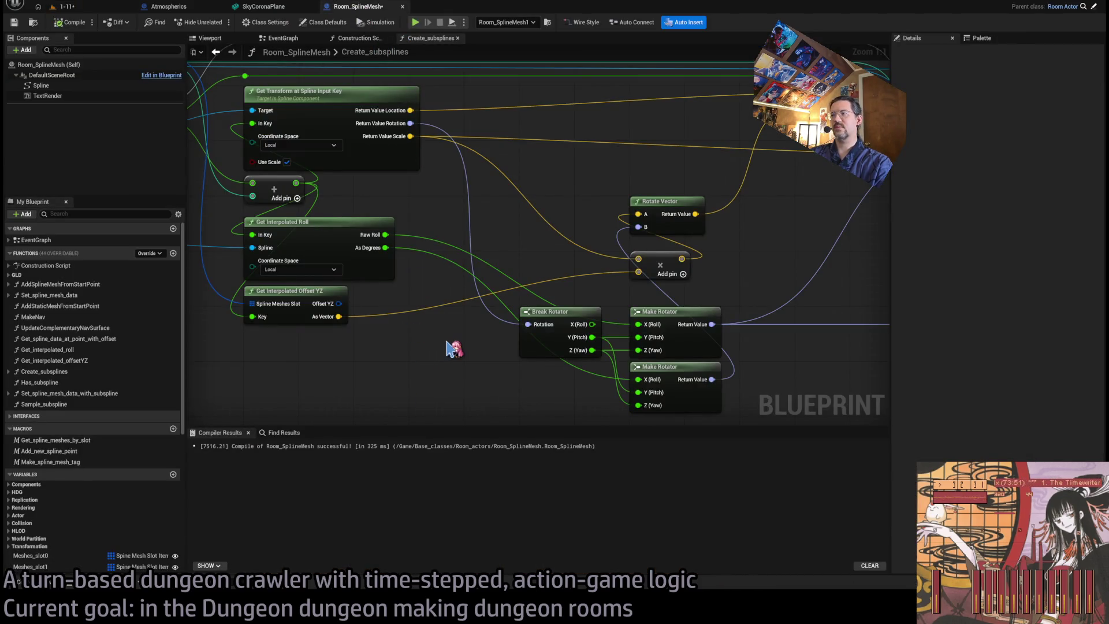
click(315, 289)
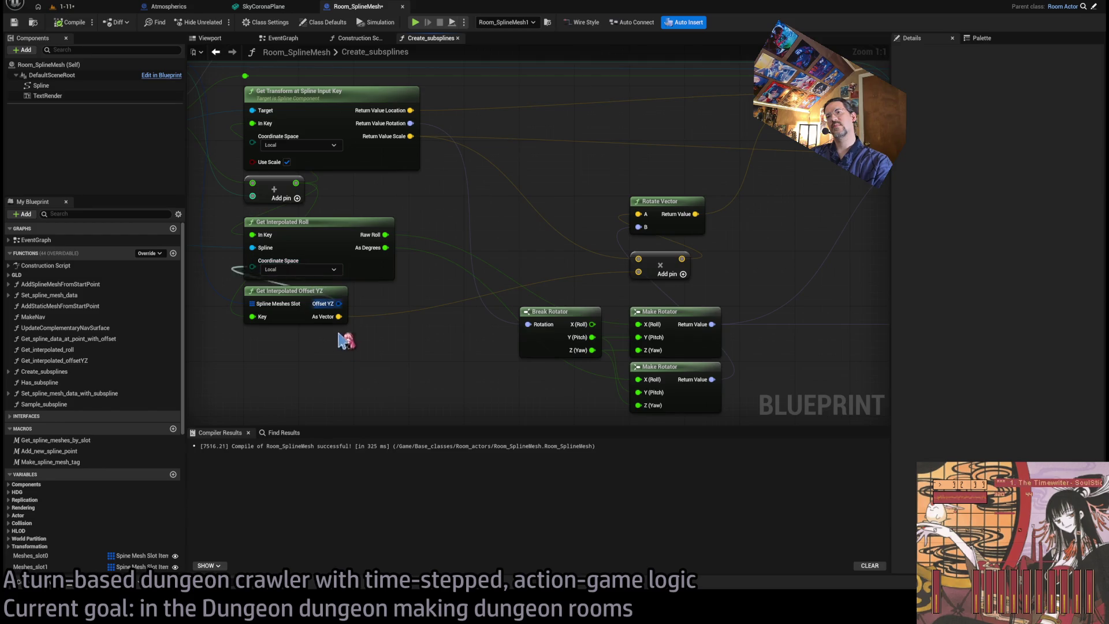
click(70, 5)
key(f)
scroll(308, 200, up, 1)
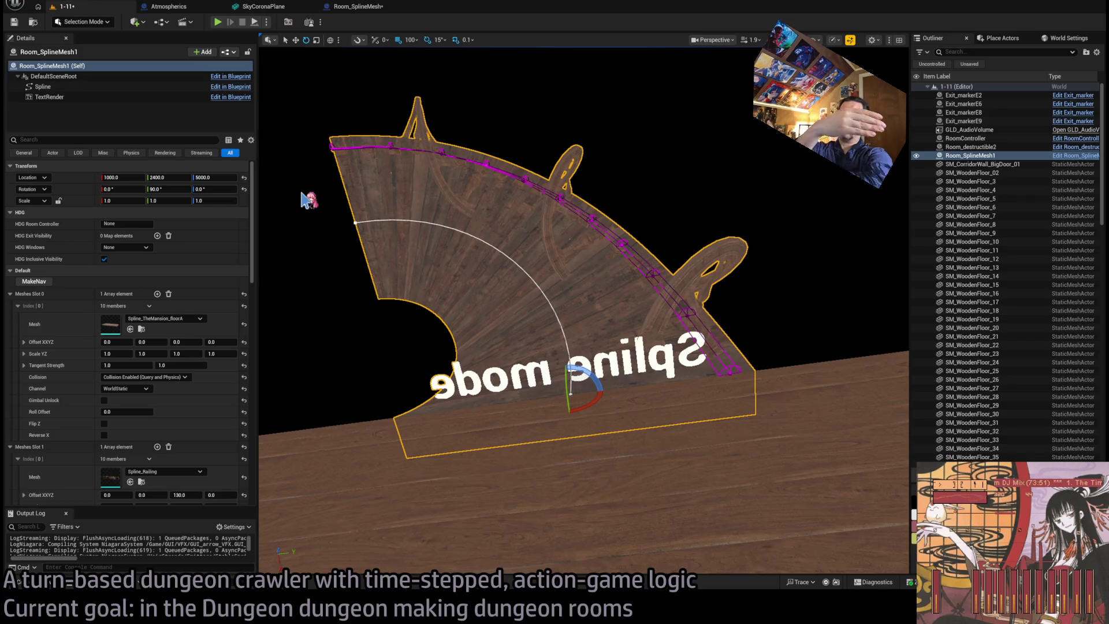
click(373, 7)
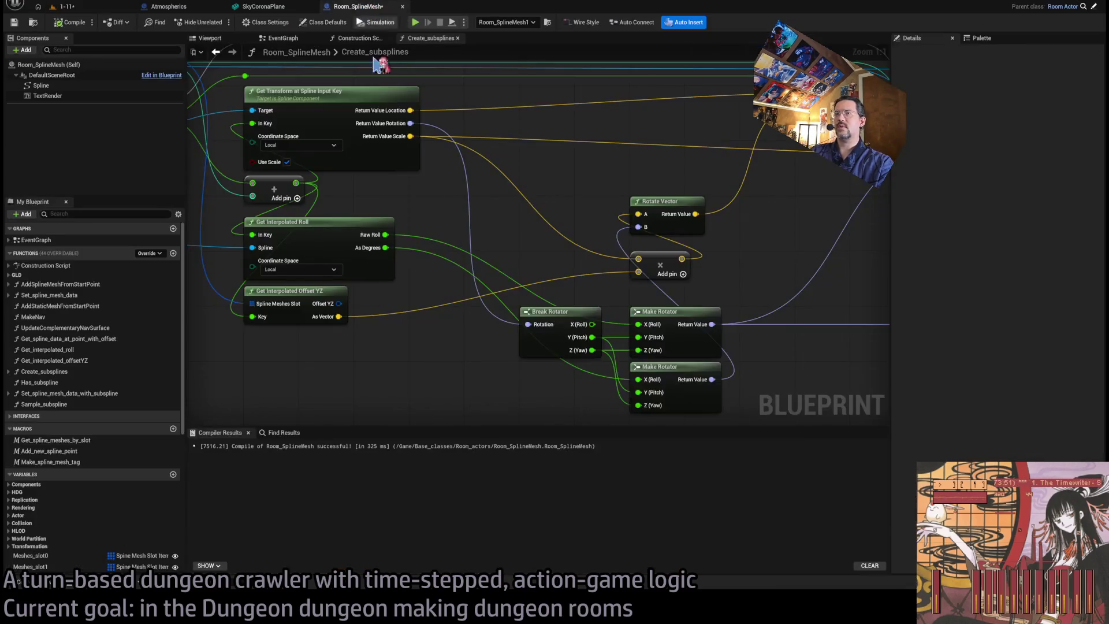
drag(508, 285, 617, 351)
mouse_move(604, 337)
mouse_down()
mouse_move(596, 225)
mouse_move(560, 226)
mouse_move(571, 168)
mouse_move(325, 287)
mouse_move(189, 300)
mouse_move(190, 248)
mouse_move(458, 218)
mouse_move(546, 251)
mouse_up()
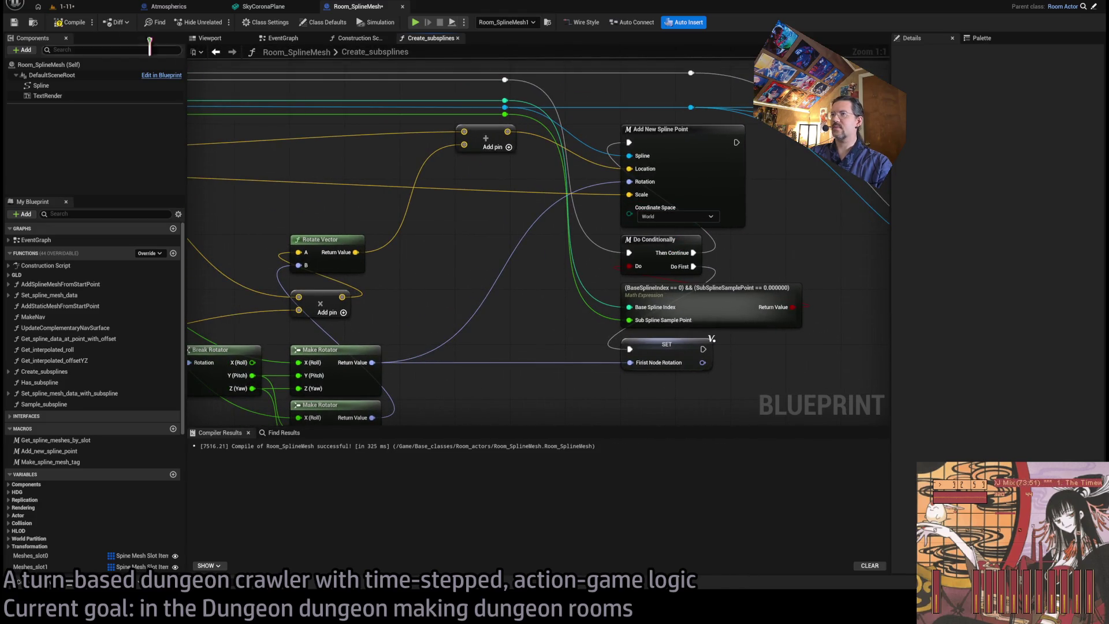
- Frame the rebuilt room mesh in the 1-11 level, then return to Create_subsplines
click(63, 7)
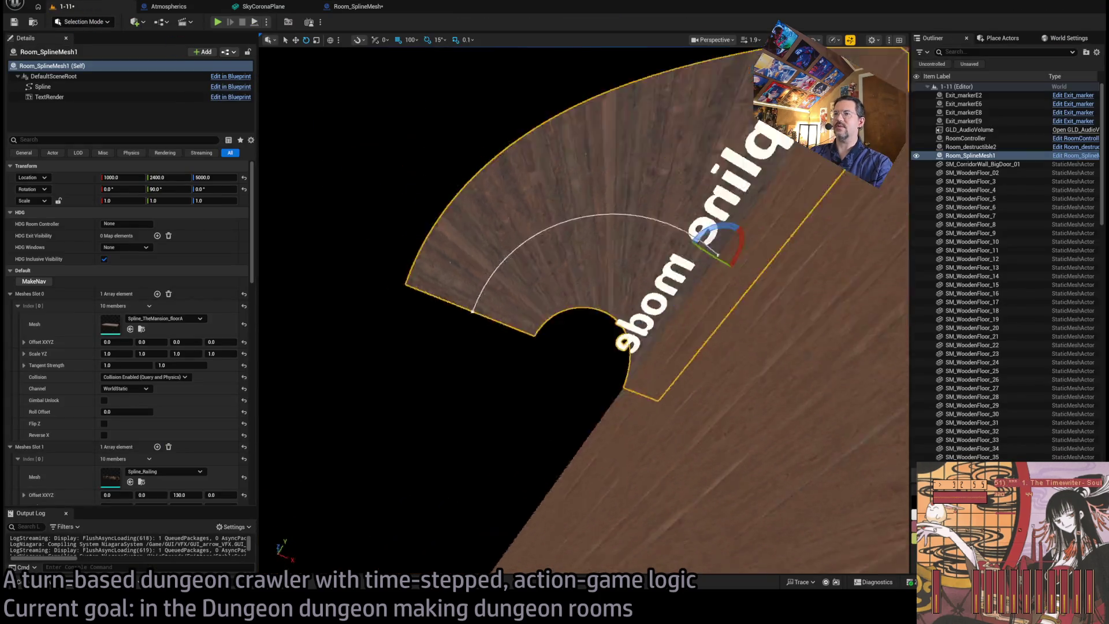
key(f)
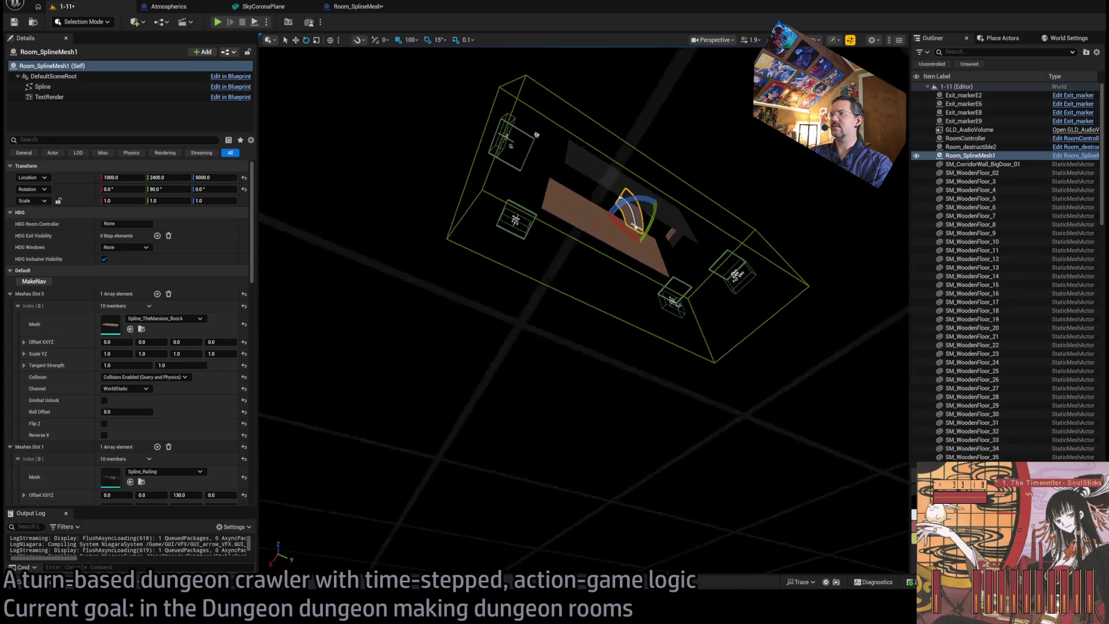
click(353, 7)
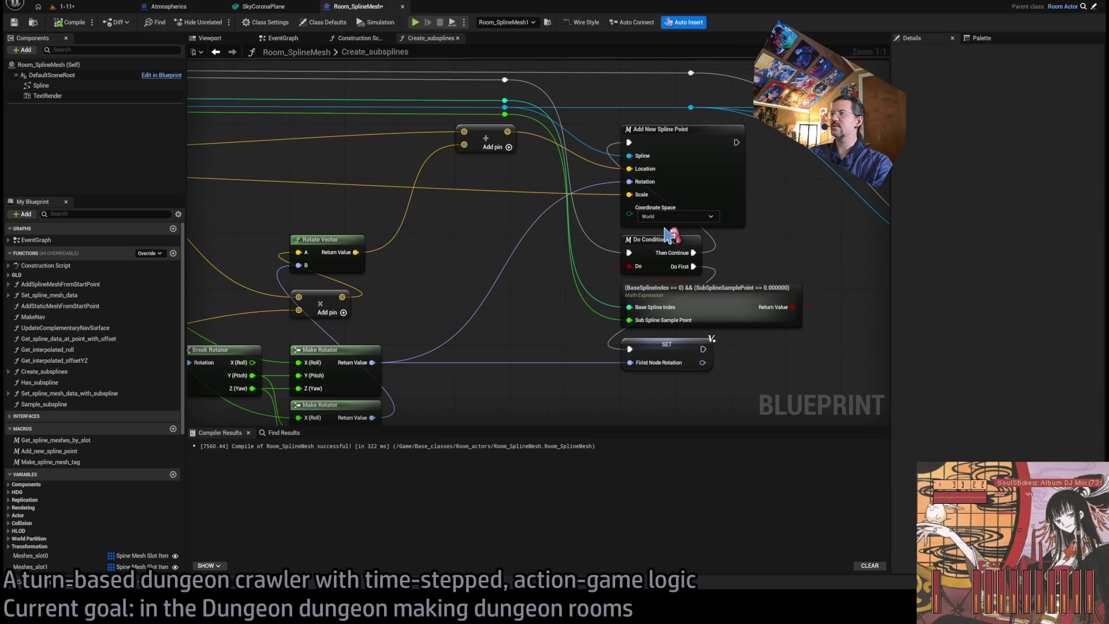
- Browse the Add_new_spline_point macro's rotation, Break Rotator and Add Spline Point nodes, then return to Create_subsplines
double_click(688, 164)
scroll(457, 274, up, 4)
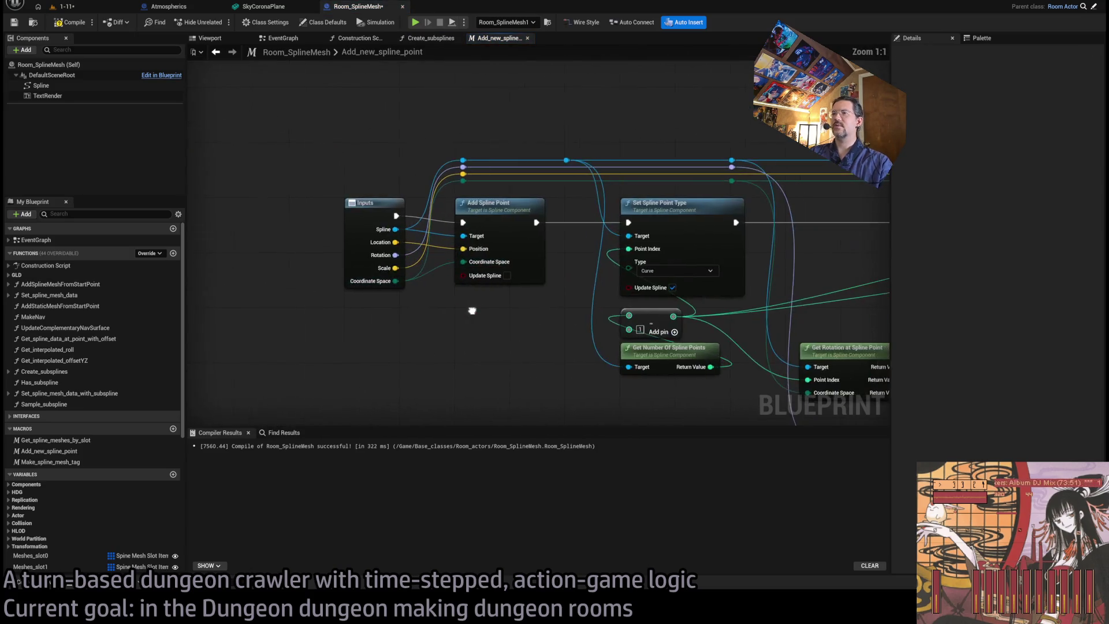
drag(497, 206, 388, 209)
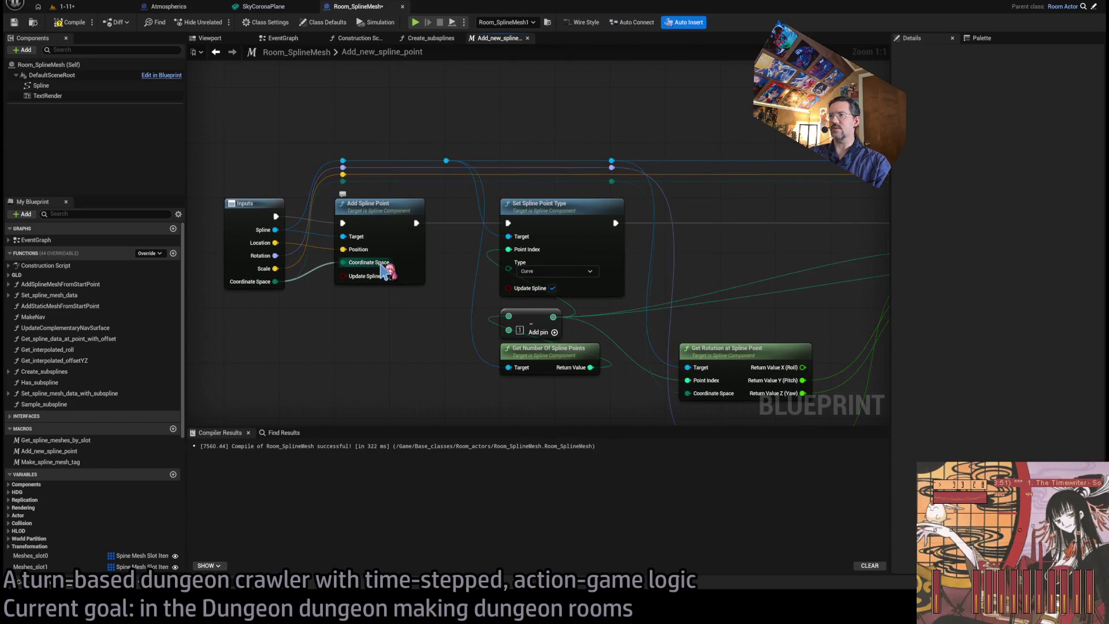
mouse_move(668, 272)
mouse_down()
mouse_move(634, 265)
mouse_move(656, 254)
mouse_move(524, 226)
mouse_up()
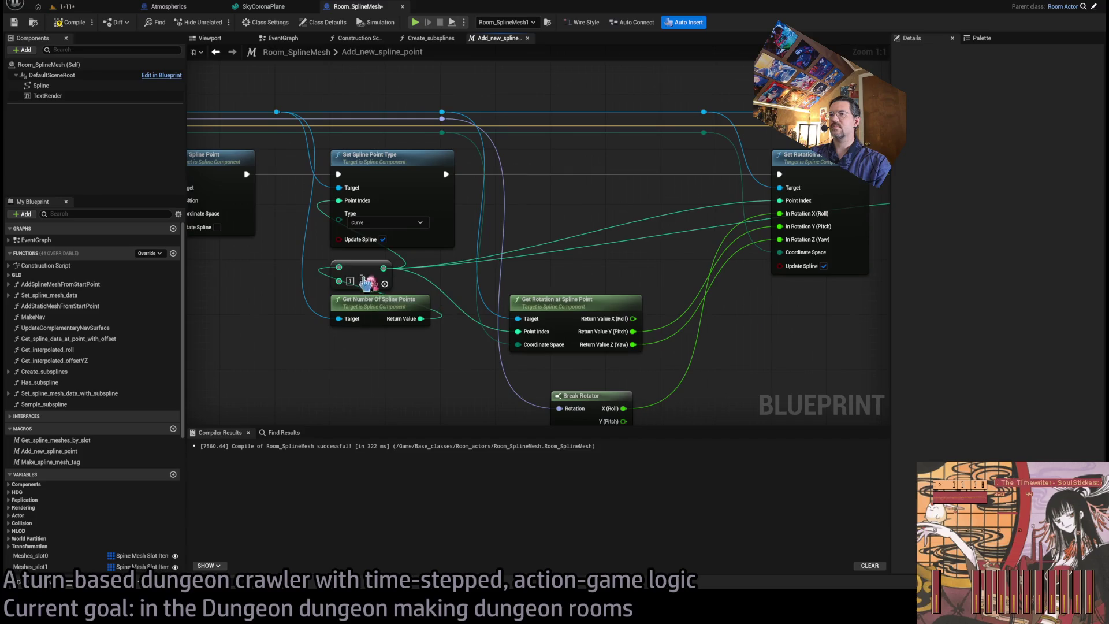
drag(575, 310, 561, 239)
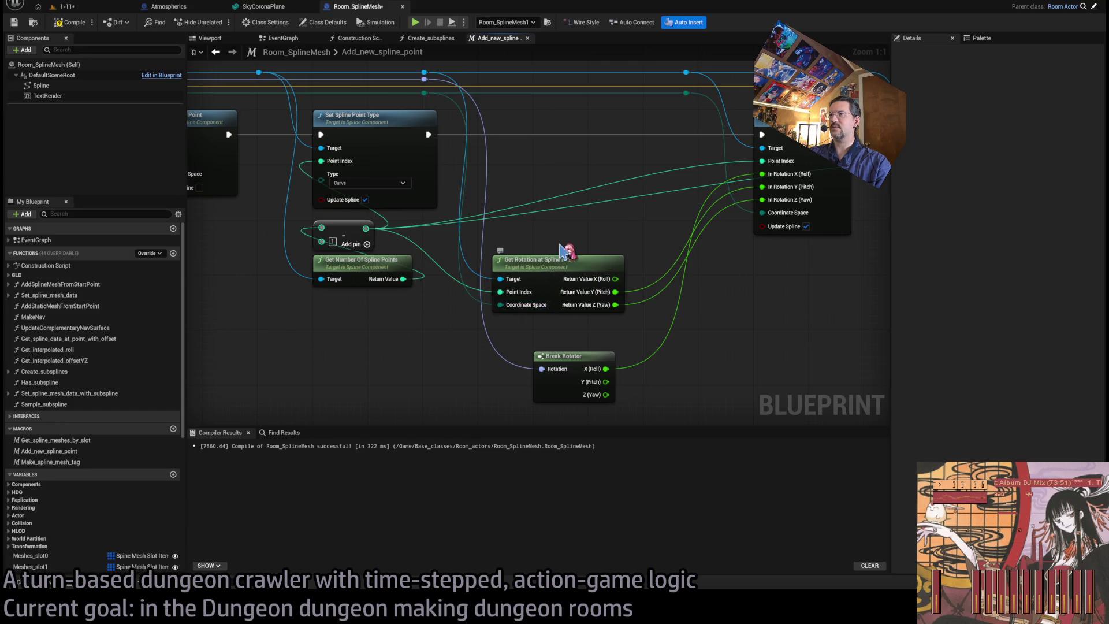
drag(560, 253, 551, 267)
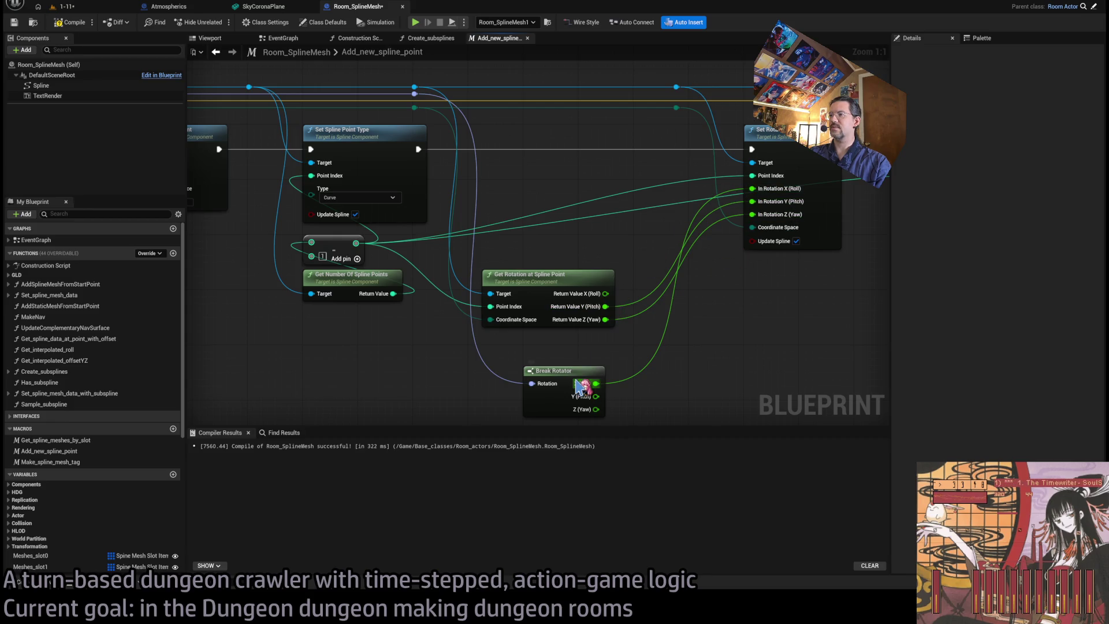
drag(543, 341, 860, 324)
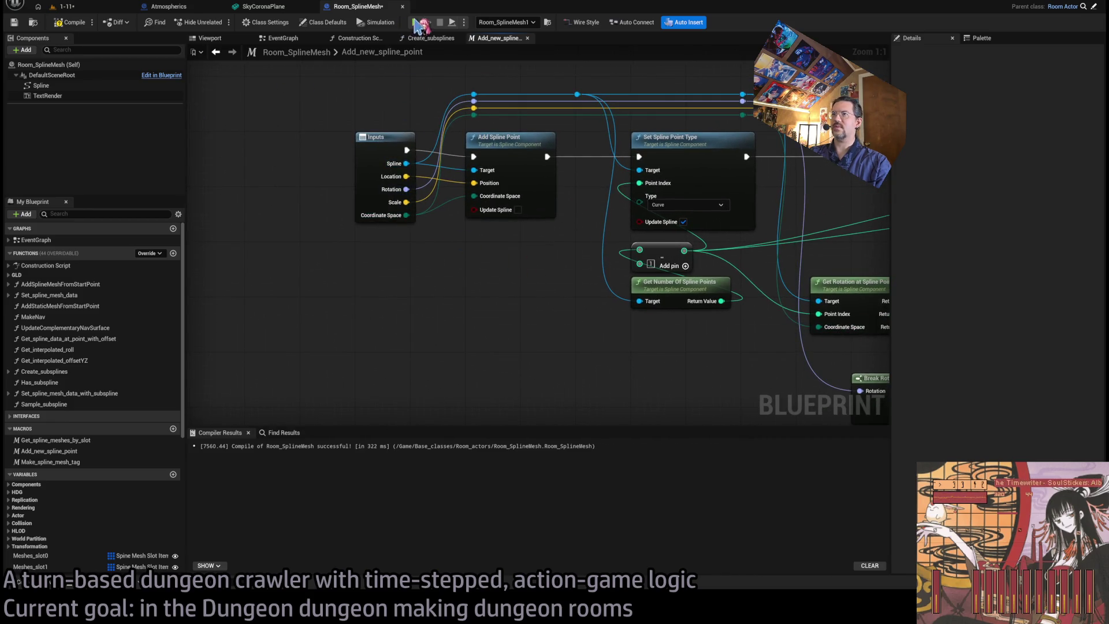
click(437, 39)
scroll(507, 240, down, 1)
mouse_move(503, 299)
mouse_down()
mouse_move(458, 287)
mouse_move(670, 301)
mouse_up()
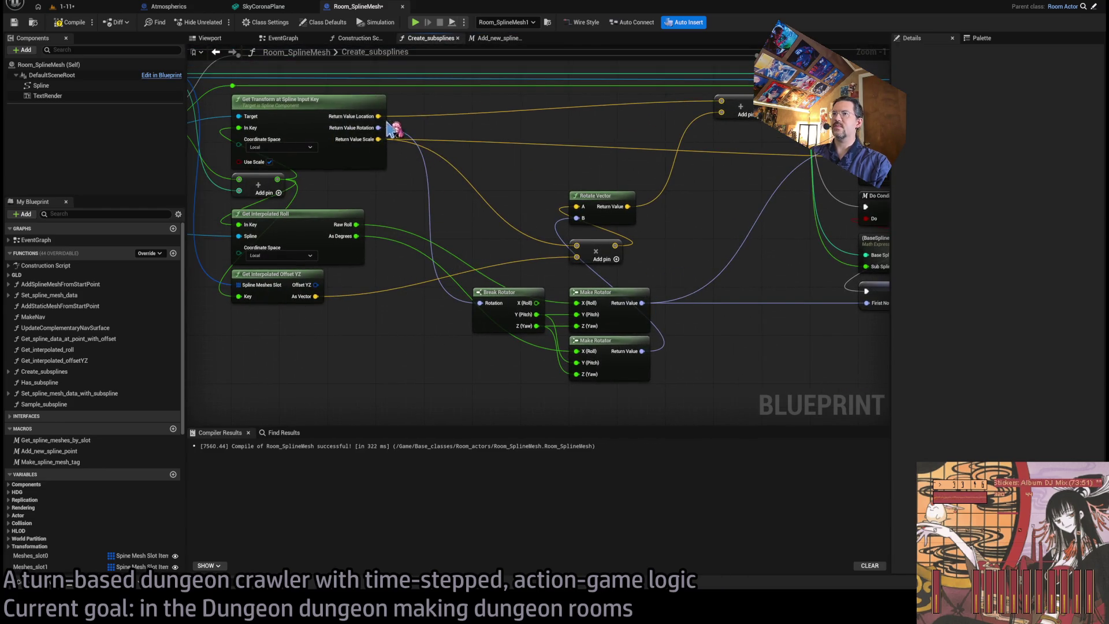
- Set Get Interpolated Roll's coordinate space to World and check the room mesh in the level
mouse_move(716, 295)
mouse_down()
mouse_move(665, 306)
mouse_move(651, 293)
mouse_move(726, 317)
mouse_up()
drag(462, 341, 417, 339)
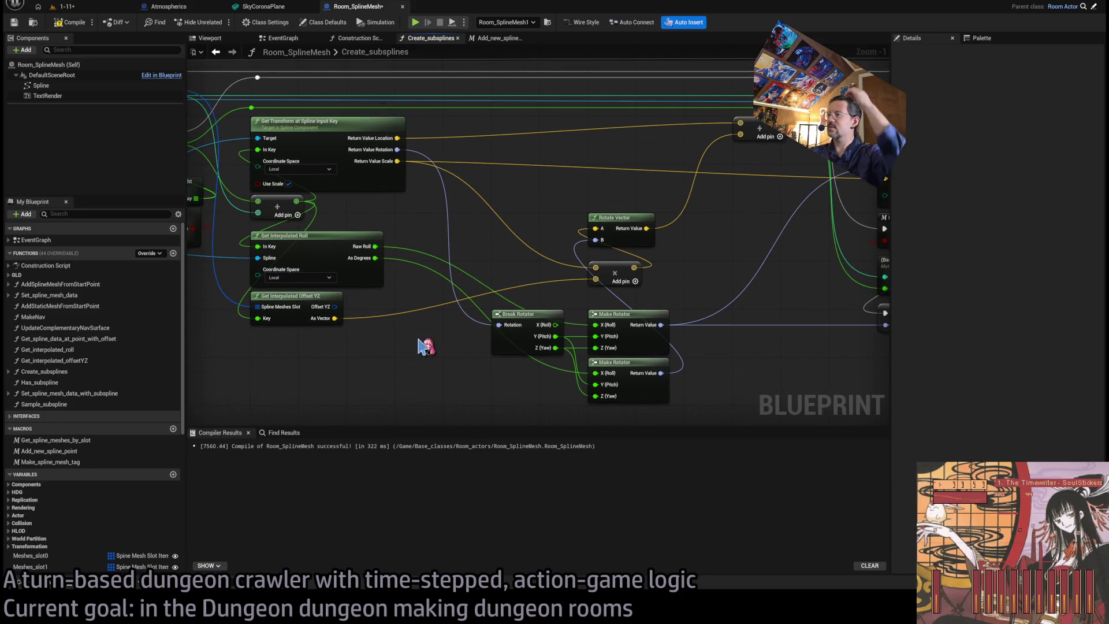
click(300, 277)
click(310, 297)
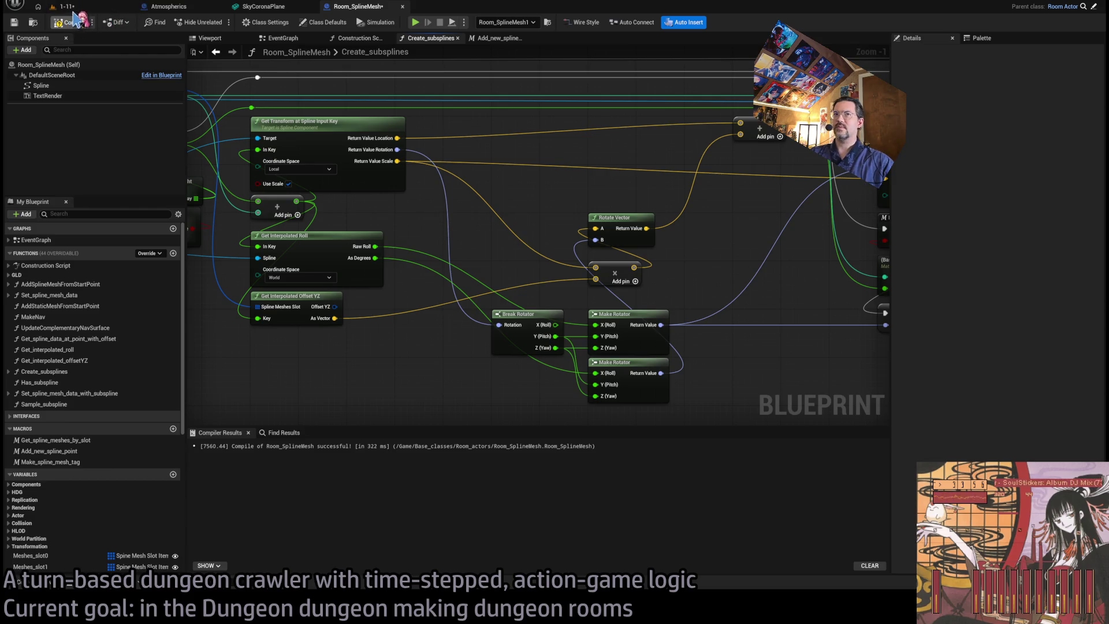
click(74, 9)
drag(527, 124, 554, 148)
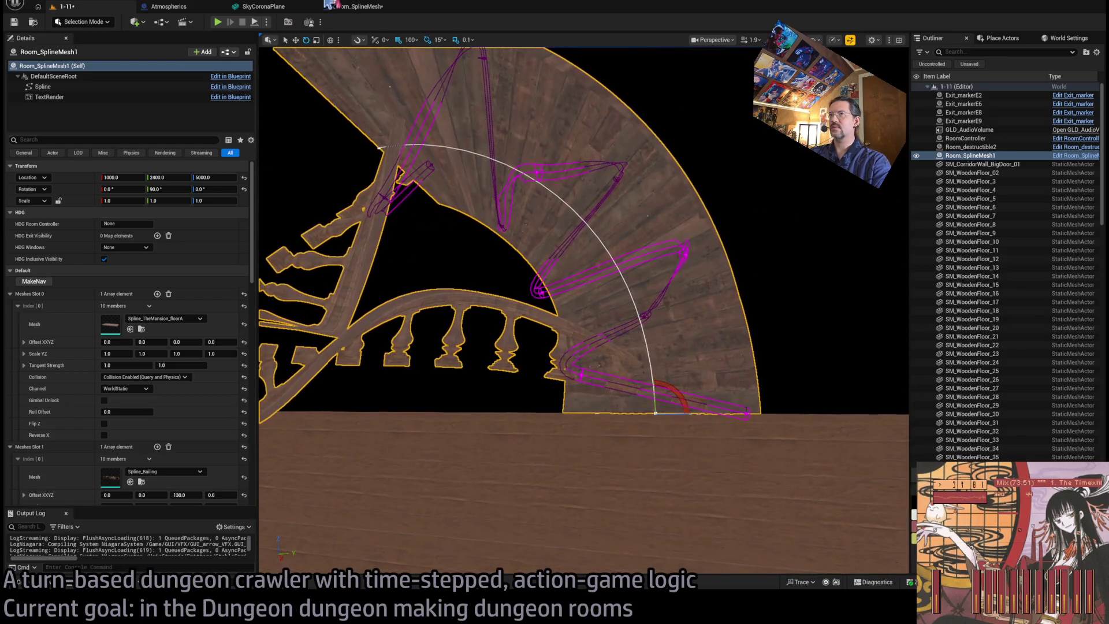
click(329, 6)
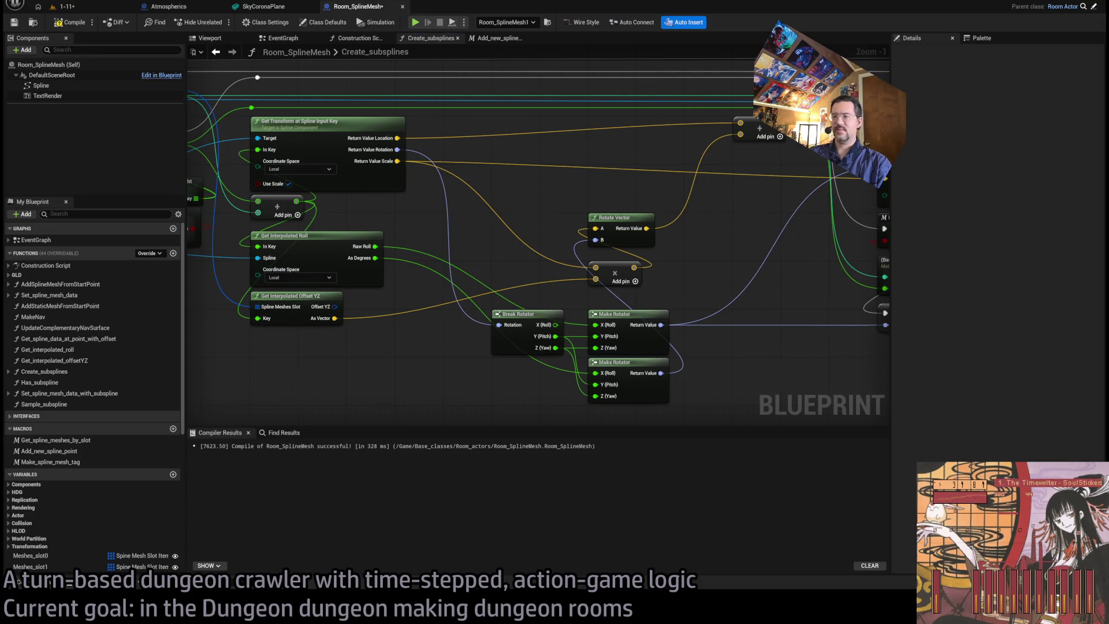
drag(724, 352, 514, 366)
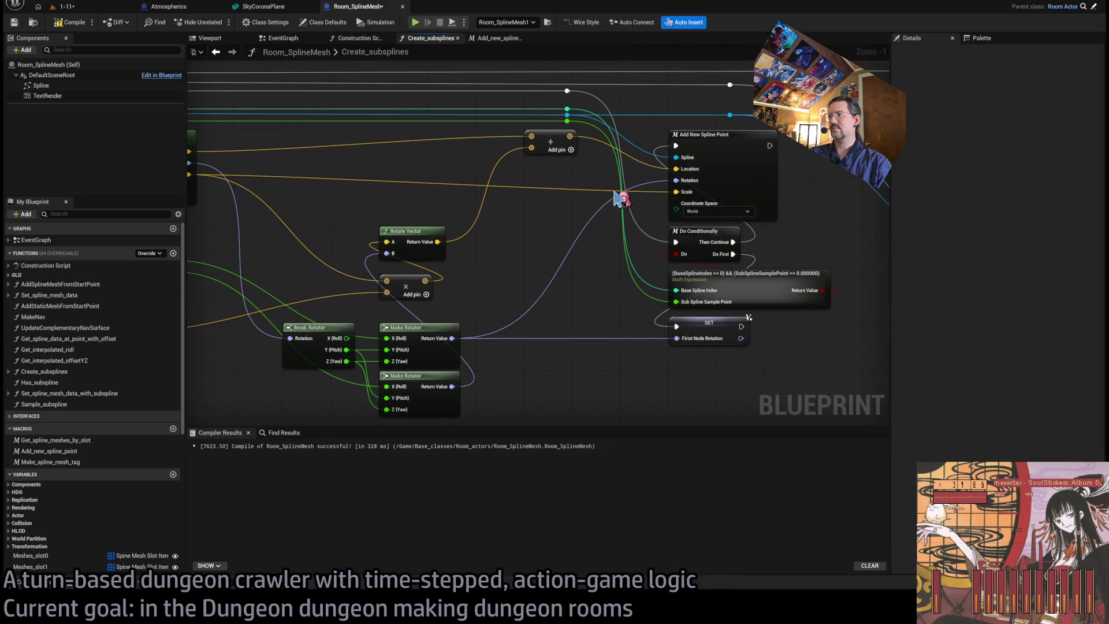
click(69, 6)
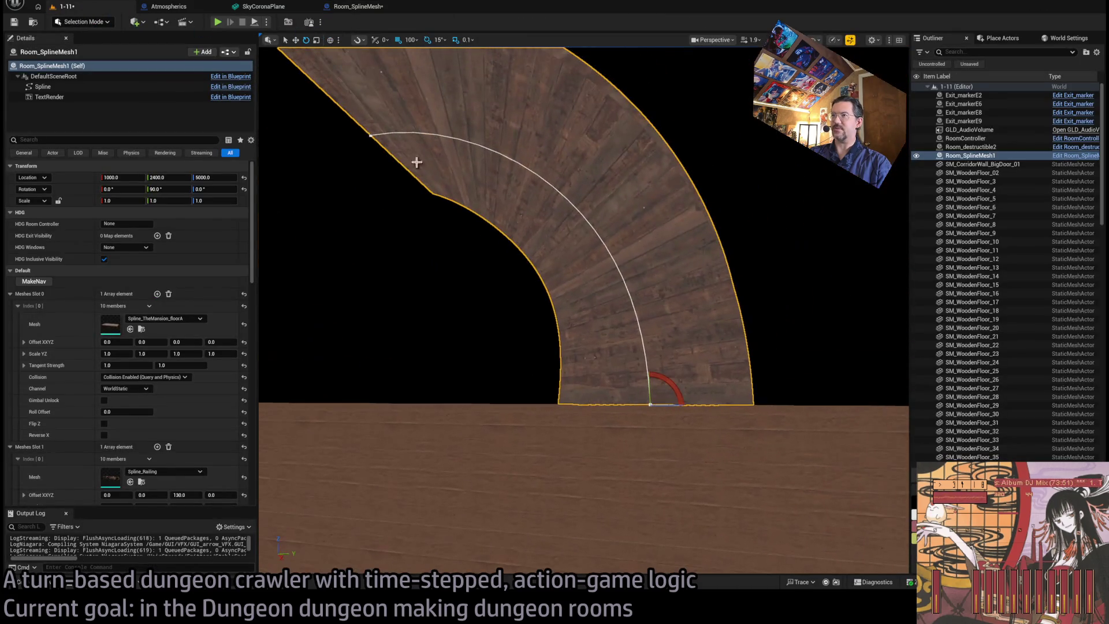
- Recompile Room_SplineMesh with F7 and open the Add_new_spline_point macro
click(358, 6)
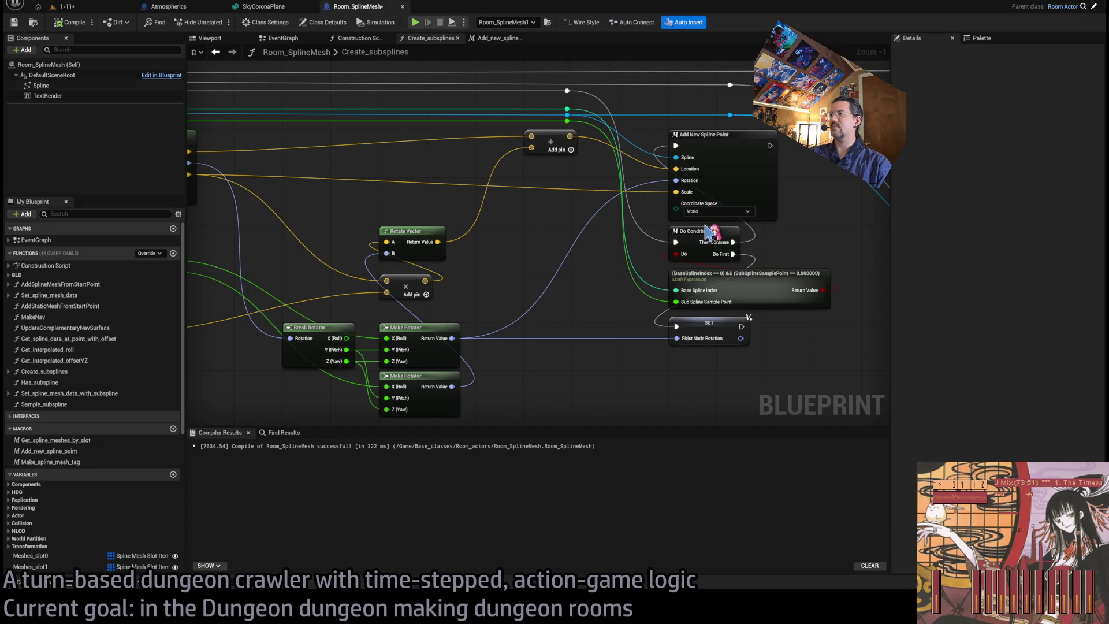
key(F7)
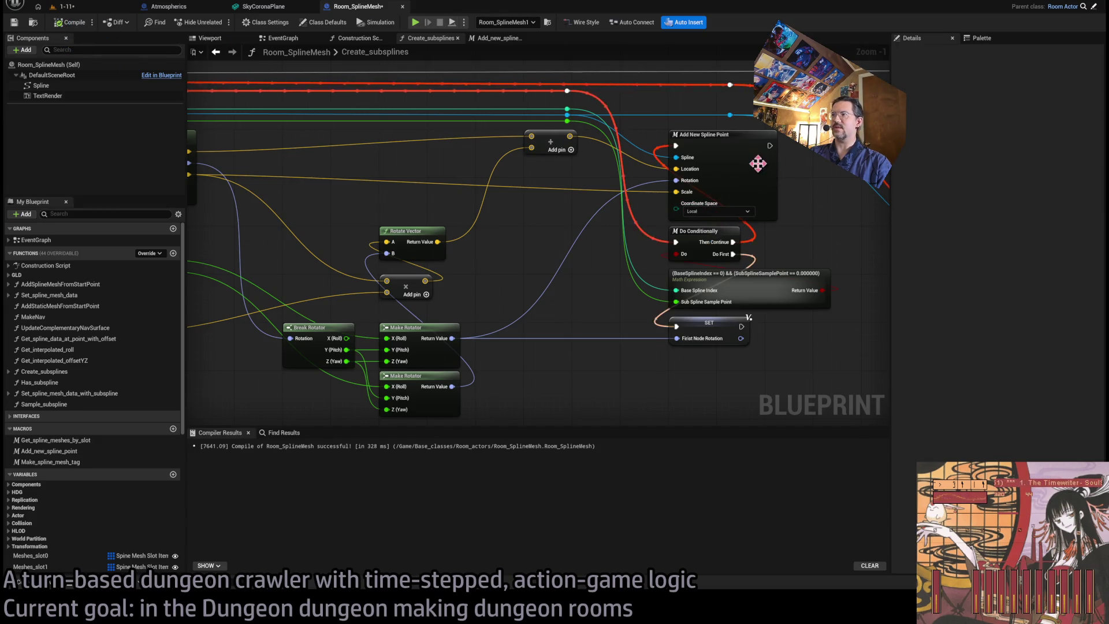
double_click(737, 159)
scroll(530, 263, down, 1)
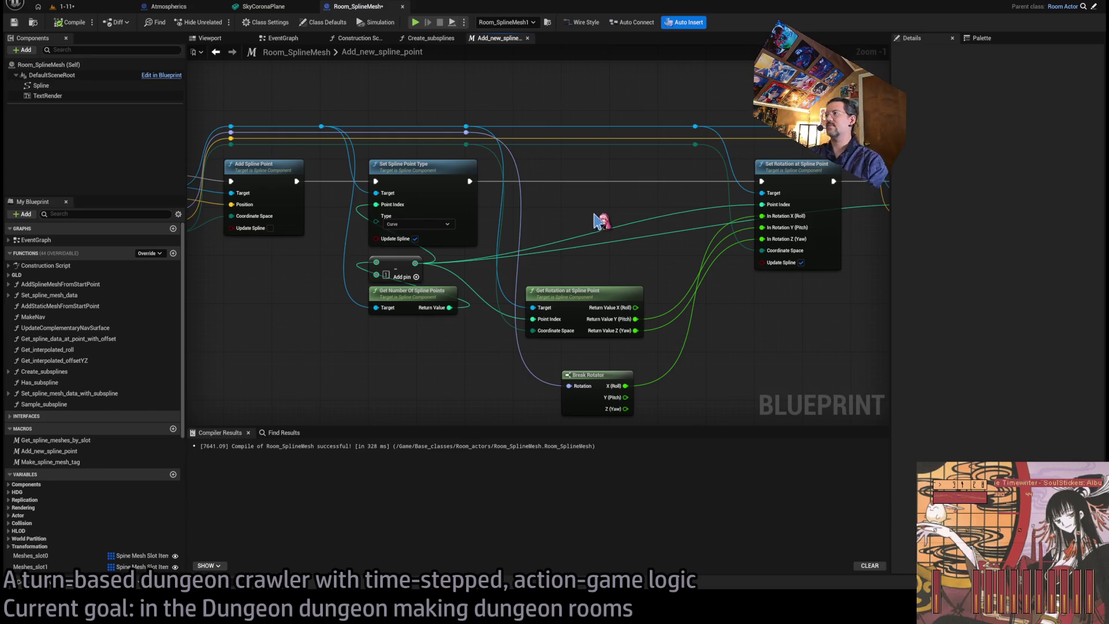
- Turn the room actor to about -15° and -45° in the 1-11 level, then back to 90°
drag(701, 248, 481, 282)
drag(583, 330, 691, 310)
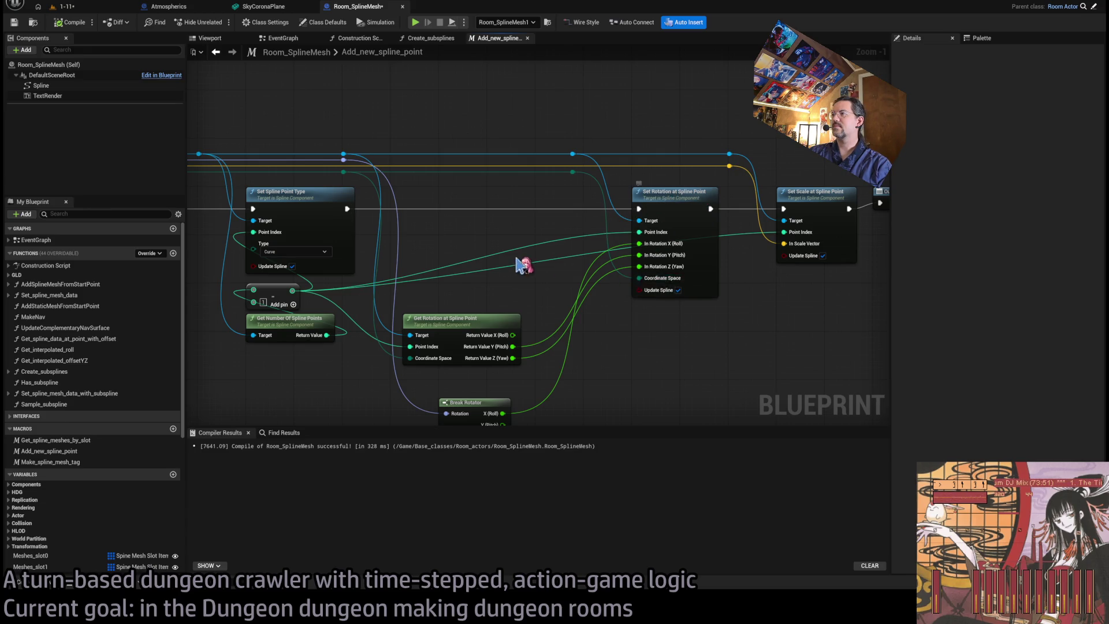
drag(533, 266, 658, 255)
click(75, 8)
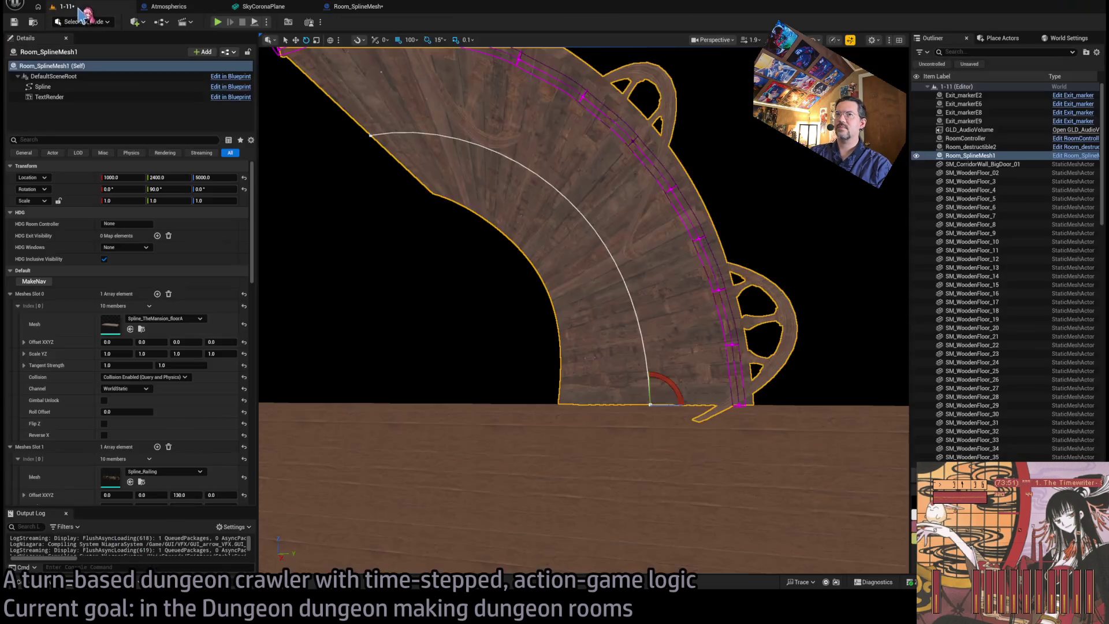
mouse_move(560, 261)
mouse_down()
mouse_move(583, 324)
mouse_move(582, 288)
mouse_move(577, 335)
mouse_up()
drag(576, 290, 555, 295)
drag(578, 471, 543, 476)
mouse_move(596, 330)
mouse_down()
mouse_move(688, 428)
mouse_move(471, 359)
mouse_move(606, 358)
mouse_move(589, 363)
mouse_move(582, 338)
mouse_up()
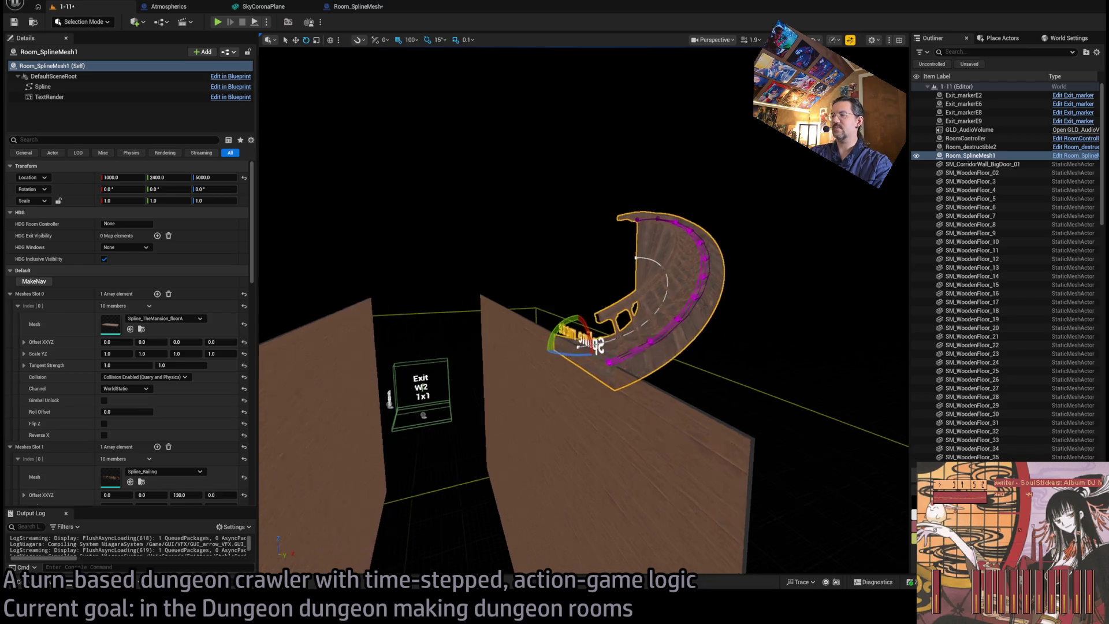
- Frame the curved room to see the exit box and walls, then reopen Create_subsplines
key(f)
drag(301, 522, 300, 522)
mouse_move(577, 355)
mouse_down()
mouse_move(608, 361)
mouse_move(648, 280)
mouse_up()
click(370, 6)
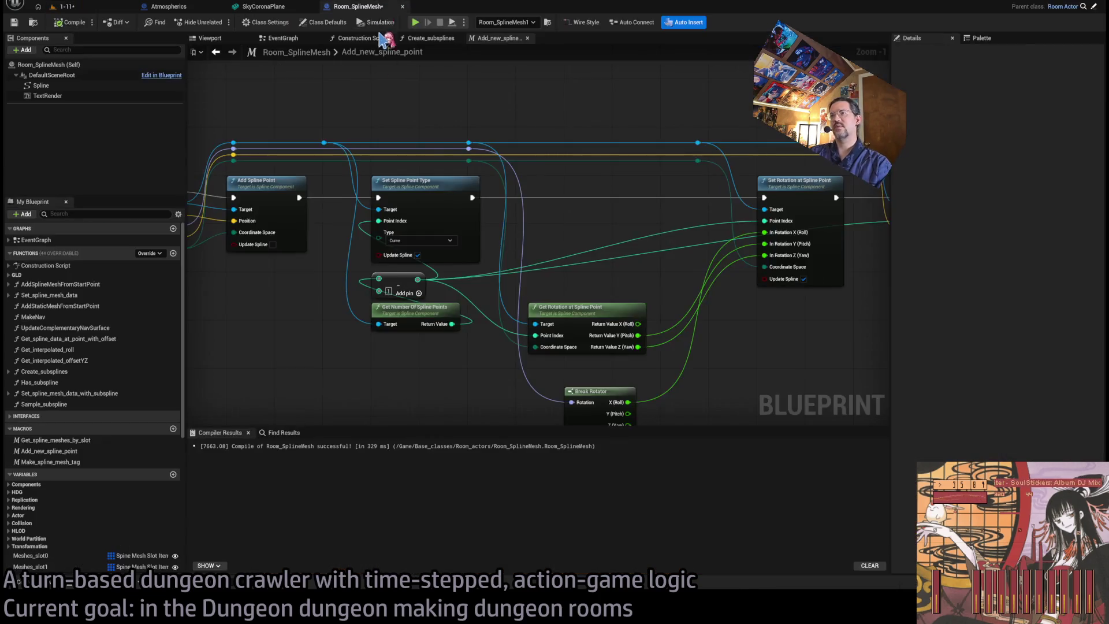
click(427, 38)
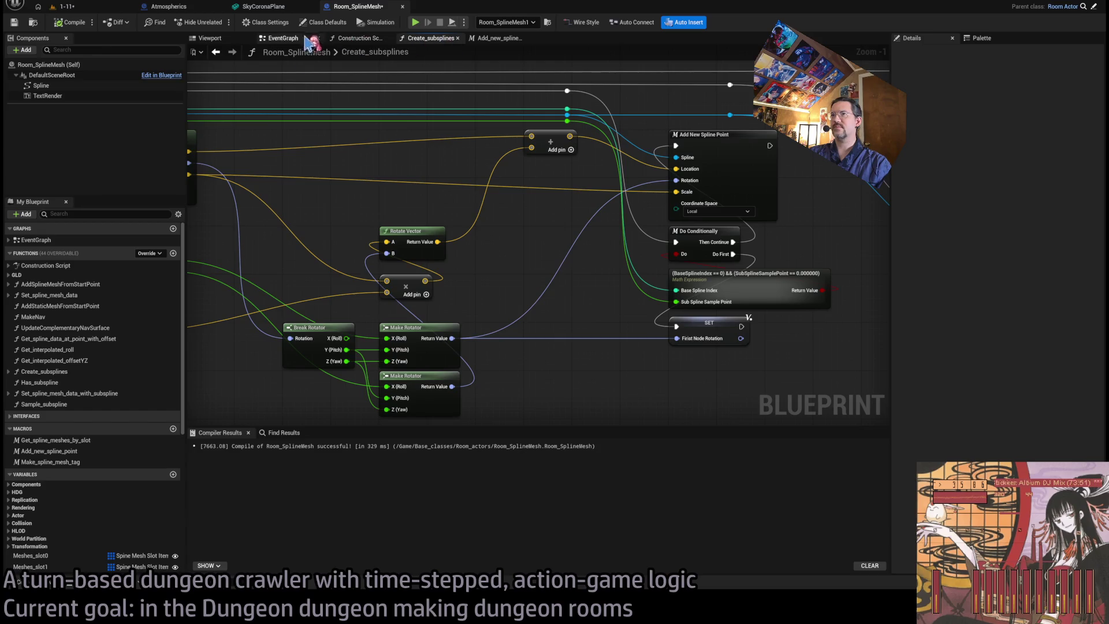
- Review Get_interpolated_roll's entry, Branch, Division, Lerp and Return nodes, then close its tab
scroll(404, 260, up, 1)
mouse_move(405, 260)
mouse_down()
mouse_move(440, 284)
mouse_move(693, 306)
mouse_up()
mouse_move(547, 348)
mouse_down()
mouse_move(478, 321)
mouse_move(578, 361)
mouse_up()
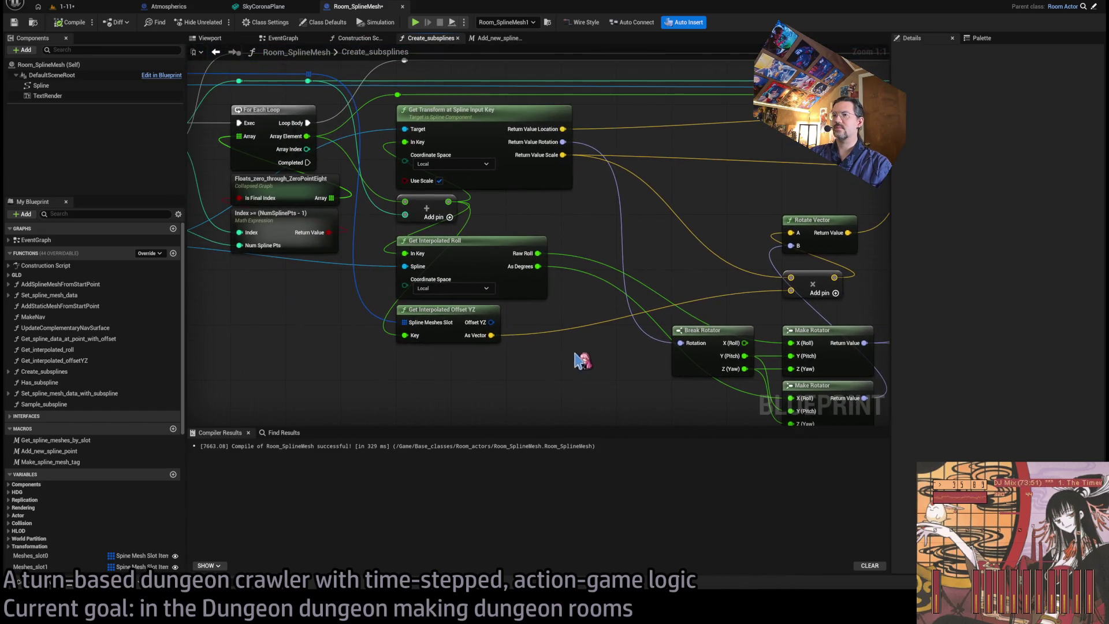
double_click(465, 269)
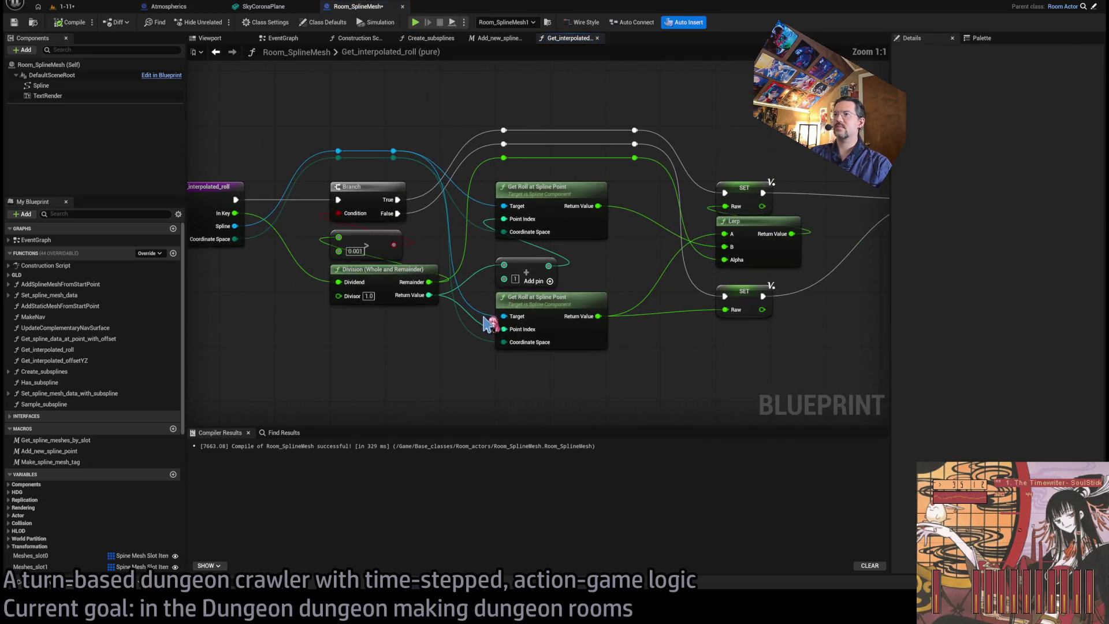
mouse_move(431, 353)
mouse_down()
mouse_move(583, 240)
mouse_move(569, 261)
mouse_move(296, 261)
mouse_move(441, 262)
mouse_move(462, 279)
mouse_up()
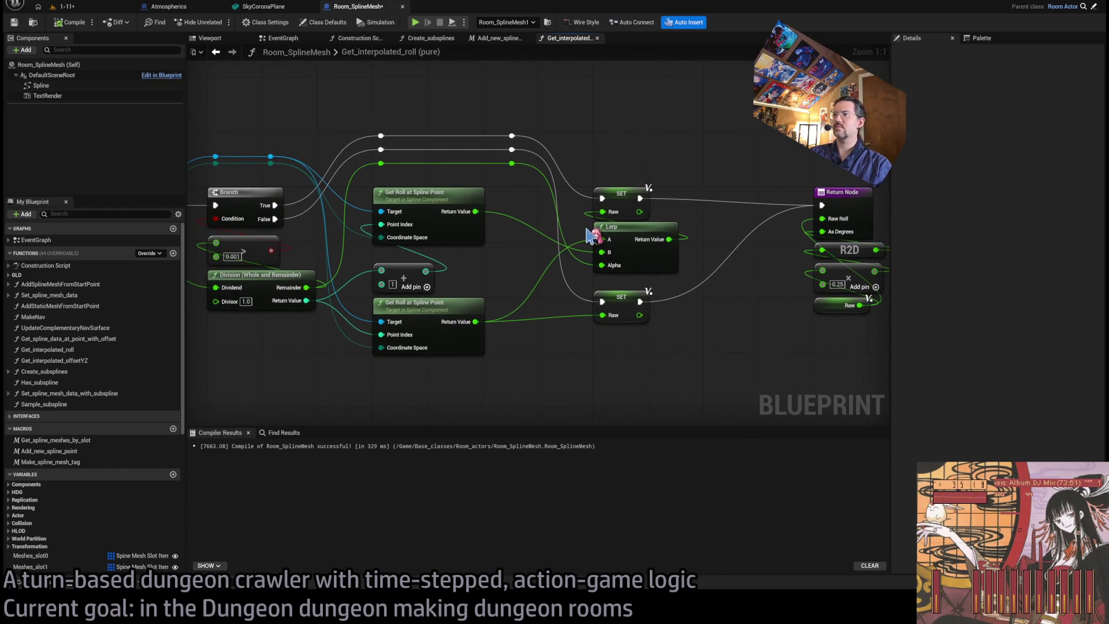
drag(331, 257, 516, 246)
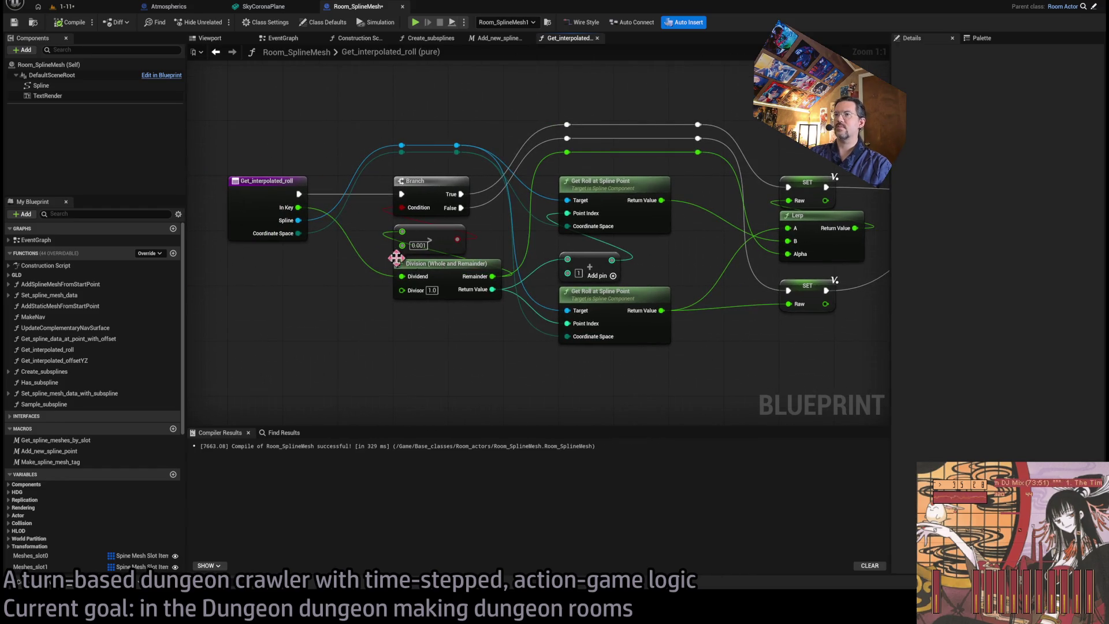
drag(722, 173, 553, 174)
drag(735, 259, 600, 275)
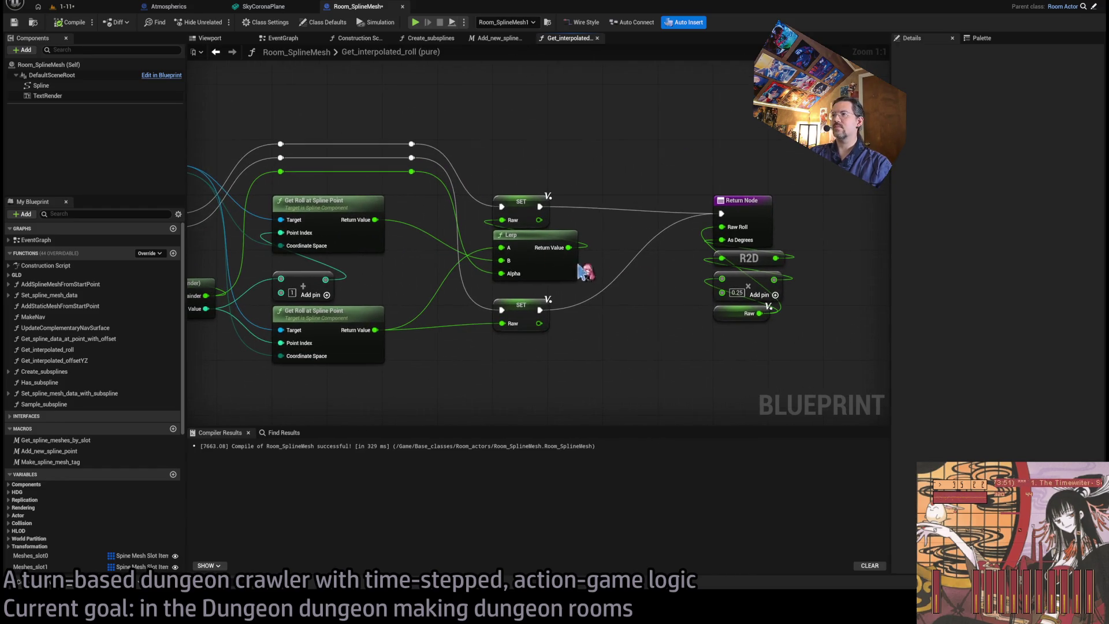
drag(688, 310, 561, 287)
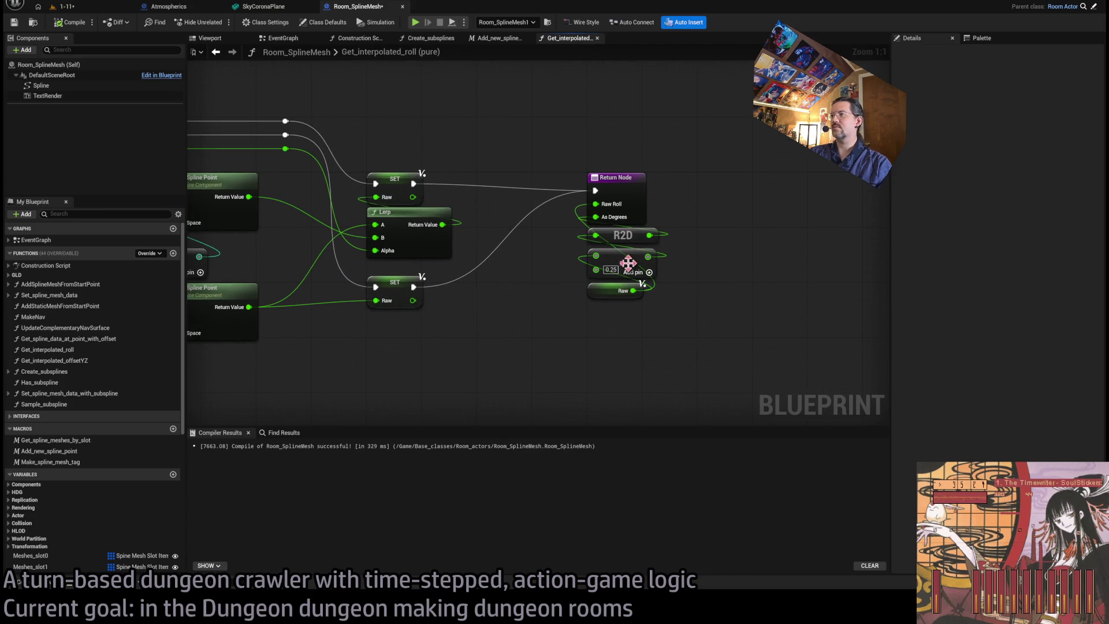
drag(383, 129, 737, 140)
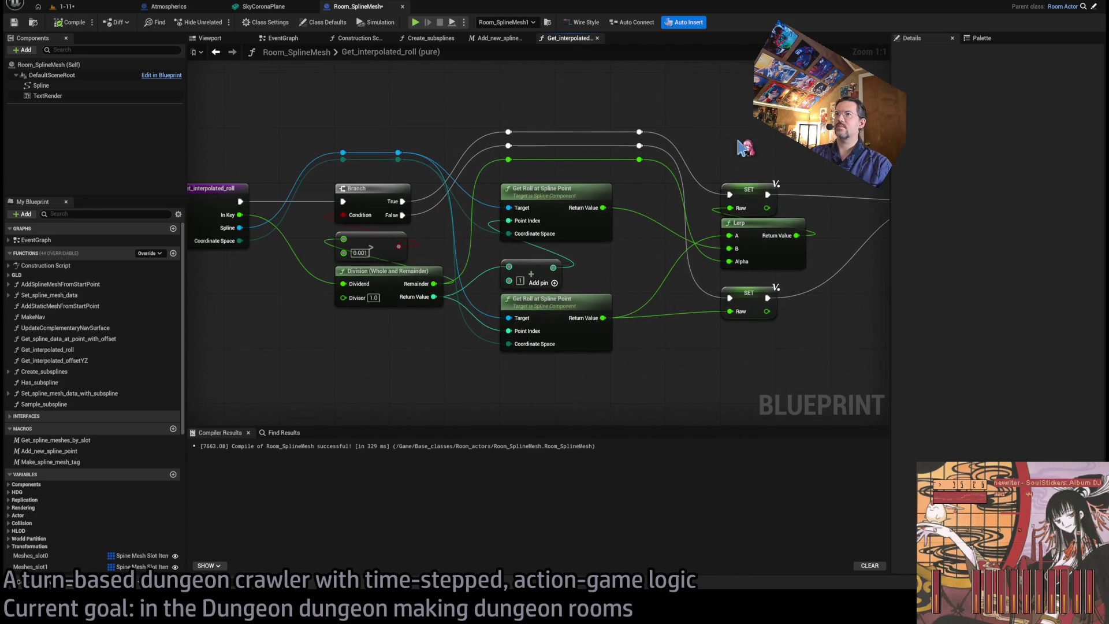
middle_click(575, 42)
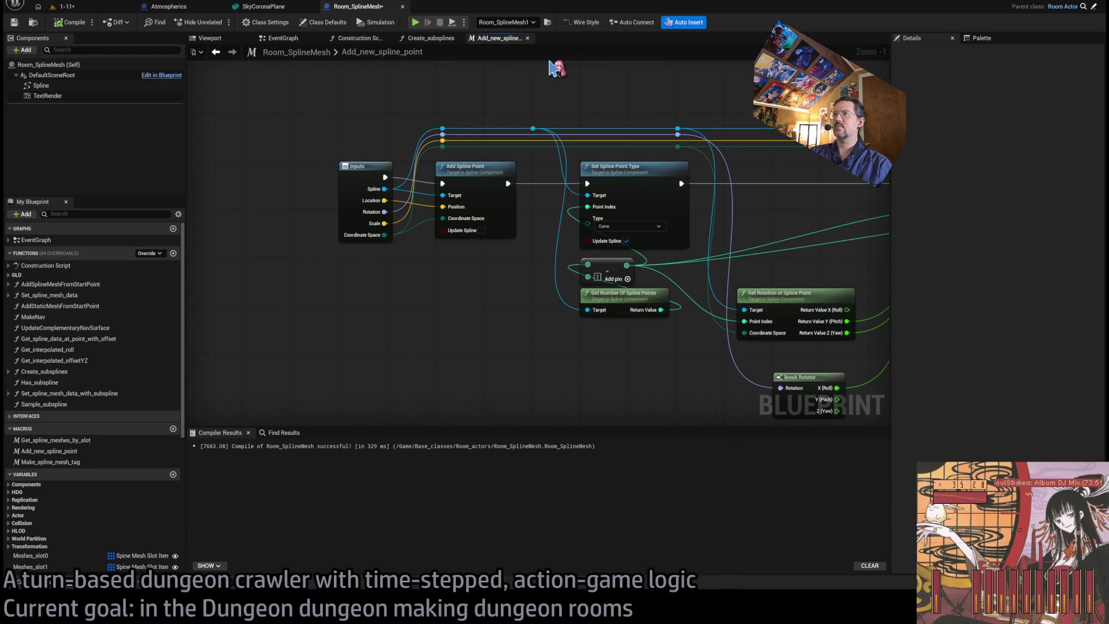
- Close the Add_new_spline_point macro and pan to the Get Transform and For Each Loop nodes
drag(676, 184, 375, 217)
scroll(414, 180, down, 1)
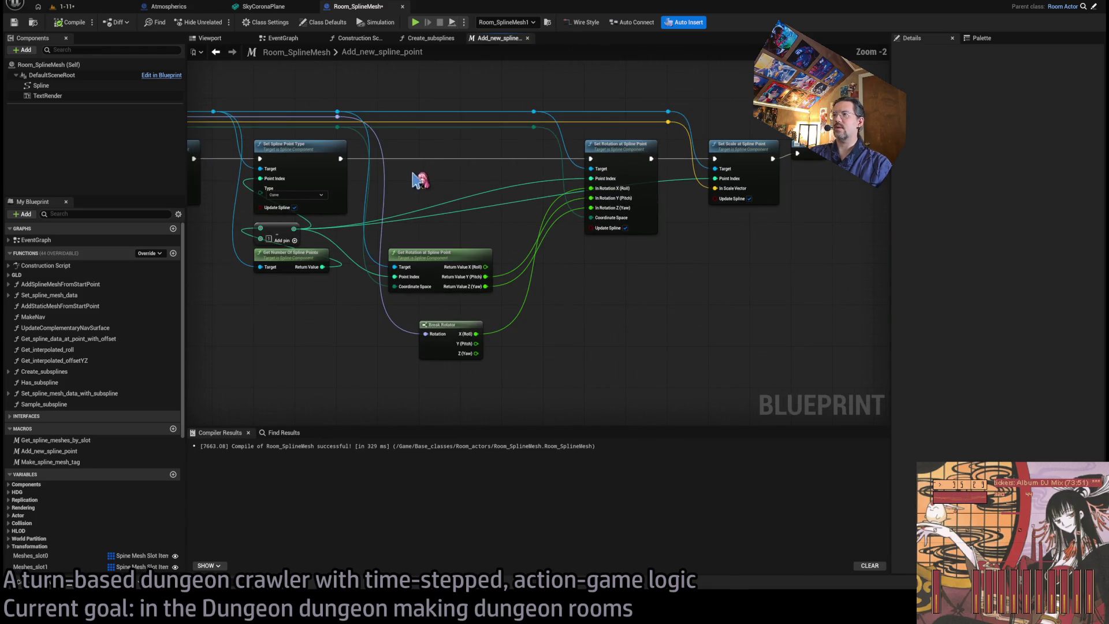
middle_click(485, 41)
mouse_move(583, 315)
mouse_down()
mouse_move(453, 243)
mouse_move(485, 217)
mouse_move(369, 200)
mouse_up()
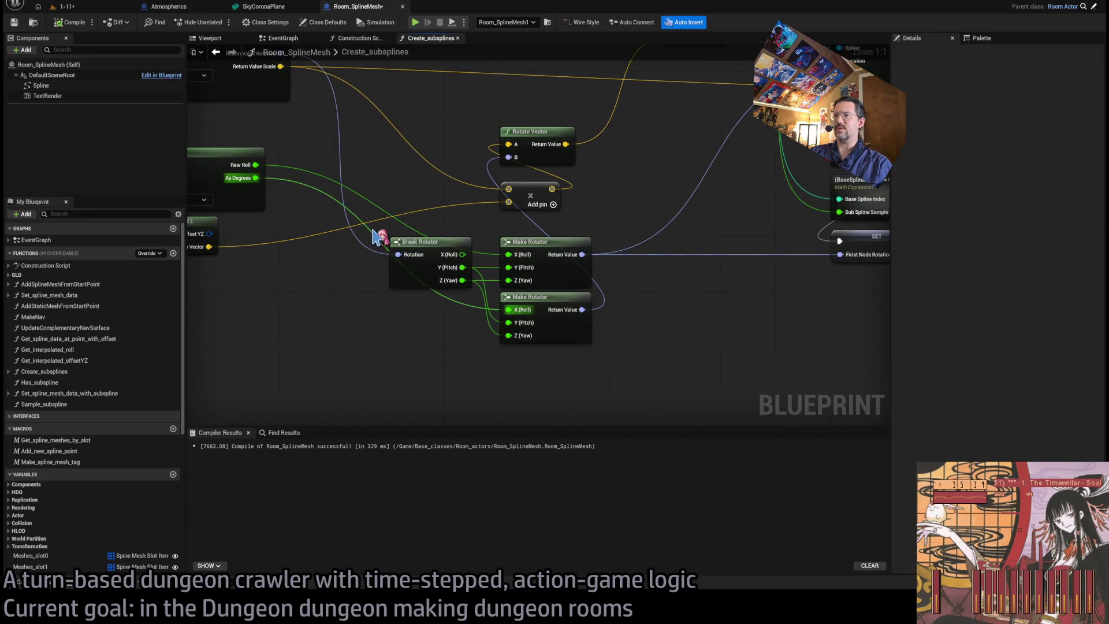
mouse_move(610, 298)
mouse_down()
mouse_move(656, 372)
mouse_move(539, 221)
mouse_up()
mouse_move(539, 280)
mouse_down()
mouse_move(587, 246)
mouse_move(537, 266)
mouse_up()
drag(362, 299, 490, 326)
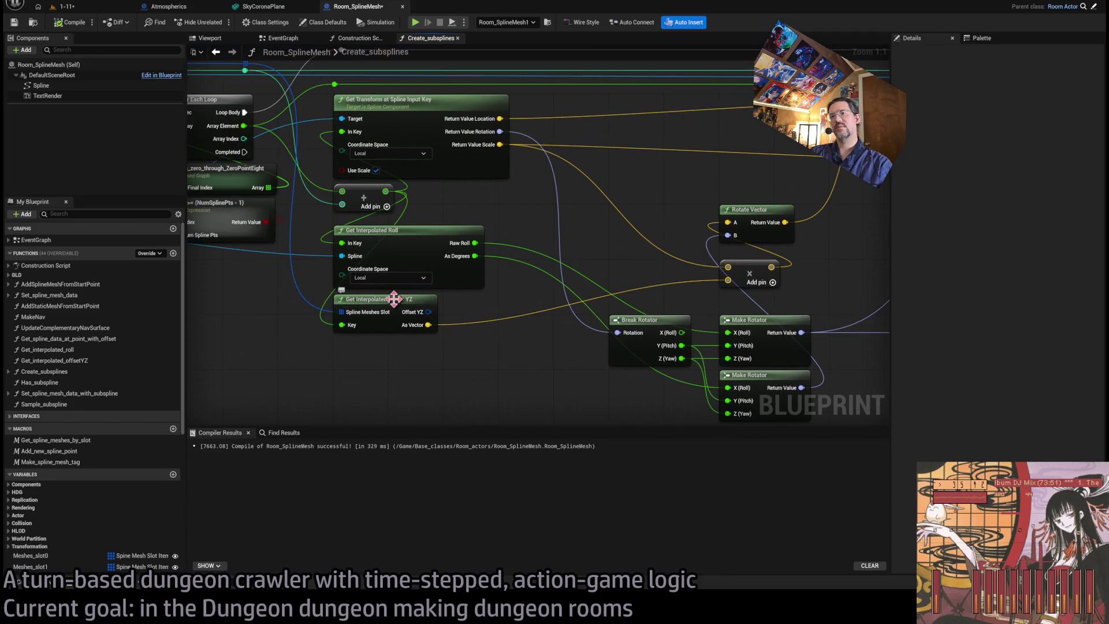
- Inspect the Get Interpolated Offset YZ node, then select the Get Interpolated Roll node
click(386, 324)
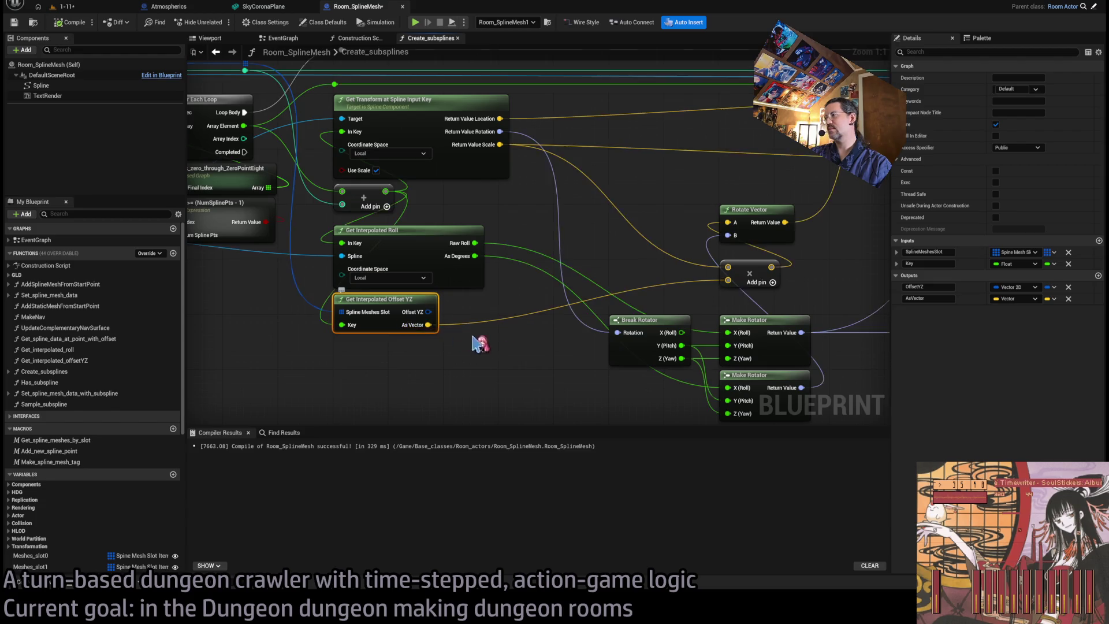
drag(460, 339, 415, 343)
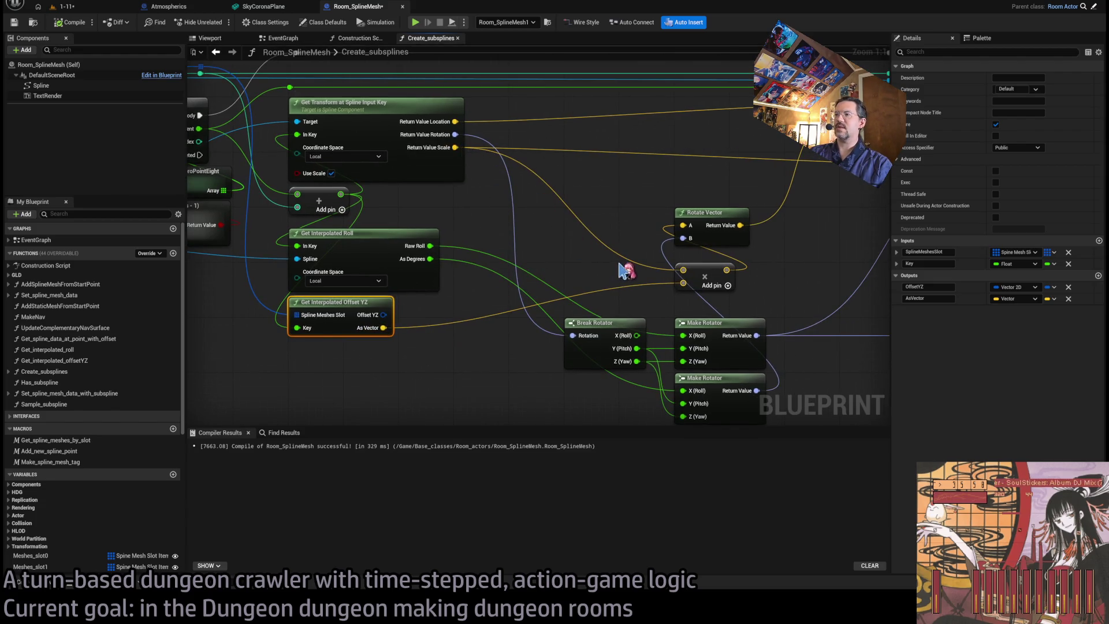
mouse_move(797, 286)
mouse_down()
mouse_move(684, 314)
mouse_move(723, 253)
mouse_up()
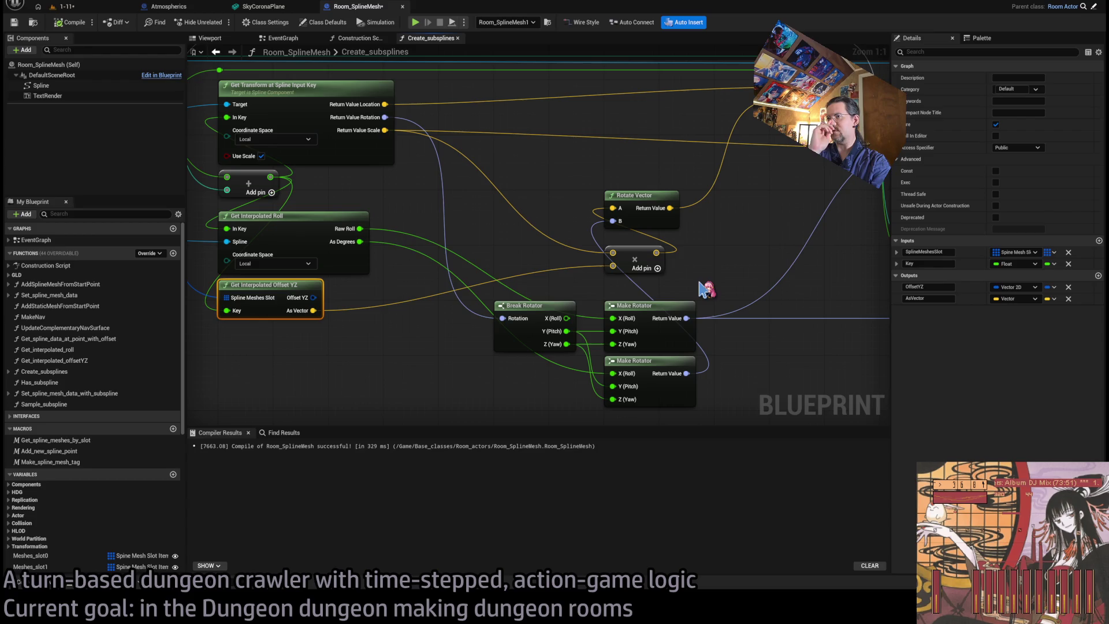
click(407, 284)
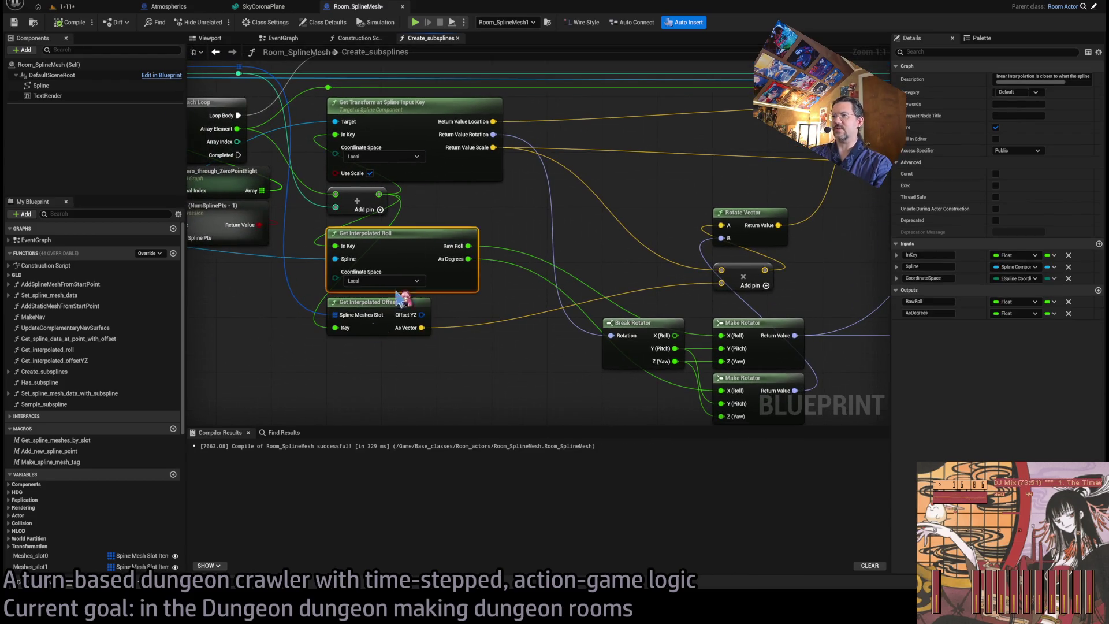
- Duplicate Get Interpolated Roll, wire Spline and the Add result into it, feeding Make Rotator
key(ctrl+w)
drag(376, 375, 384, 332)
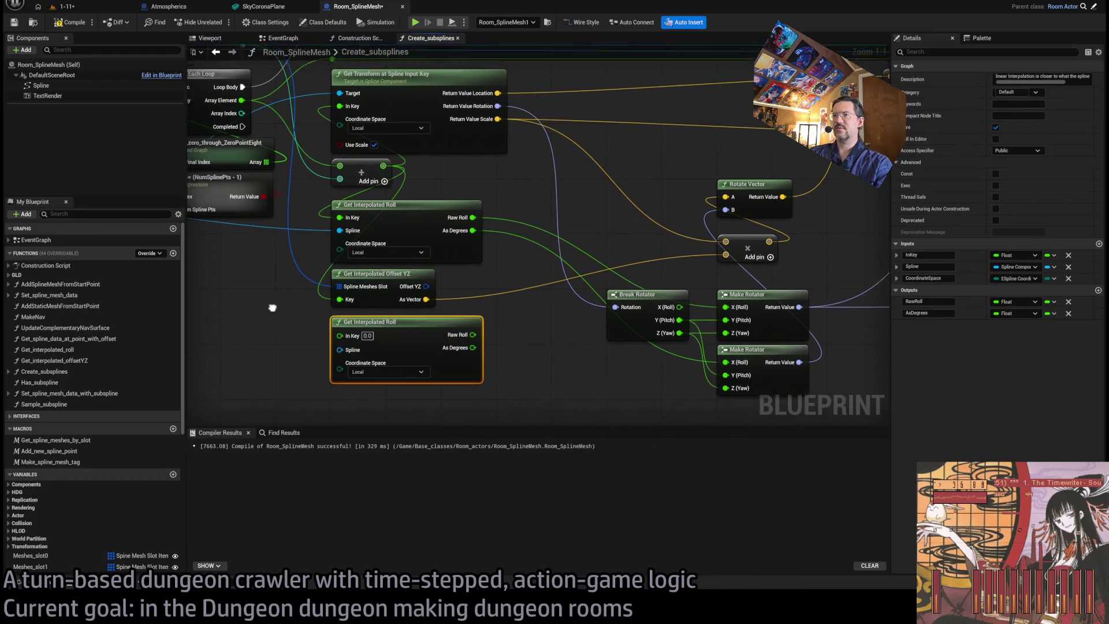
drag(258, 232, 565, 363)
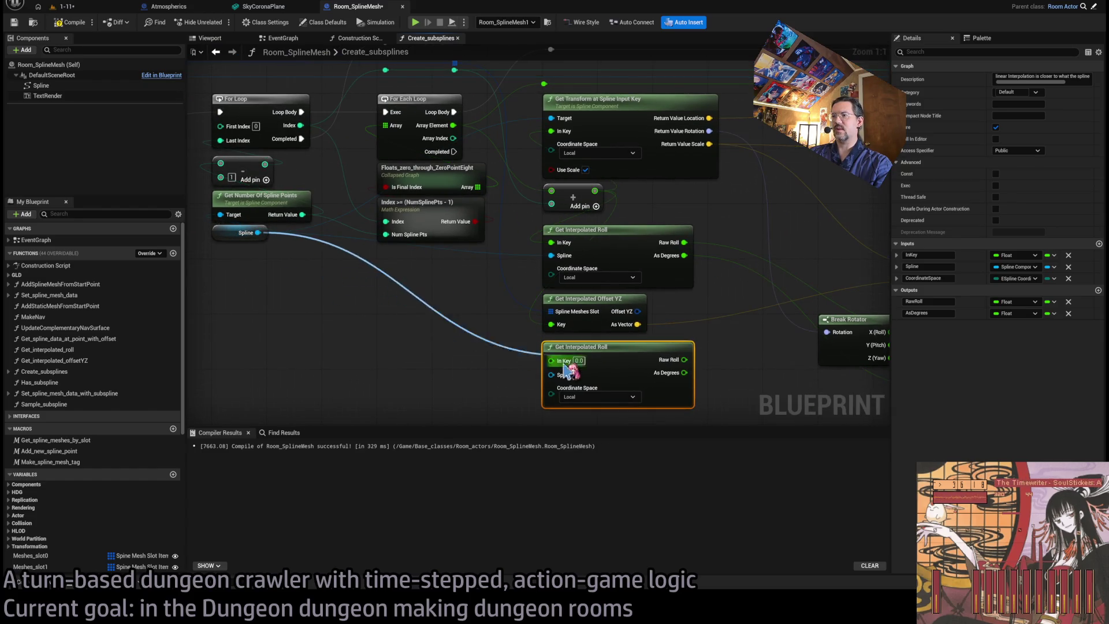
drag(718, 372, 433, 321)
mouse_move(401, 205)
mouse_down()
mouse_move(425, 339)
mouse_move(398, 322)
mouse_up()
drag(286, 213, 381, 224)
drag(404, 153, 361, 322)
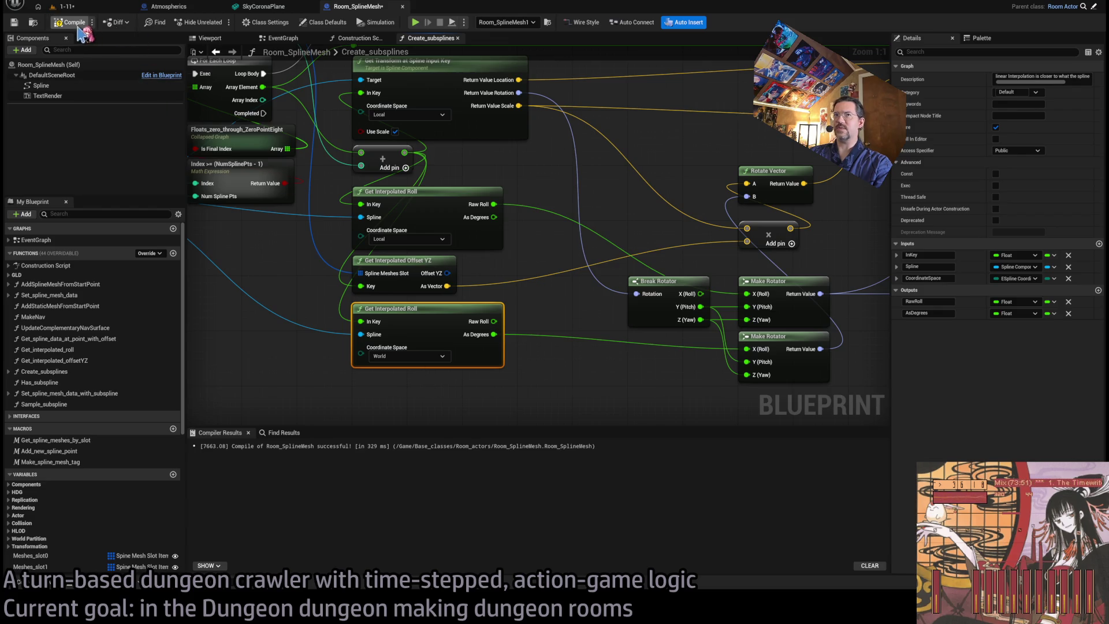
- Check the twisted spline mesh in the level, recompile, and view the updated curved room
click(90, 8)
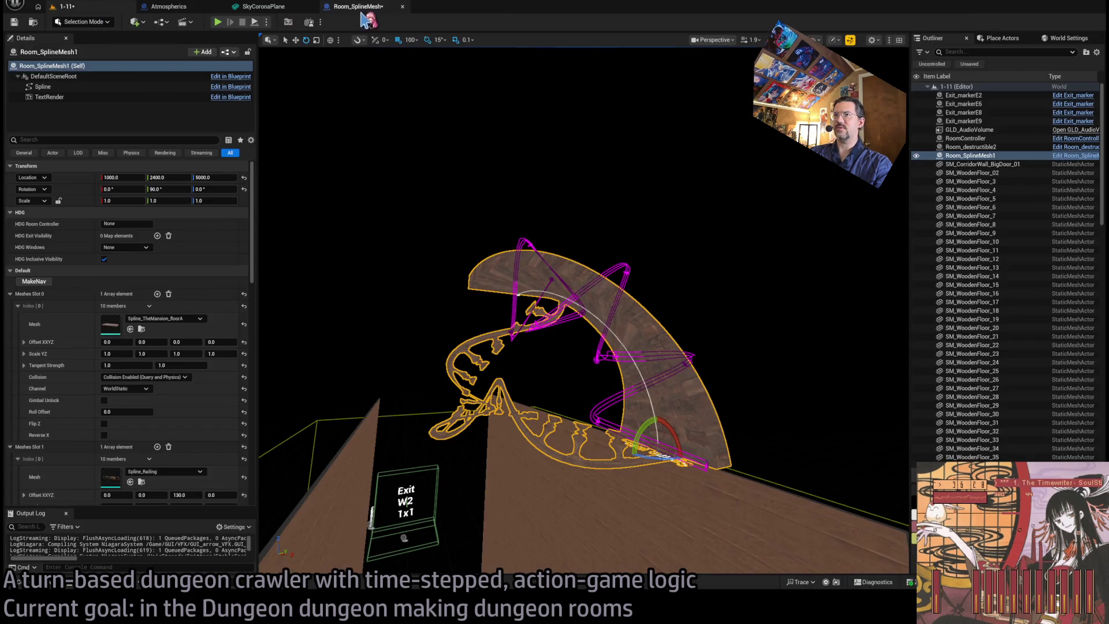
click(360, 8)
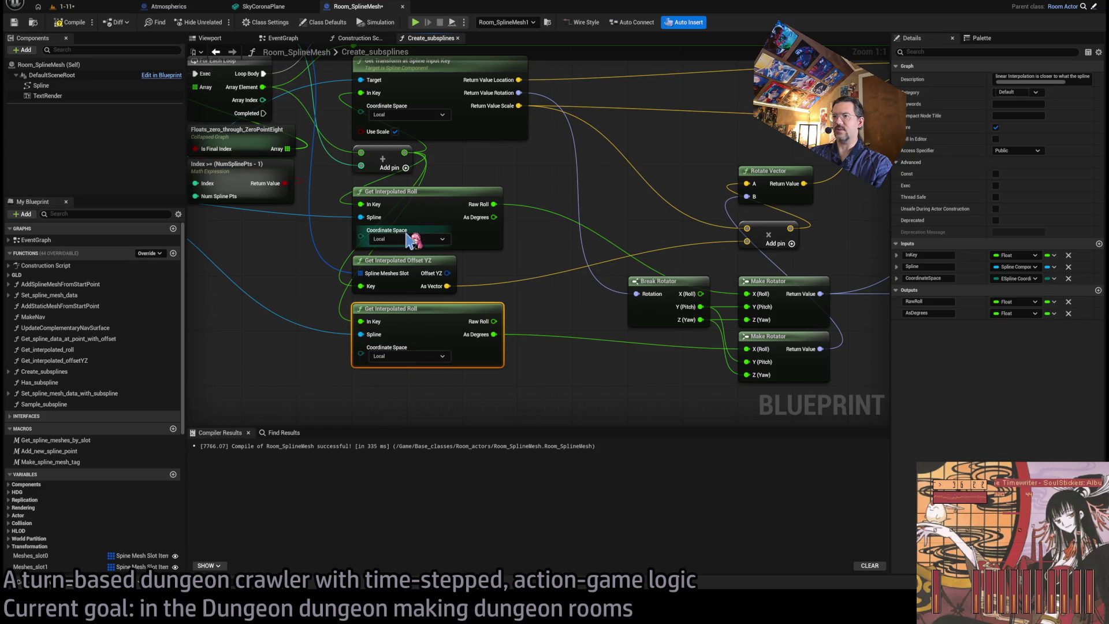
click(86, 8)
drag(300, 156, 340, 3)
click(355, 7)
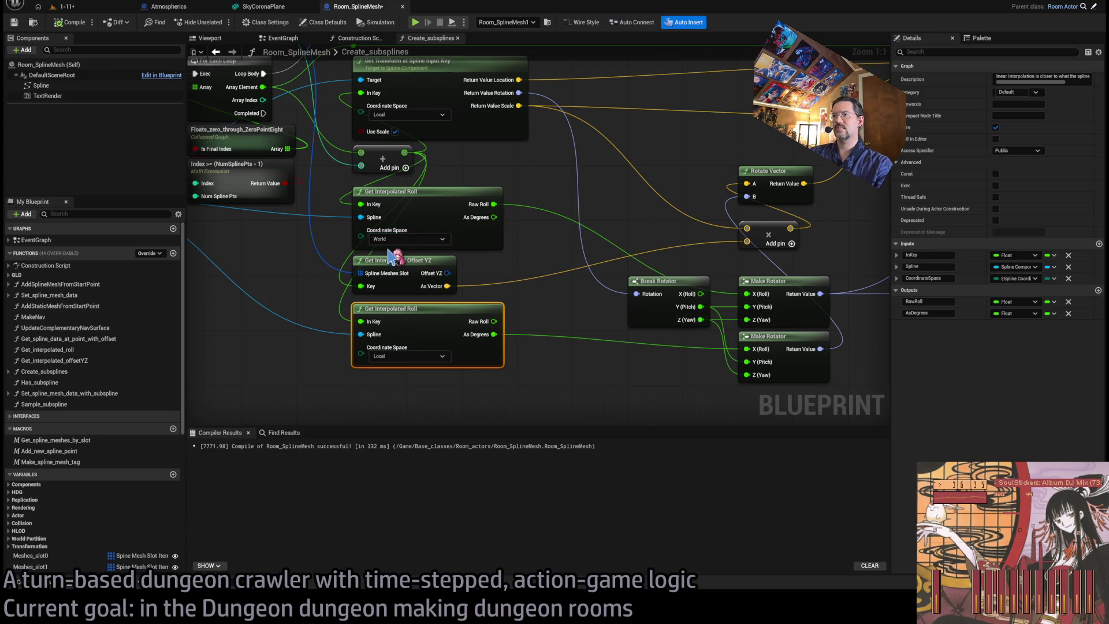
click(69, 22)
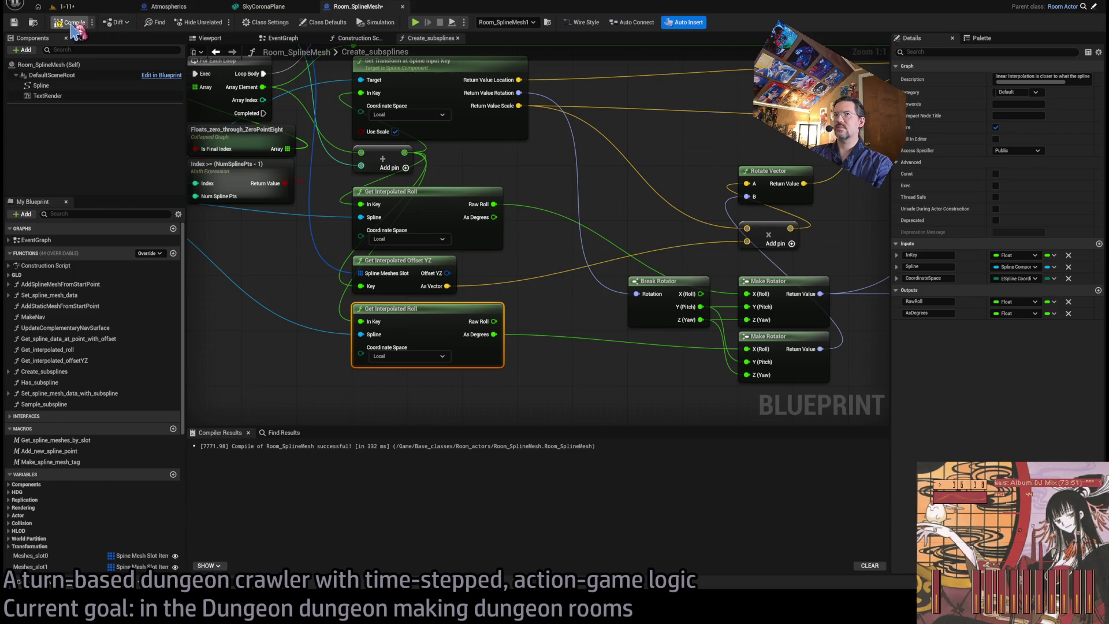
click(102, 8)
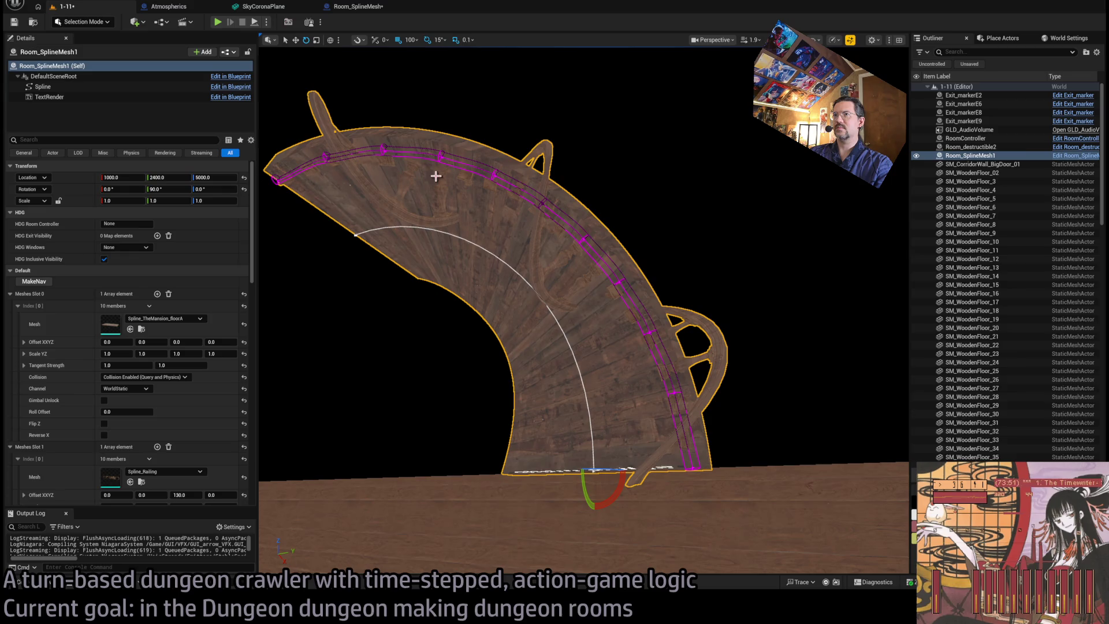
click(368, 8)
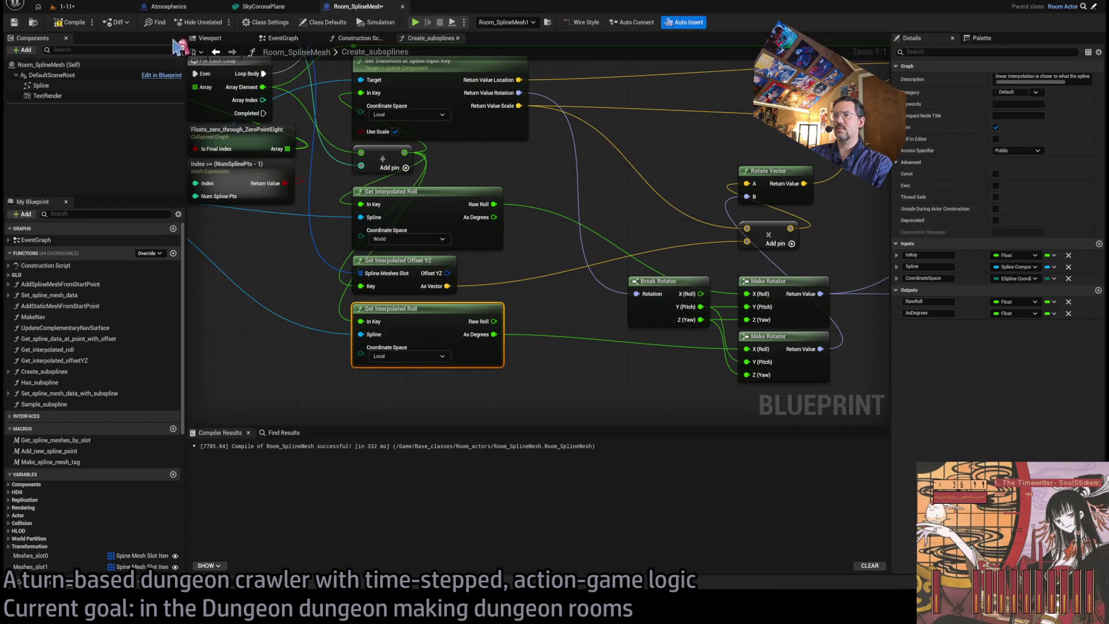
- Rotate the spline room to 0, 45 and 90 degrees, then leave it near -15 degrees
click(63, 7)
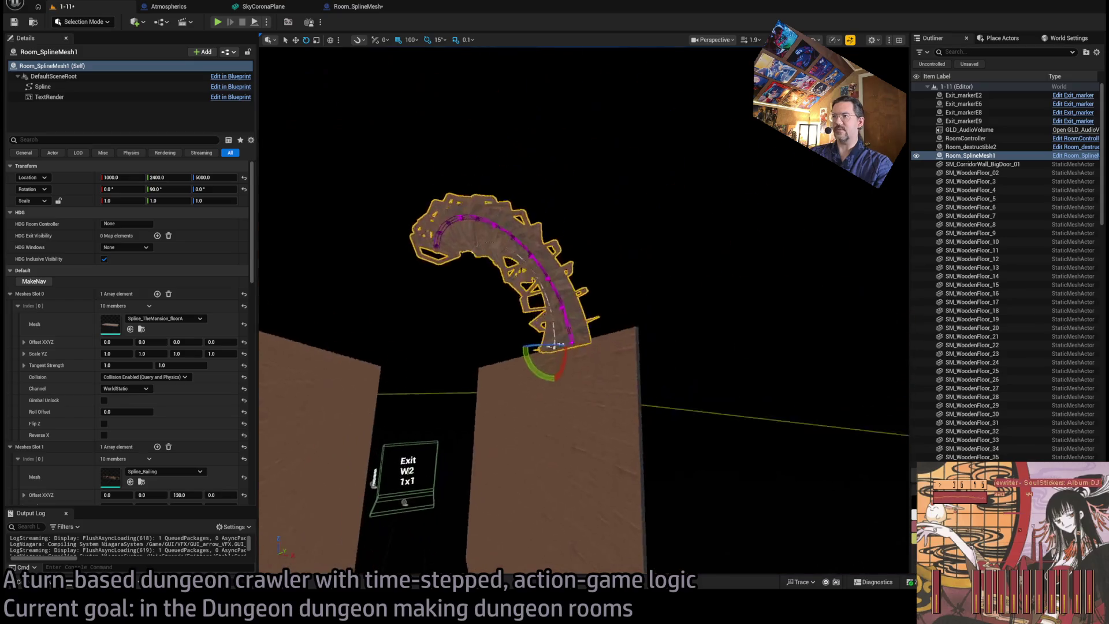
mouse_move(509, 430)
mouse_down()
mouse_move(543, 430)
mouse_move(485, 398)
mouse_move(566, 421)
mouse_up()
mouse_move(473, 356)
mouse_down()
mouse_move(543, 450)
mouse_move(557, 428)
mouse_up()
mouse_move(490, 357)
mouse_down()
mouse_move(529, 379)
mouse_move(491, 347)
mouse_move(520, 370)
mouse_move(514, 358)
mouse_up()
key(f)
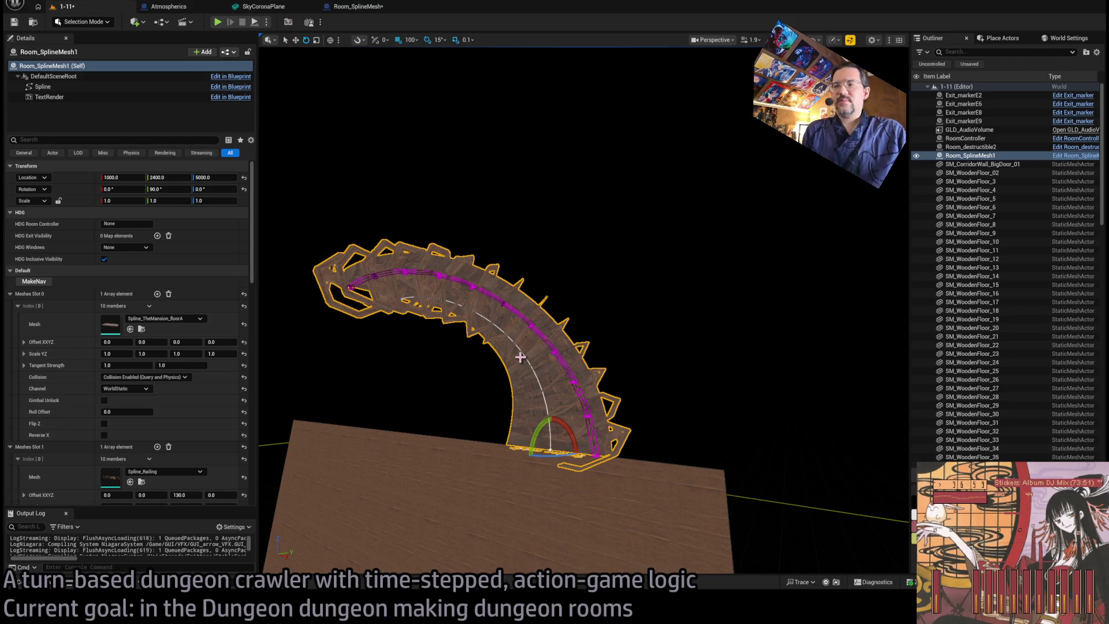
click(366, 4)
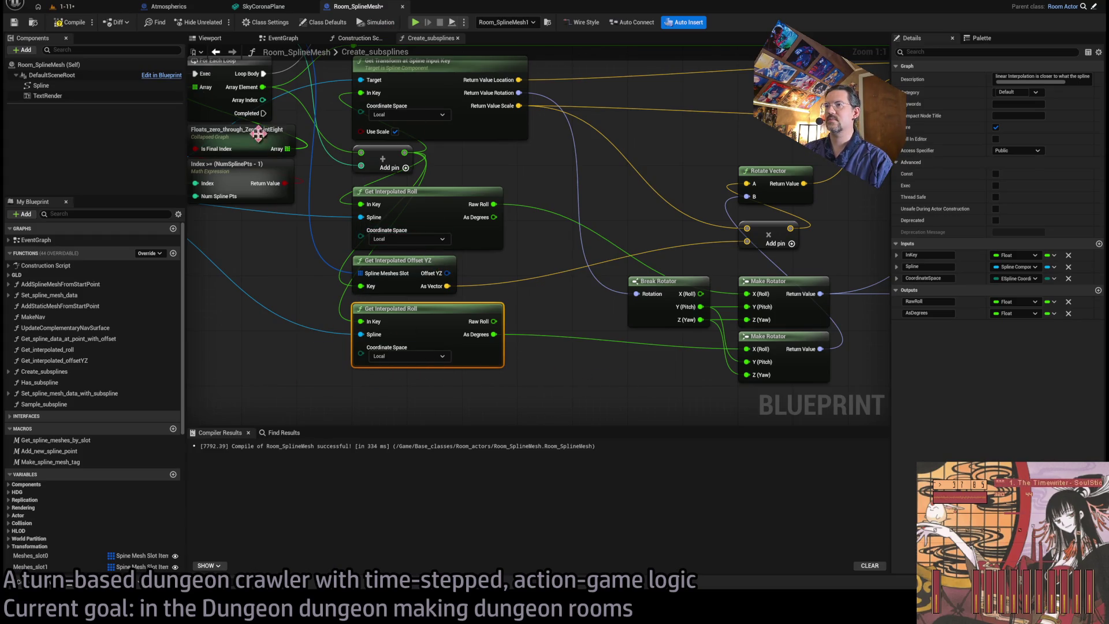
click(82, 8)
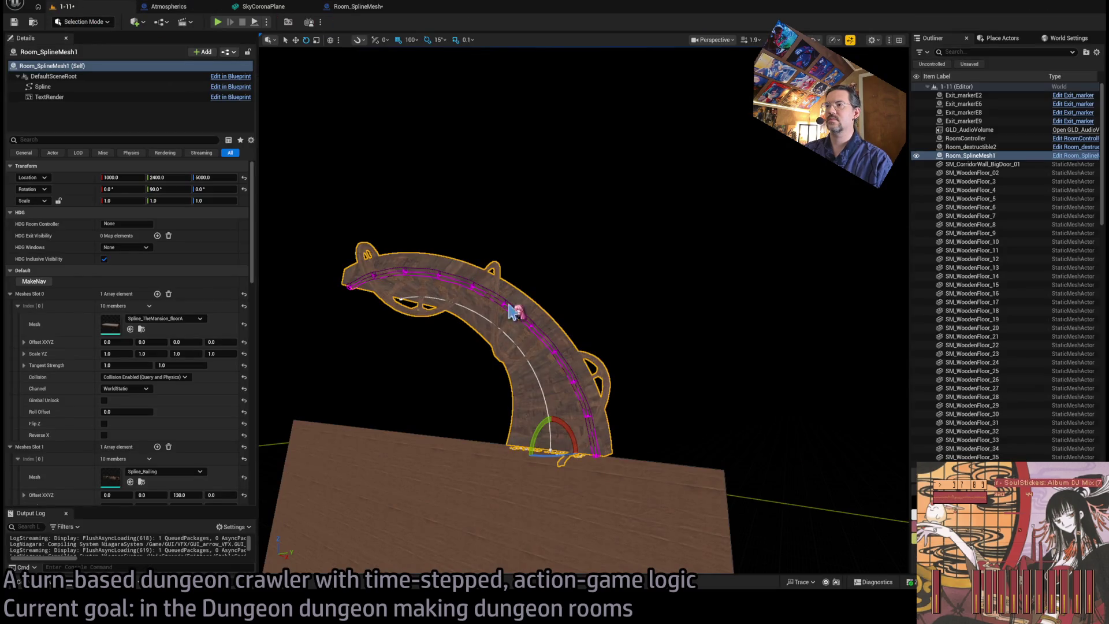
drag(536, 442, 538, 442)
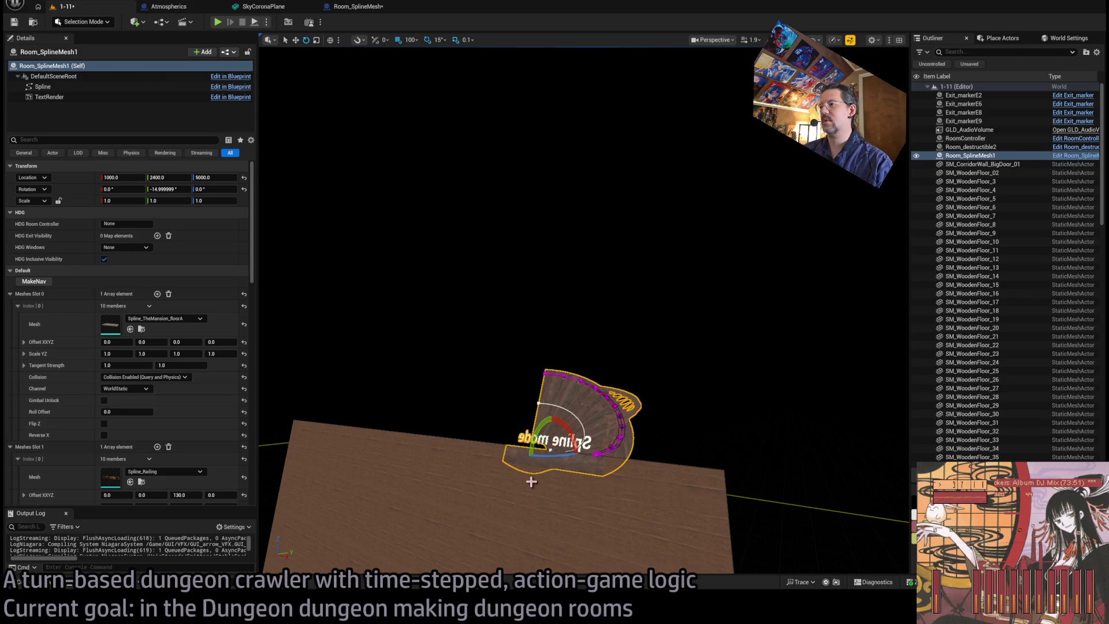
click(378, 8)
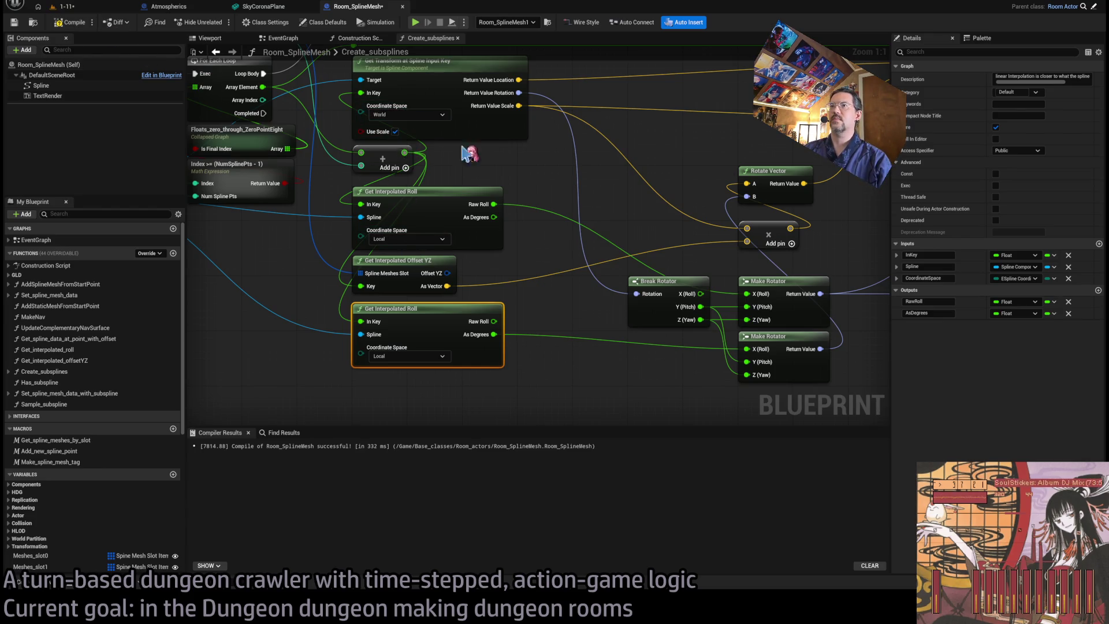
- Bring the transform and roll nodes into view and look at the curved floor up close
drag(442, 151, 471, 202)
mouse_move(381, 235)
mouse_down()
mouse_move(635, 195)
mouse_move(331, 185)
mouse_move(393, 234)
mouse_up()
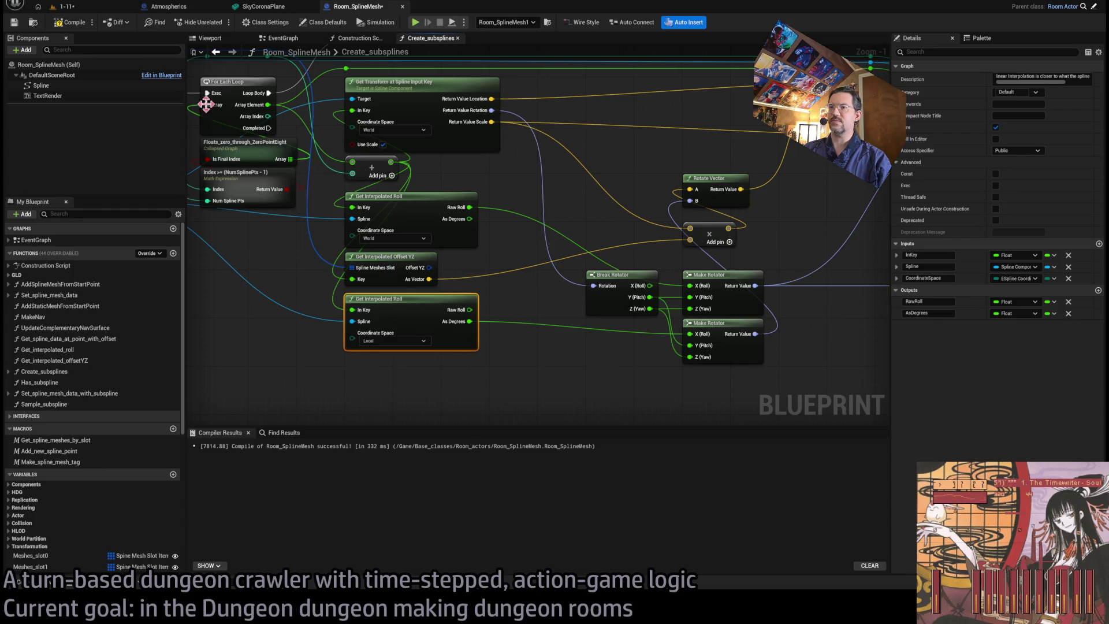
click(77, 7)
mouse_move(413, 68)
mouse_down()
mouse_move(413, 32)
mouse_move(371, 54)
mouse_up()
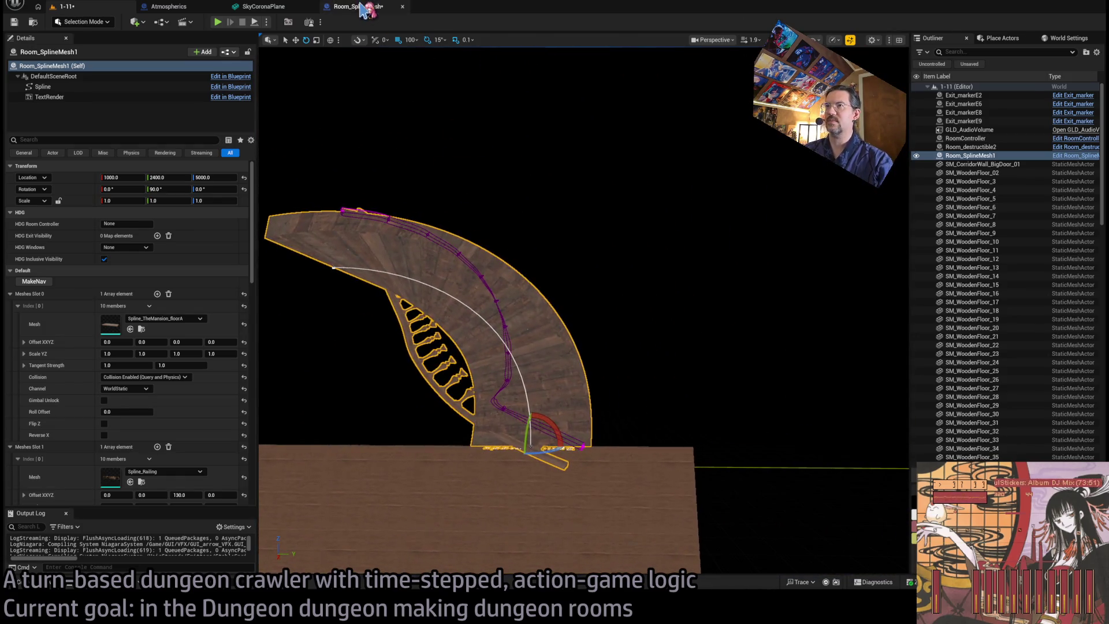
click(362, 9)
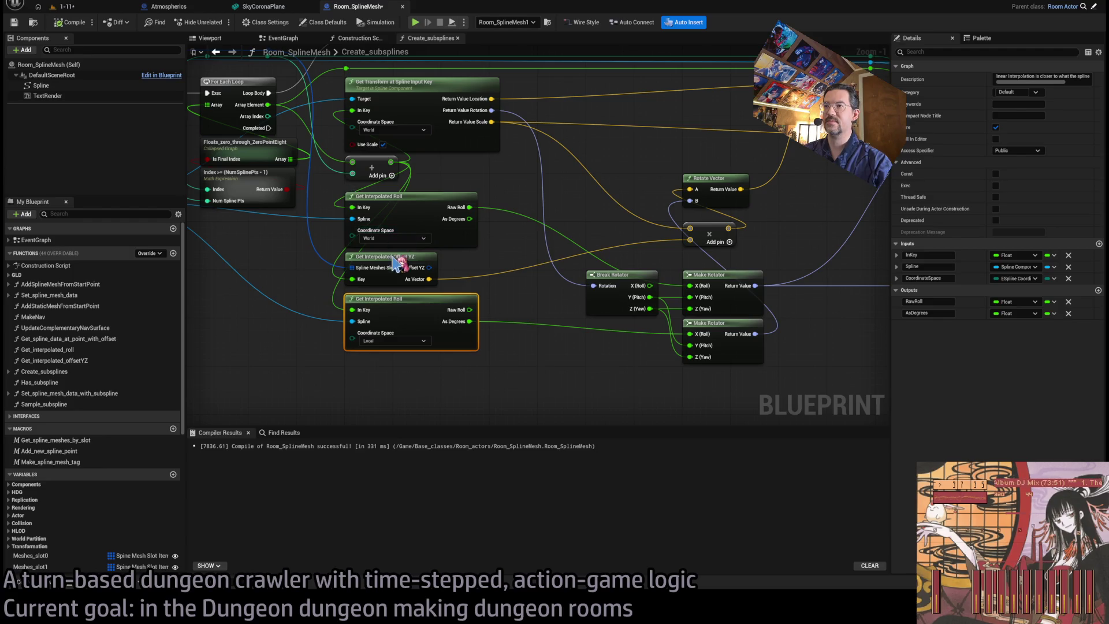
- Set the lower roll lookup to World and the upper to Local, recompile, then undo
click(393, 340)
click(393, 354)
click(392, 238)
click(381, 231)
click(72, 22)
click(65, 6)
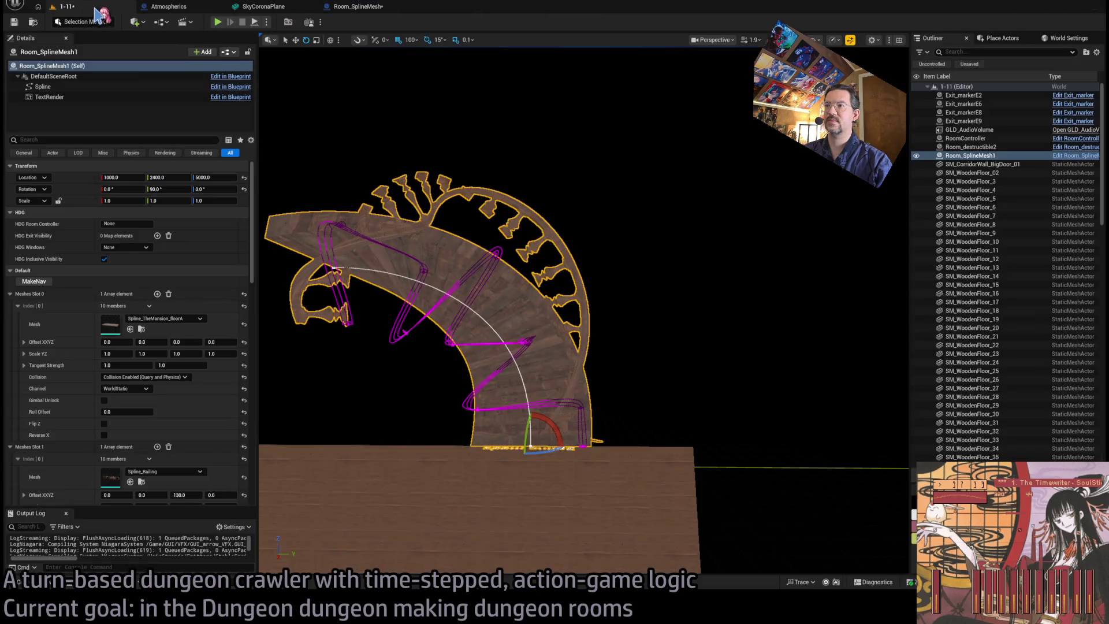
click(355, 6)
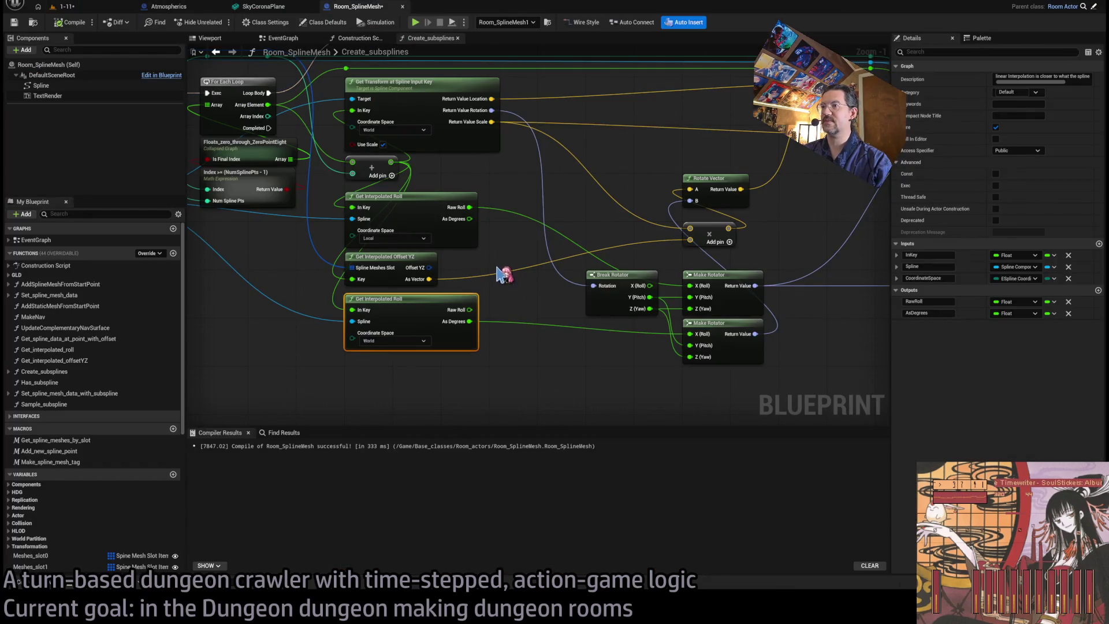
key(ctrl+z)
key(ctrl+z)
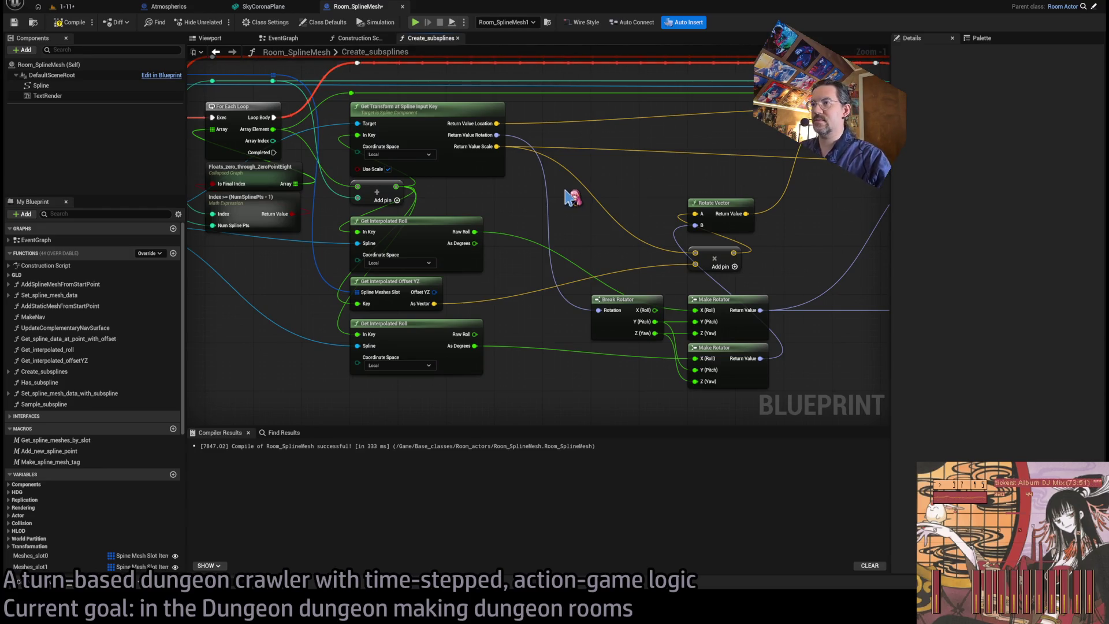
- Undo the previous graph edit and check the room in the level
key(ctrl+z)
key(ctrl+z)
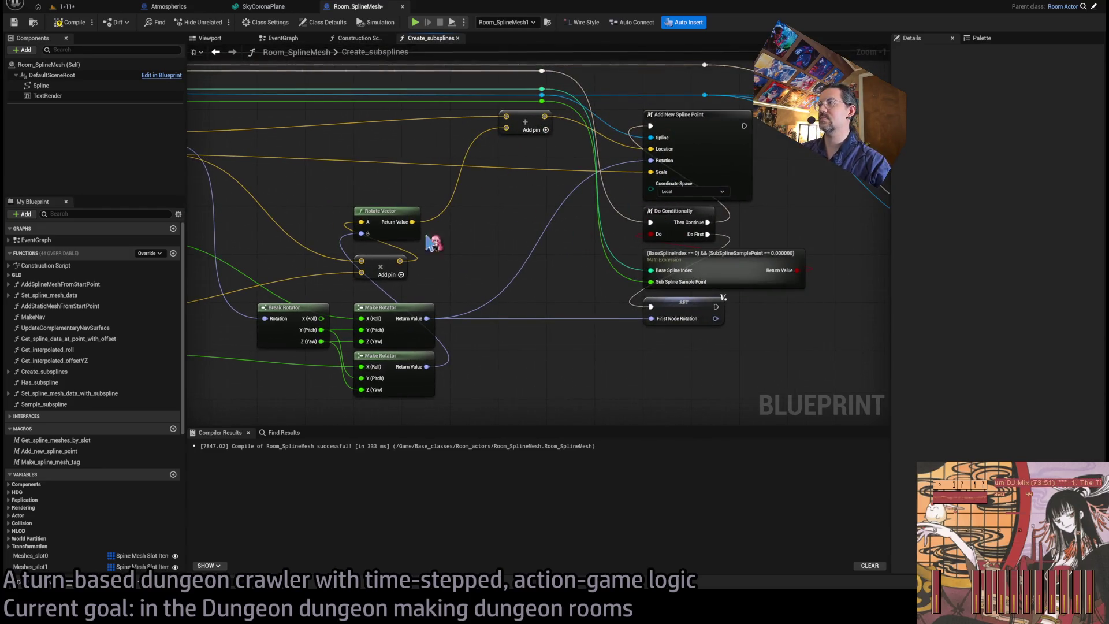
click(63, 7)
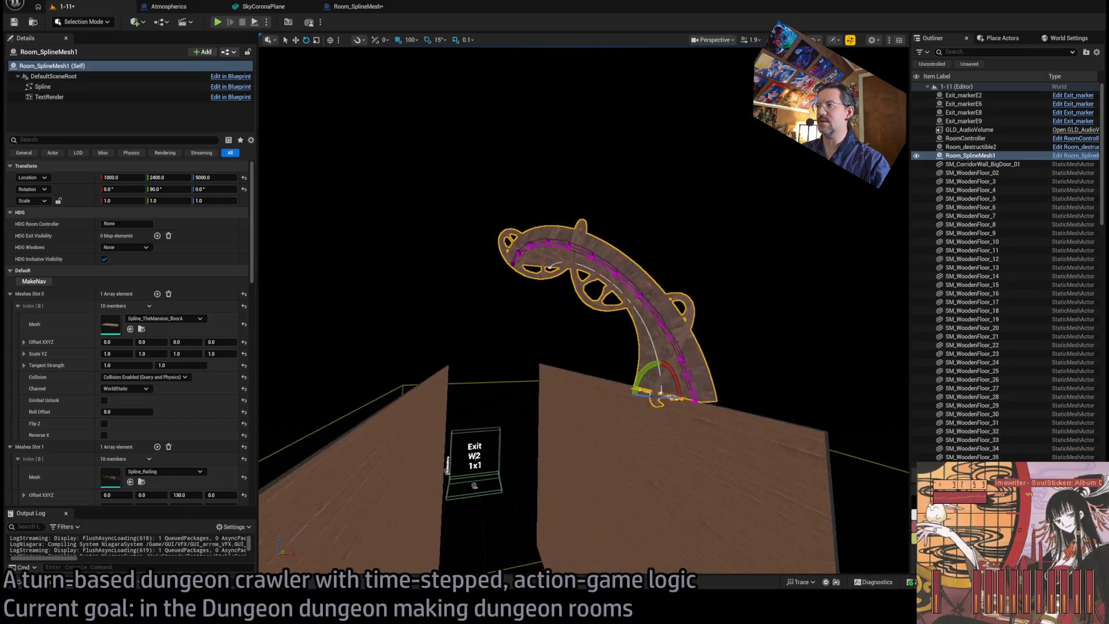
click(349, 17)
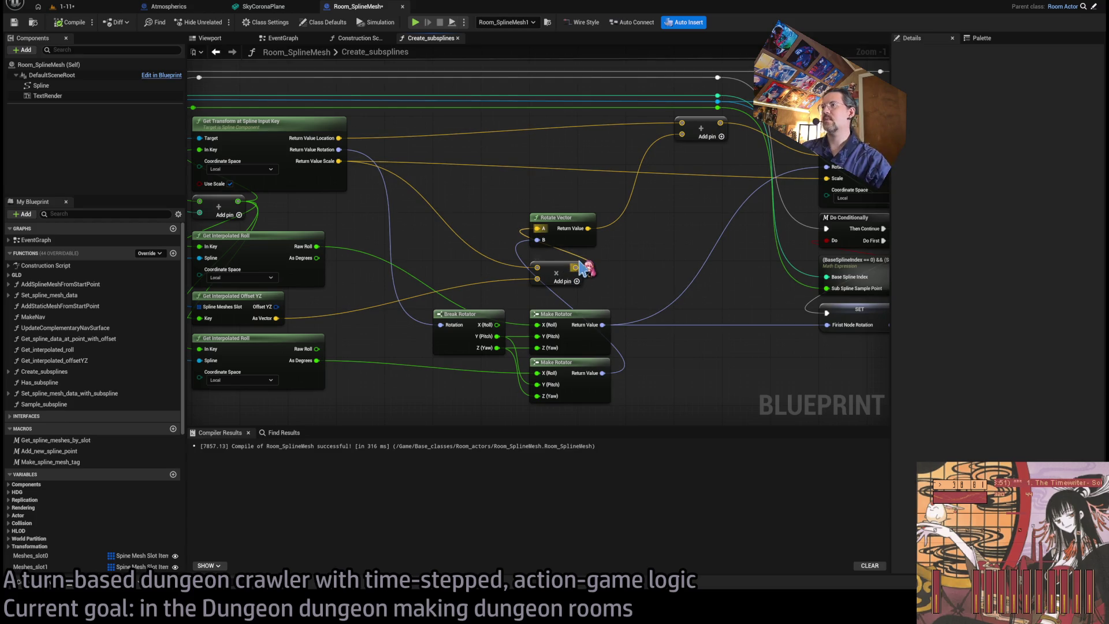
- Feed the multiply result into the upper Add node and inspect the curved floor
mouse_move(577, 267)
mouse_down()
mouse_move(690, 142)
mouse_move(682, 134)
mouse_up()
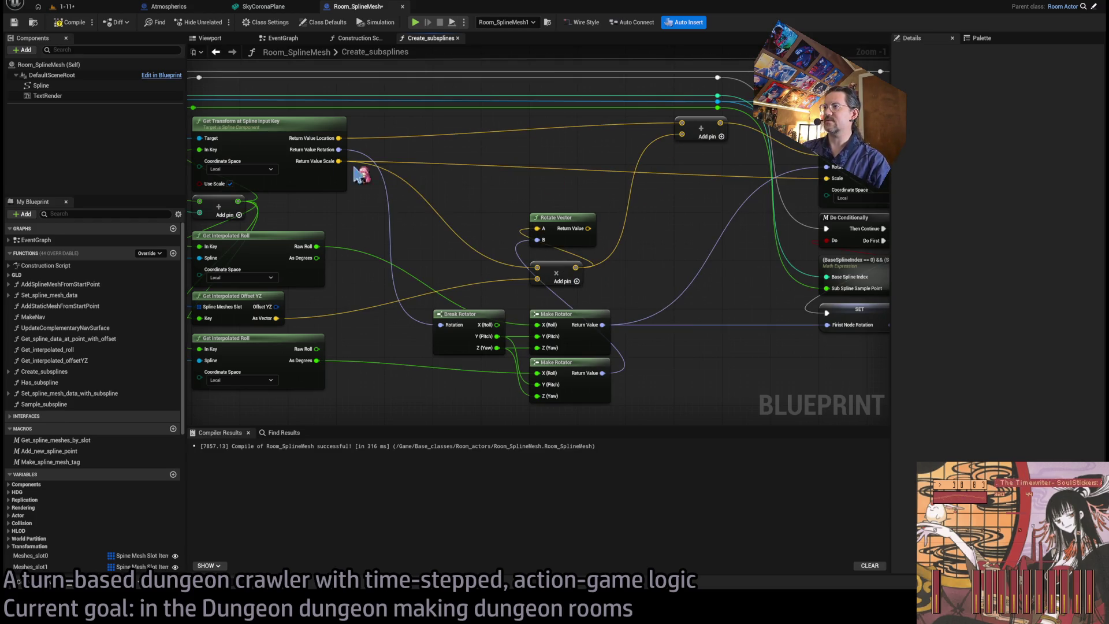
click(81, 7)
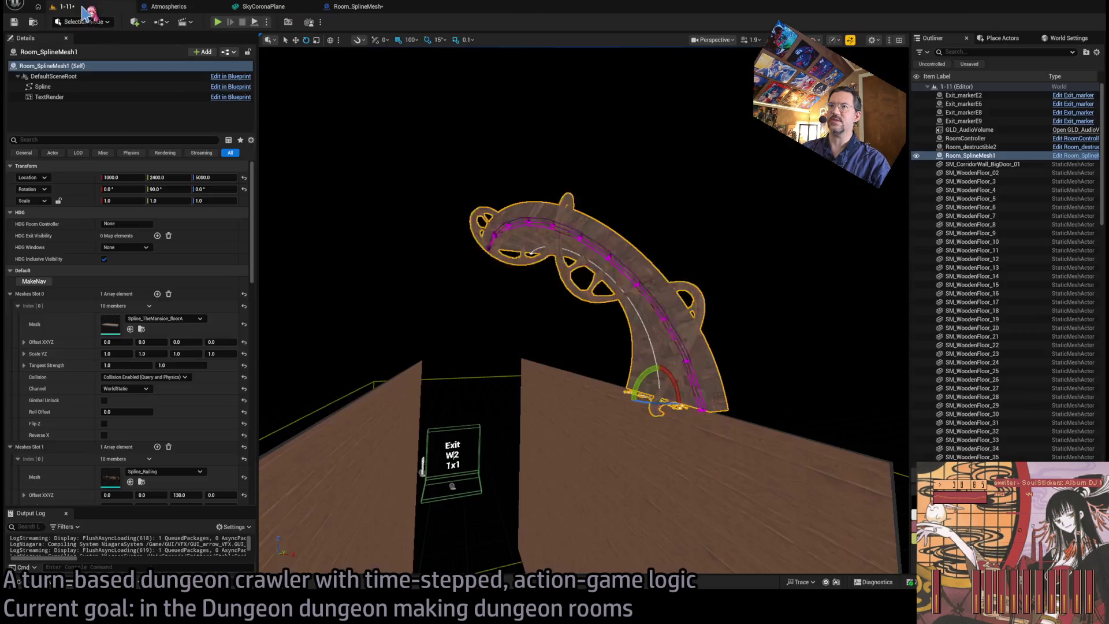
scroll(605, 195, up, 5)
scroll(584, 311, up, 3)
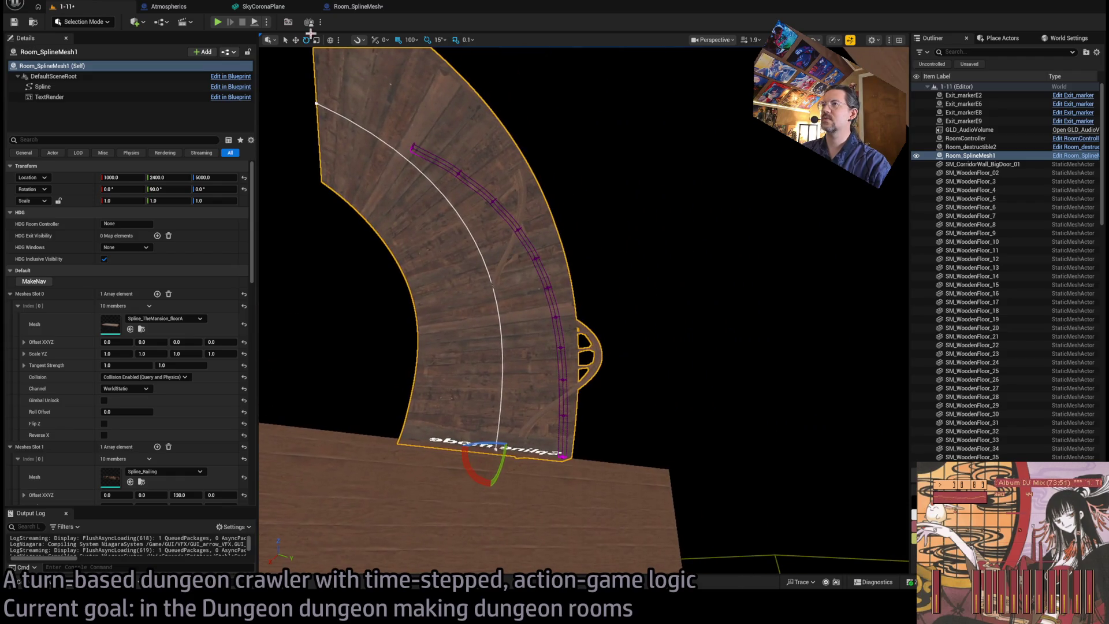
click(358, 6)
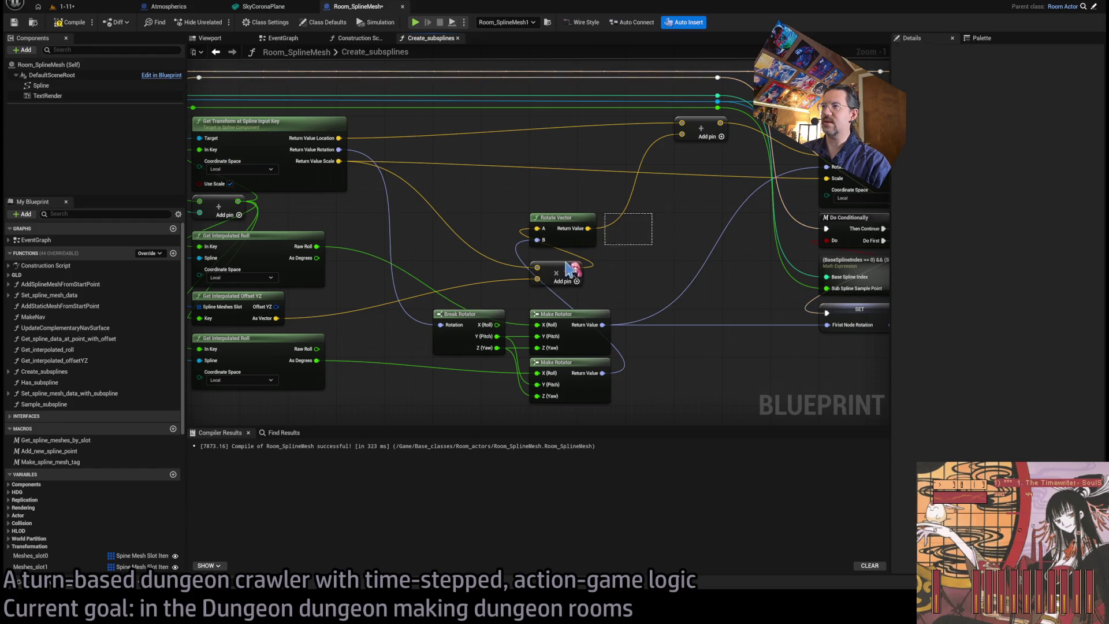
drag(655, 265, 544, 288)
drag(460, 359, 557, 313)
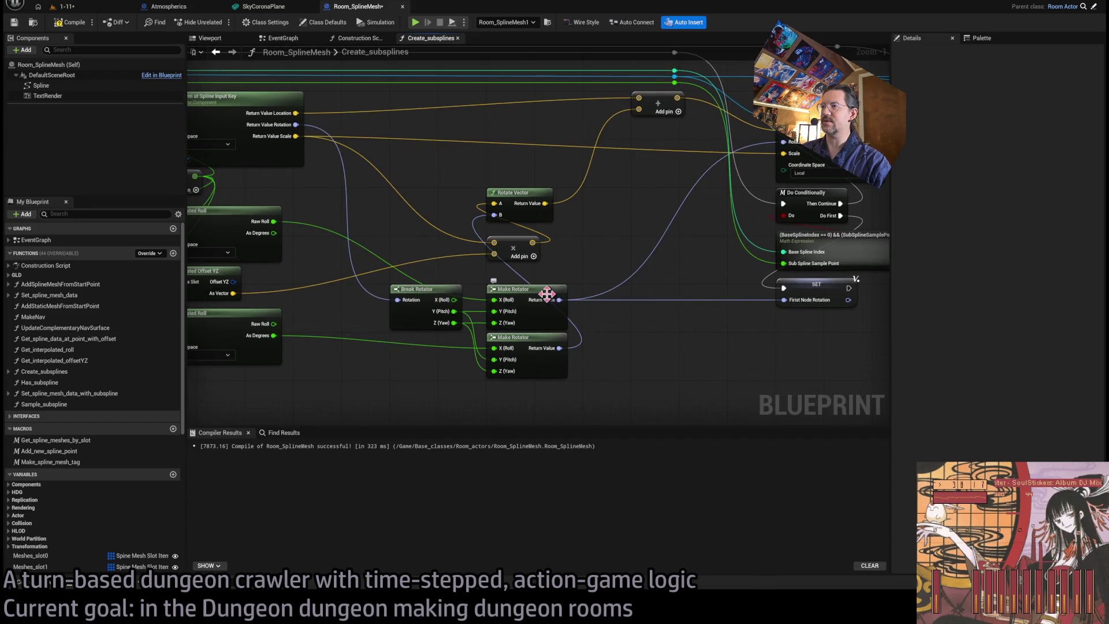
drag(691, 265, 661, 282)
drag(474, 328, 583, 331)
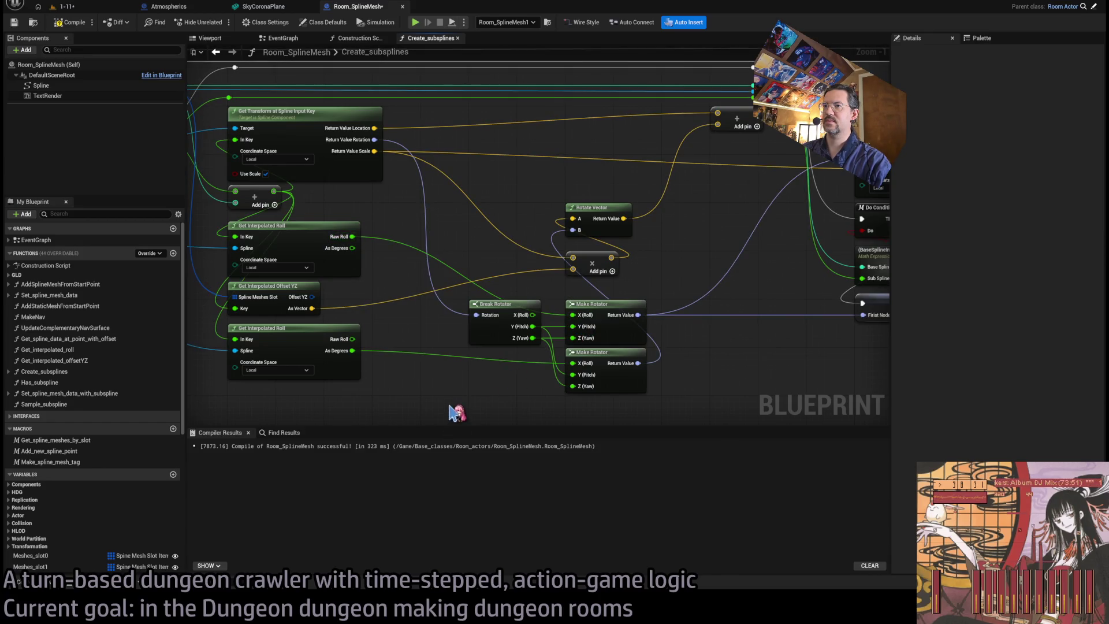
drag(456, 412, 488, 396)
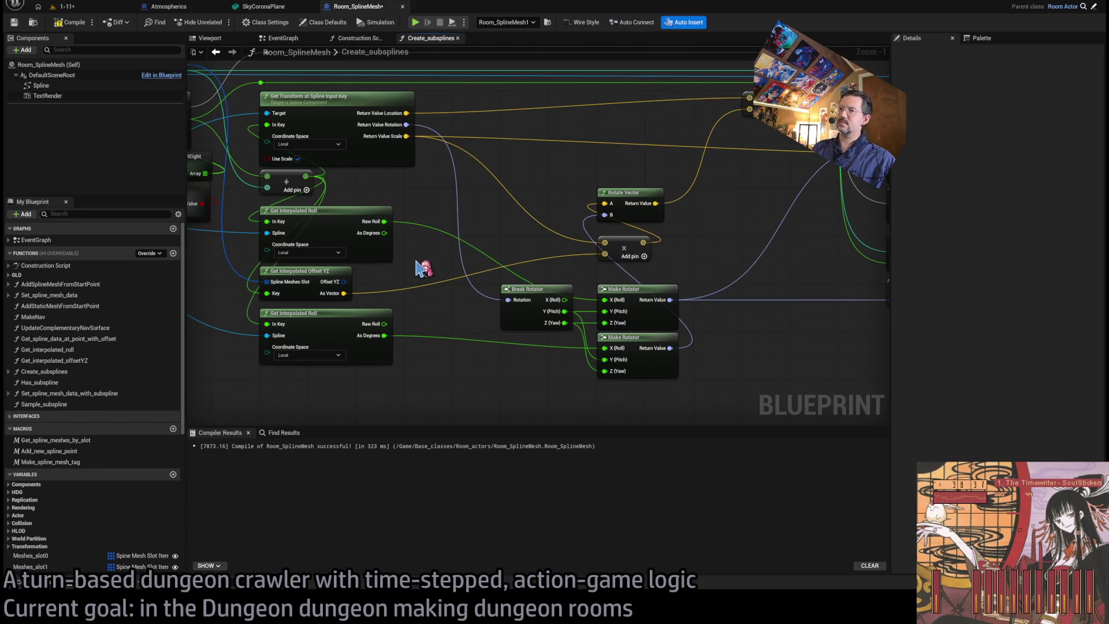
click(349, 225)
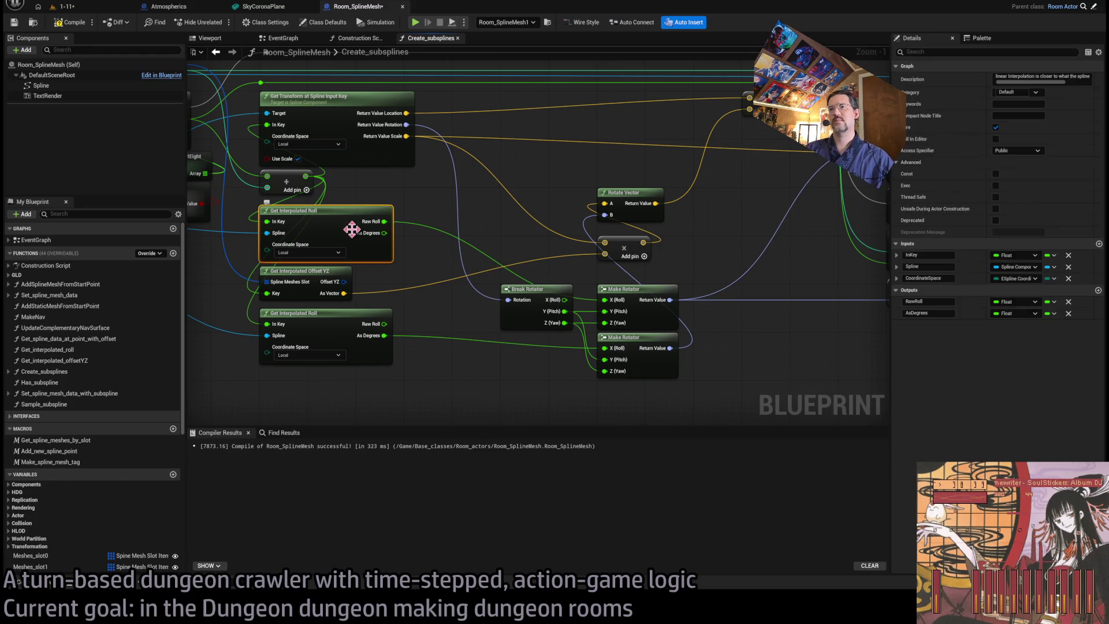
- Open the Get_interpolated_roll function, recompile, and check the room in the 1-11 level
double_click(354, 233)
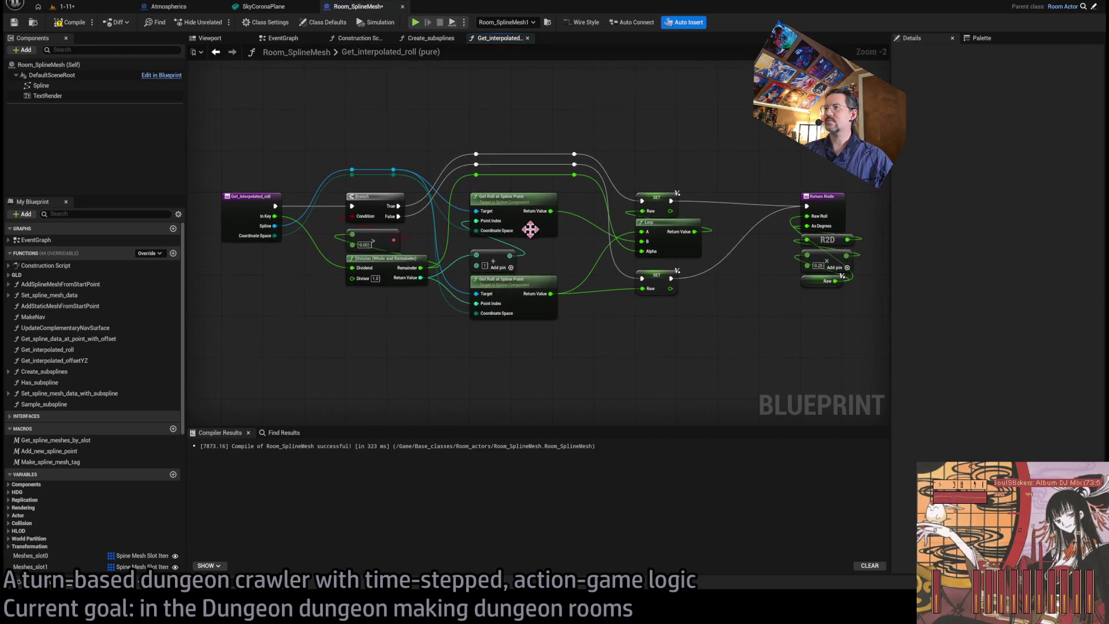
scroll(637, 209, up, 1)
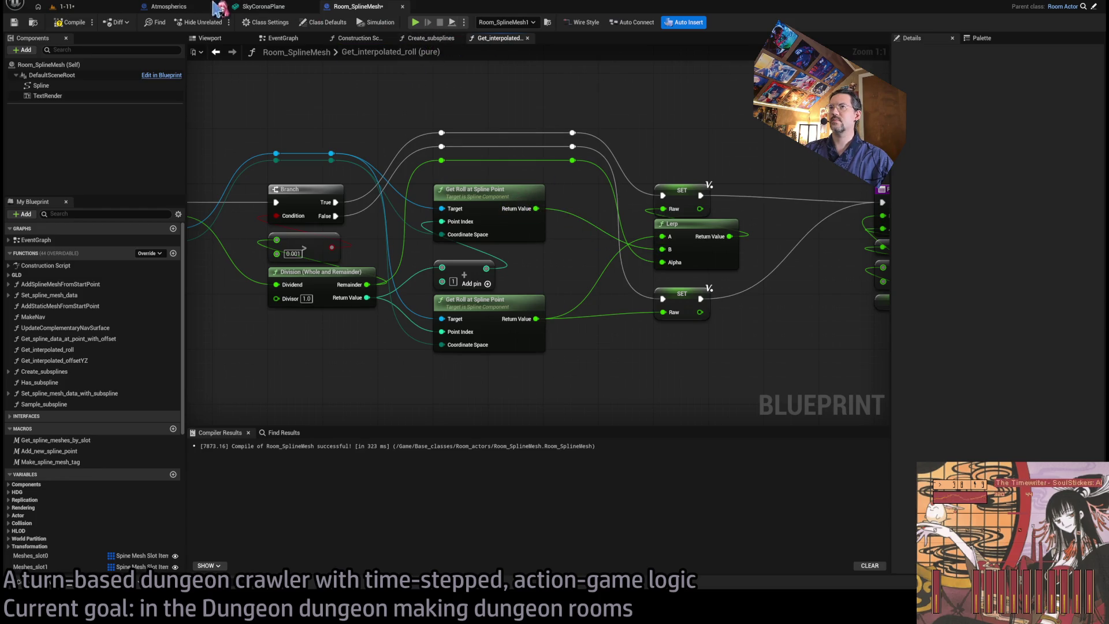
click(262, 7)
click(360, 7)
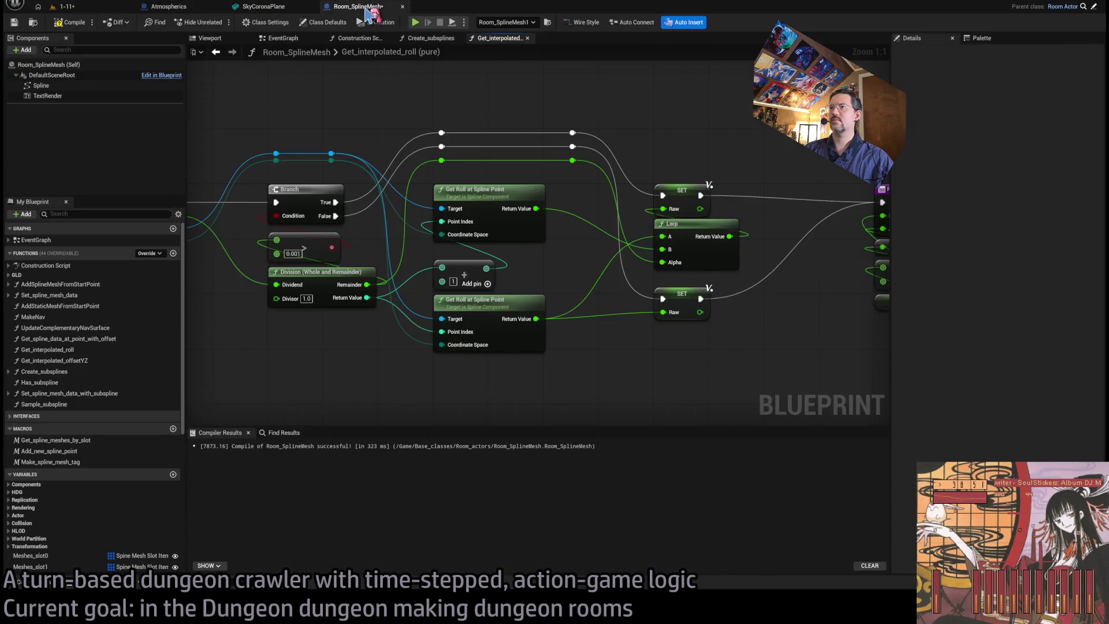
click(95, 8)
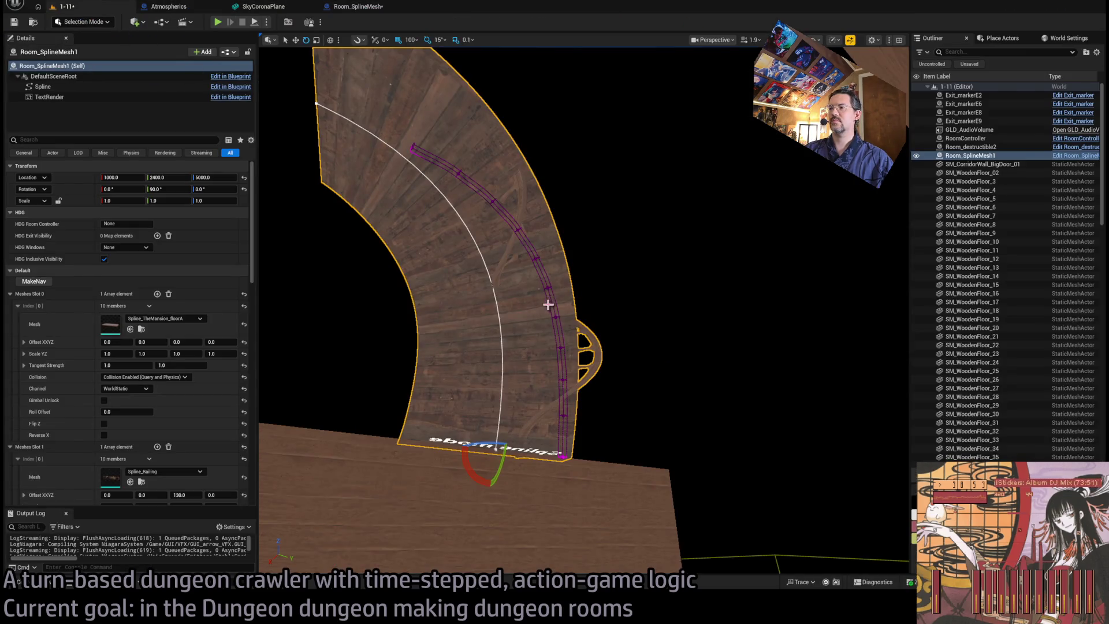
click(378, 9)
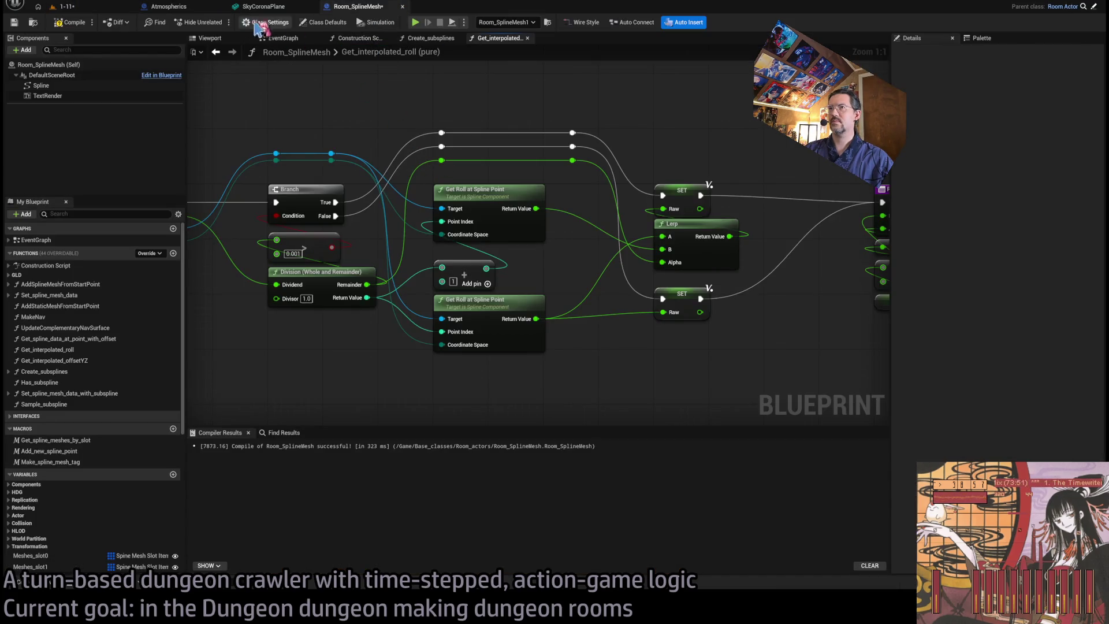
- Confirm the railing runs along the curved floor's edge, then close Get_interpolated_roll
click(179, 8)
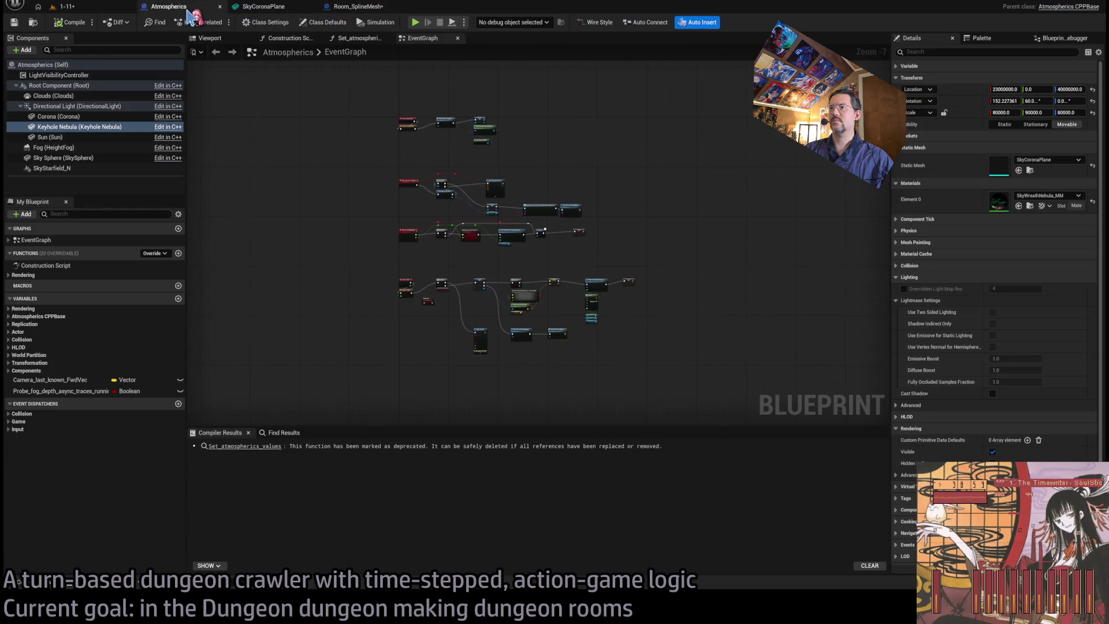
click(254, 8)
click(355, 7)
click(104, 8)
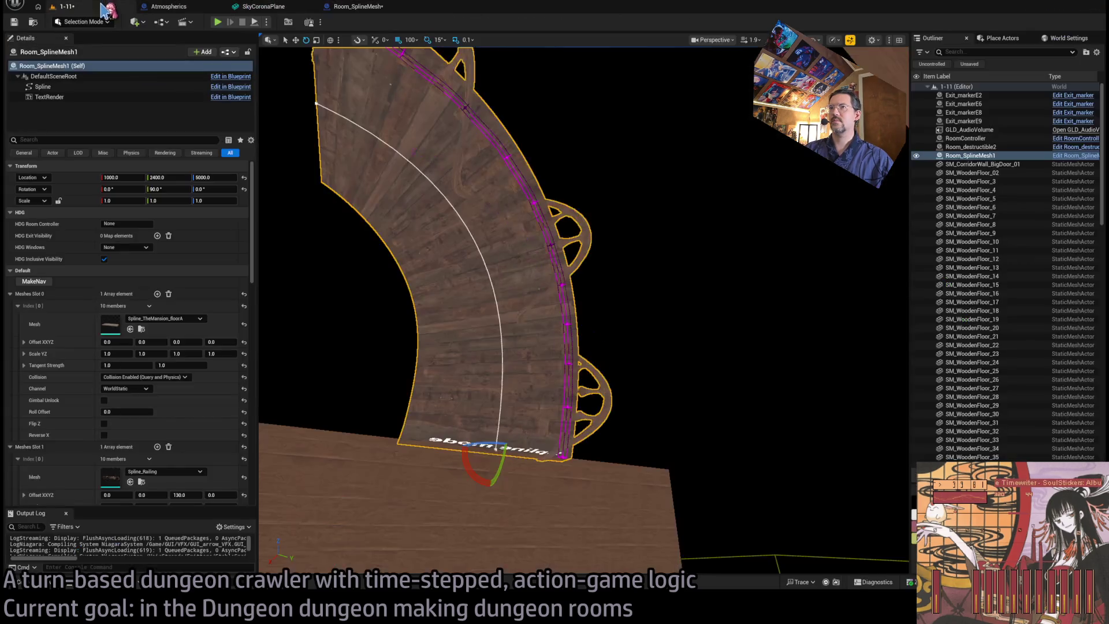
click(275, 8)
click(358, 7)
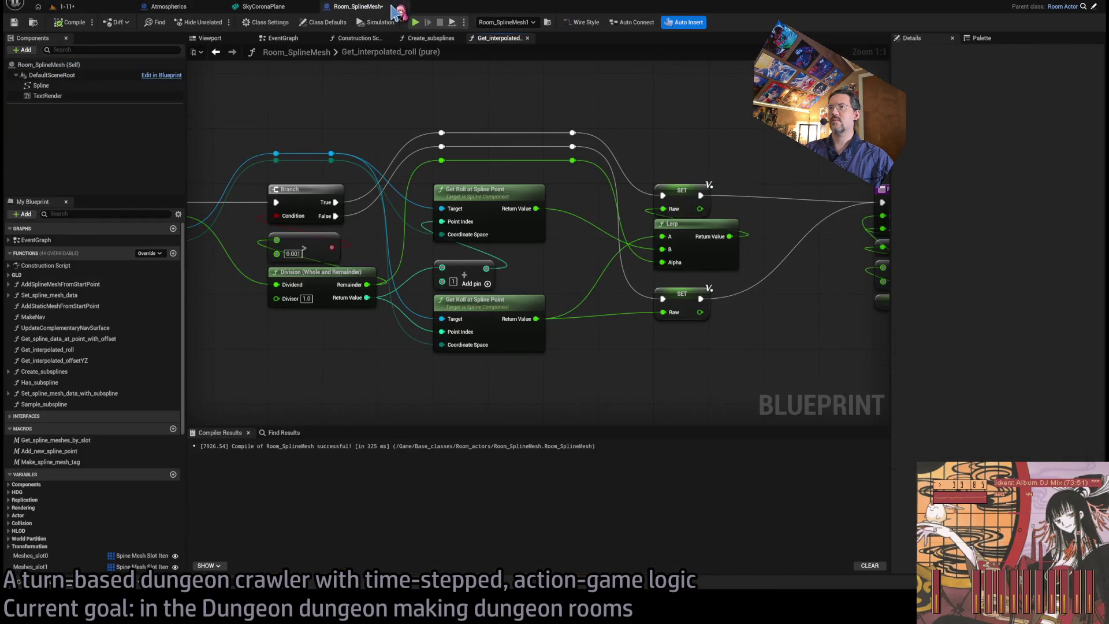
middle_click(496, 43)
scroll(539, 186, down, 2)
scroll(470, 173, up, 2)
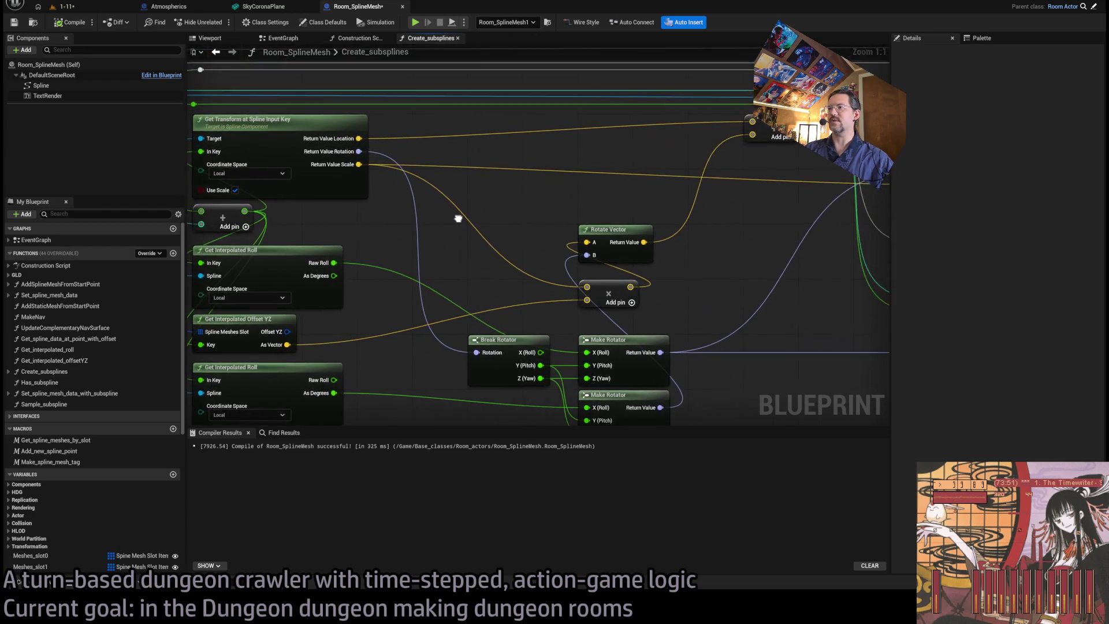
- Connect the spline rotation to the new point's rotation, compile, and turn the room -90° to check
scroll(458, 218, down, 1)
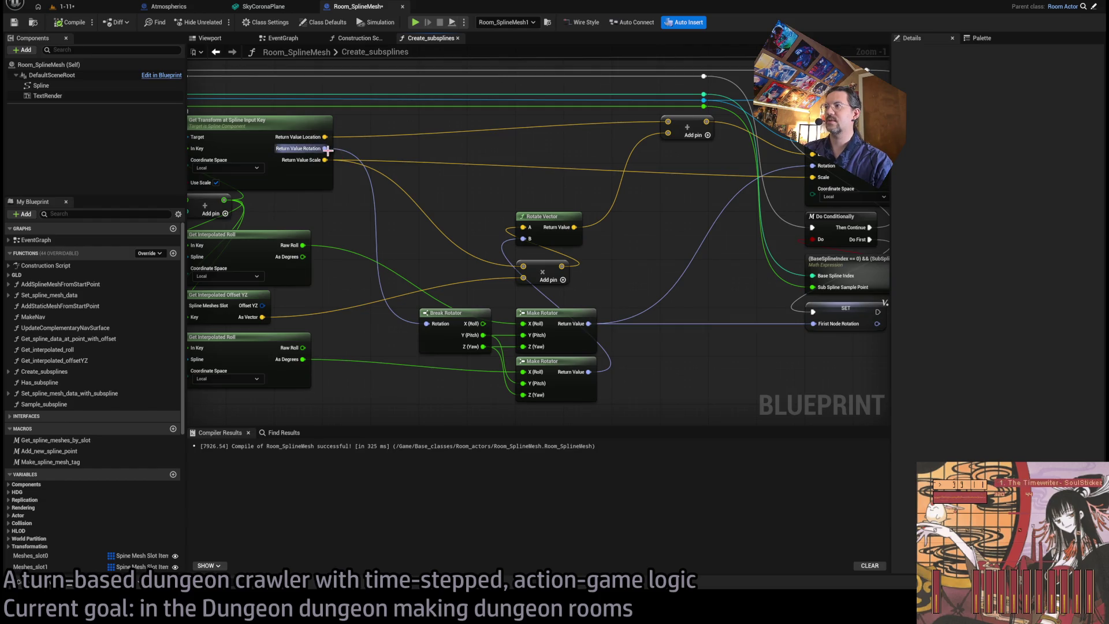
mouse_move(327, 149)
mouse_down()
mouse_move(693, 124)
mouse_move(838, 335)
mouse_move(814, 166)
mouse_up()
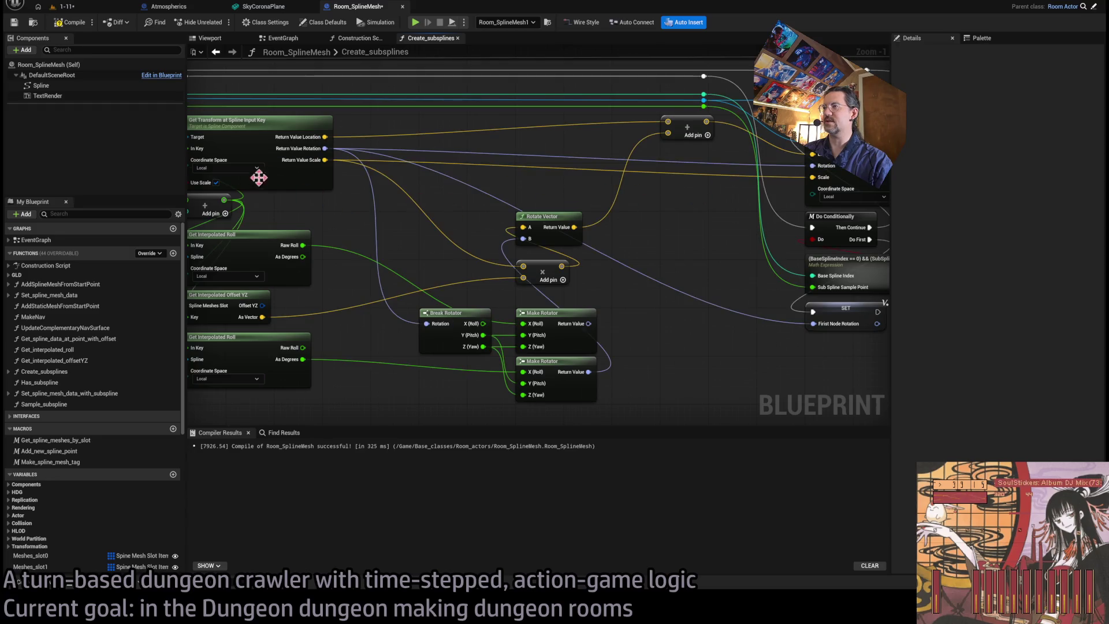
click(81, 22)
click(86, 8)
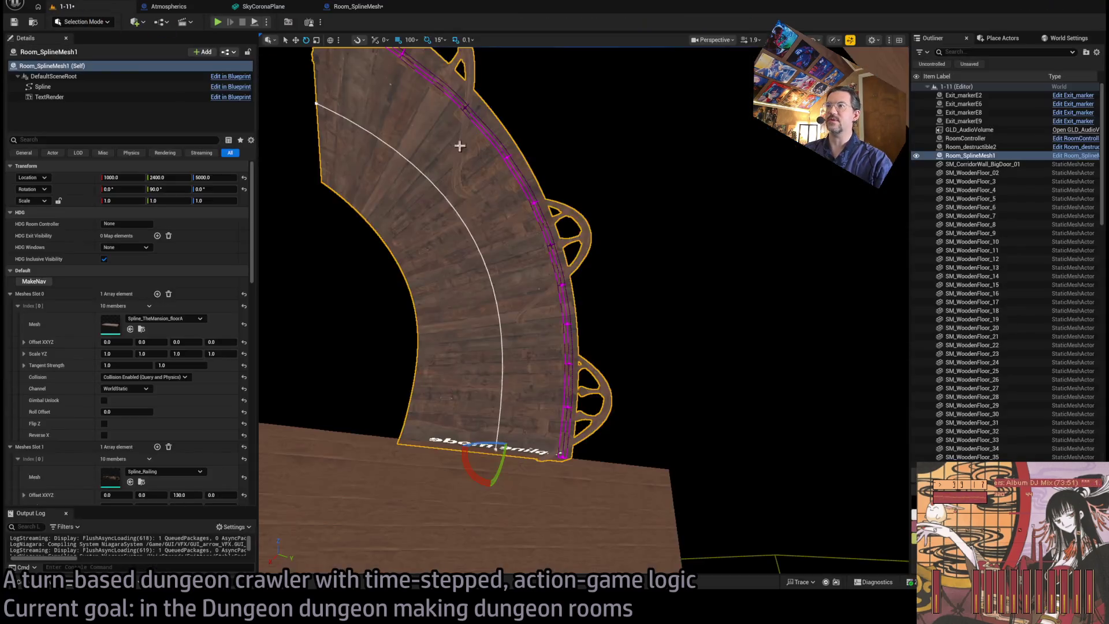
drag(413, 124, 491, 168)
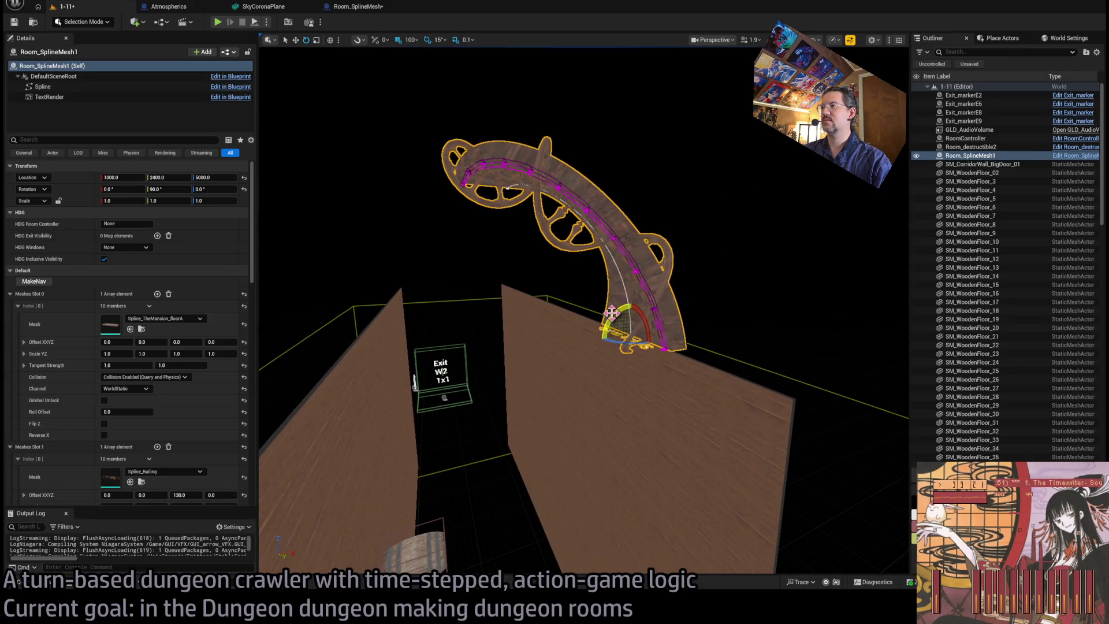
drag(623, 308, 633, 331)
drag(550, 295, 556, 295)
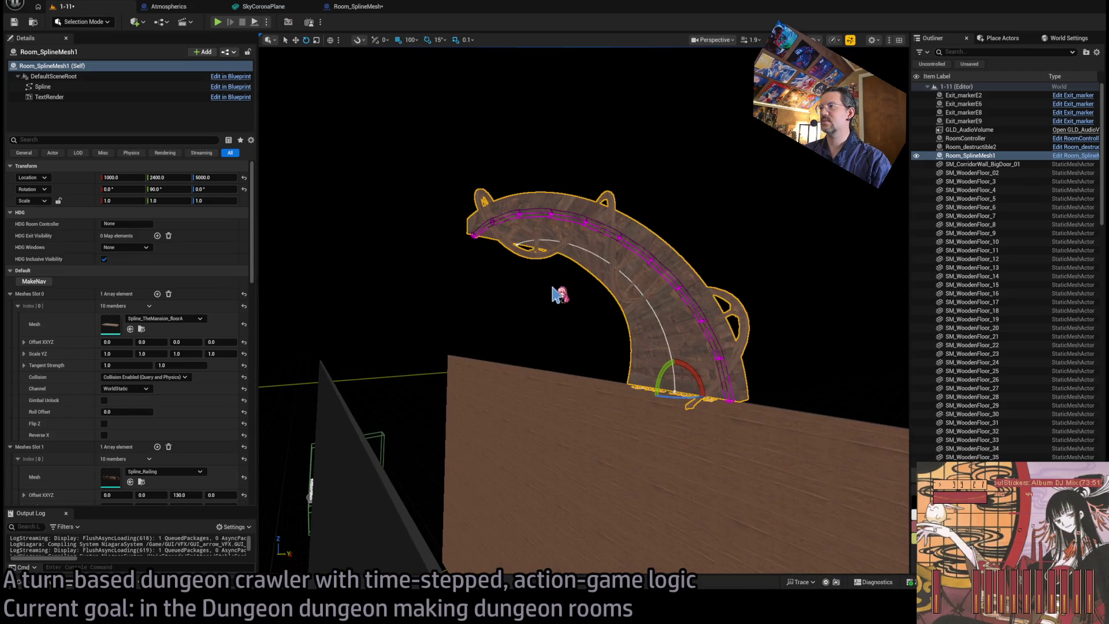
- Feed the Make Rotator result into the point and first-node rotations
click(358, 7)
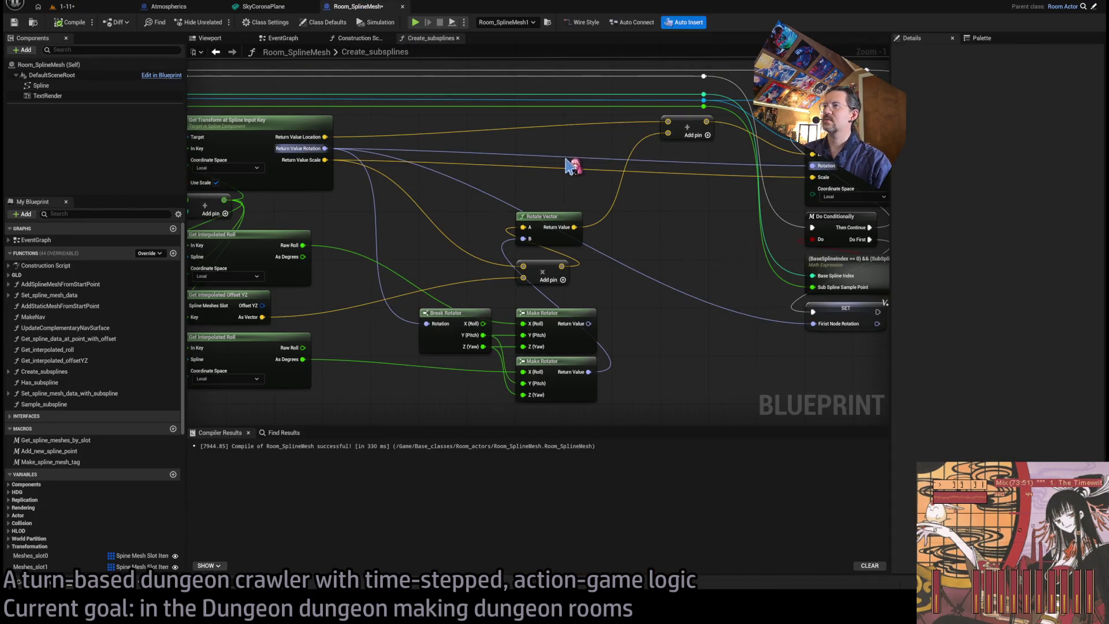
mouse_move(589, 324)
mouse_down()
mouse_move(813, 323)
mouse_move(813, 165)
mouse_up()
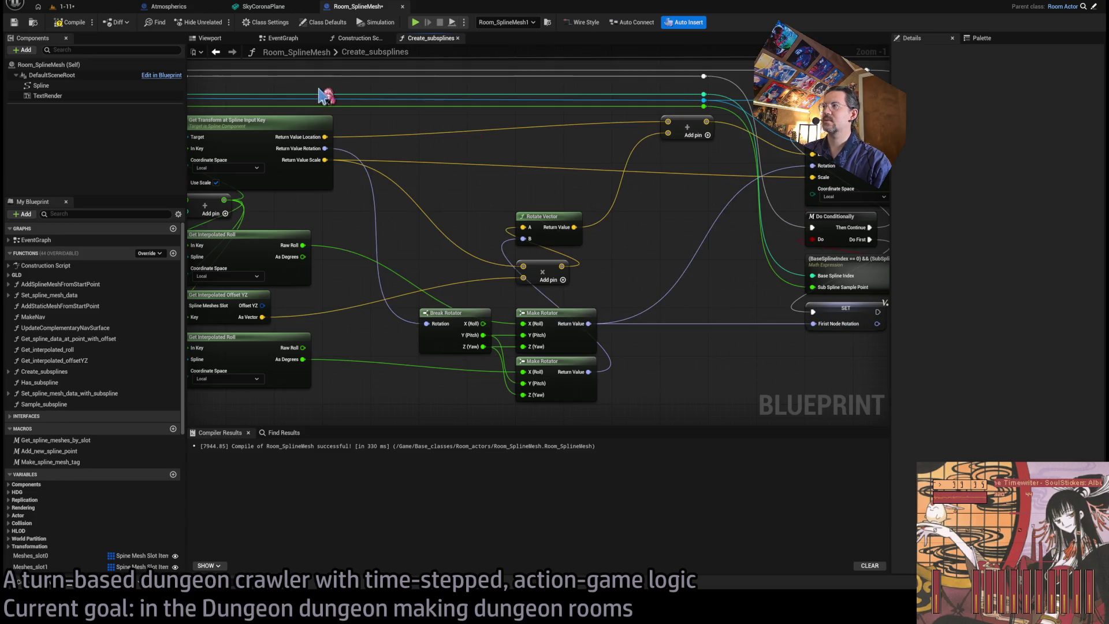
click(53, 7)
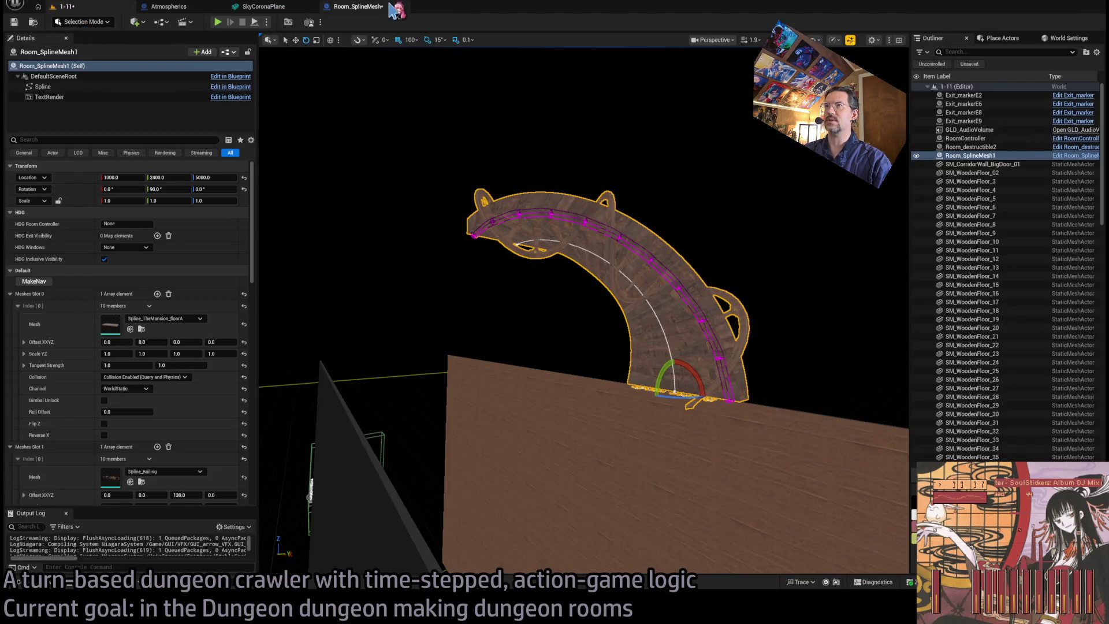
click(365, 7)
- Close and reopen the Room_SplineMesh Blueprint with Ctrl+E, then select Break Rotator and upper Make Rotator
middle_click(365, 9)
click(64, 7)
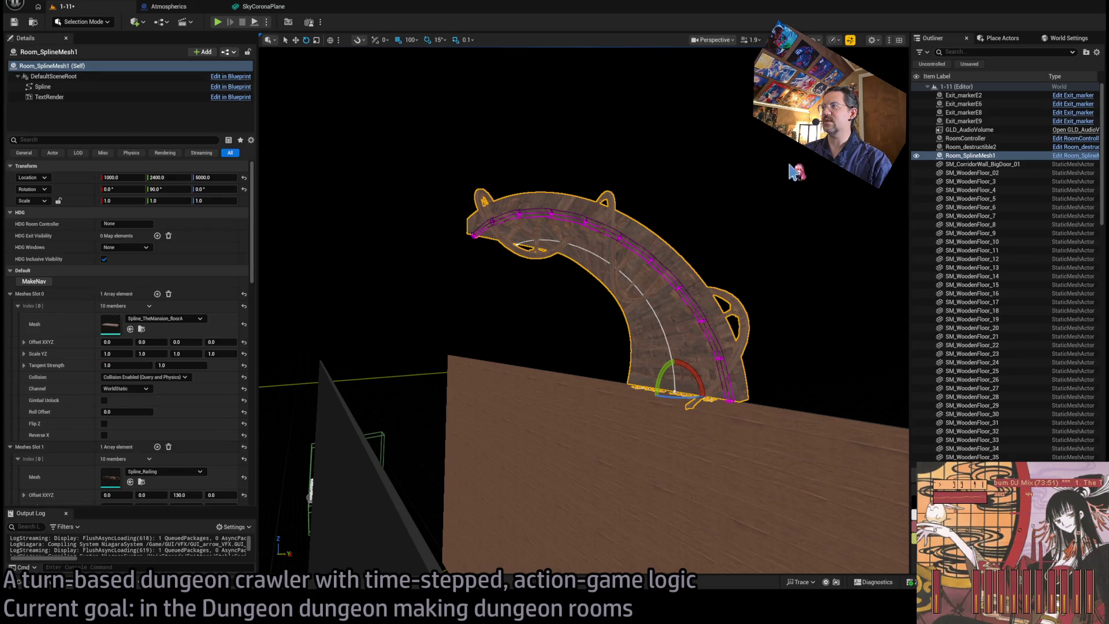
key(ctrl+e)
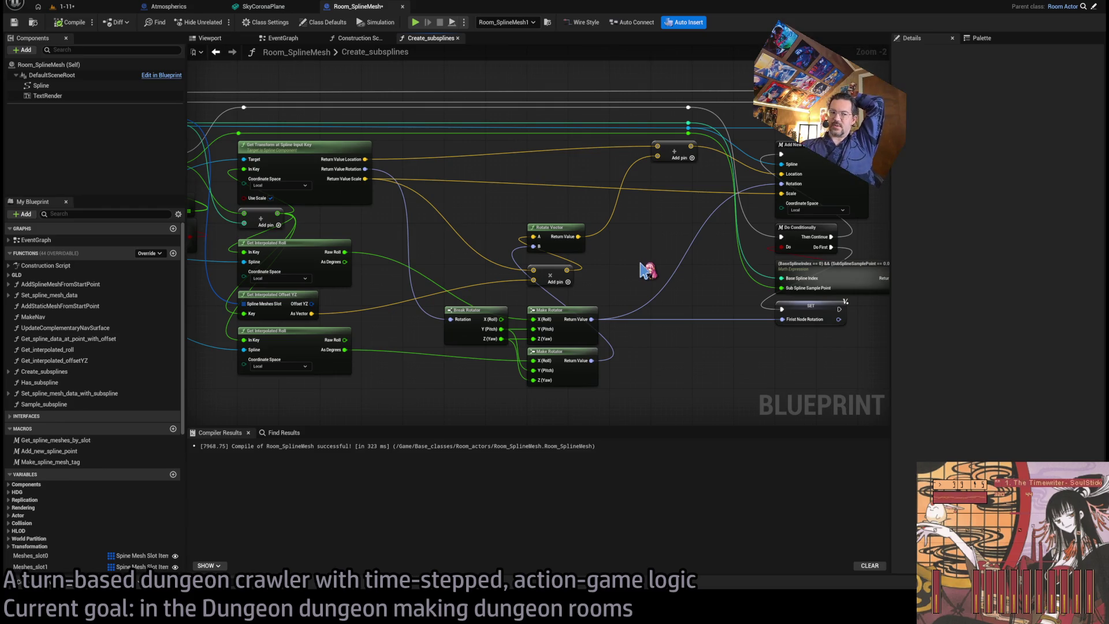
drag(716, 312, 474, 309)
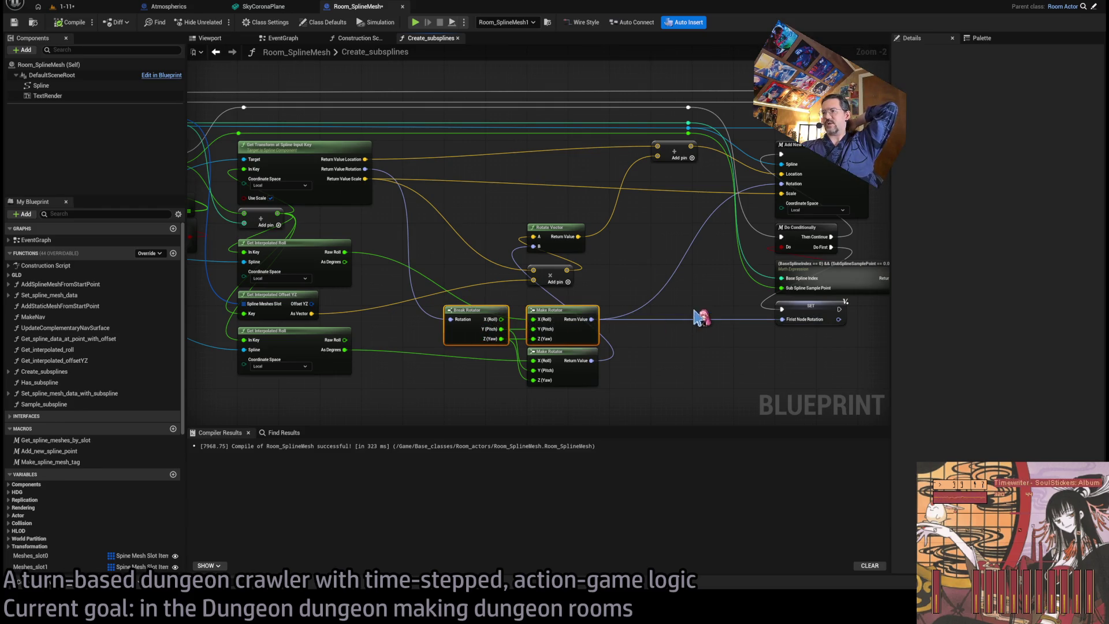
click(703, 373)
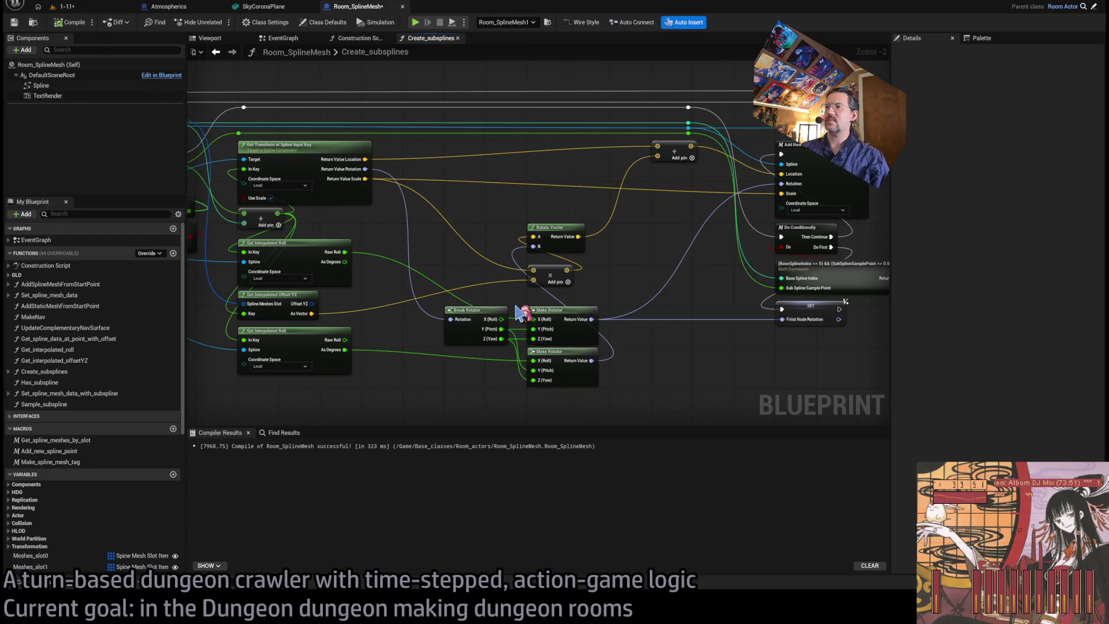
- Duplicate the spline room actor and move the copy to Y 2800
key(ctrl+Tab)
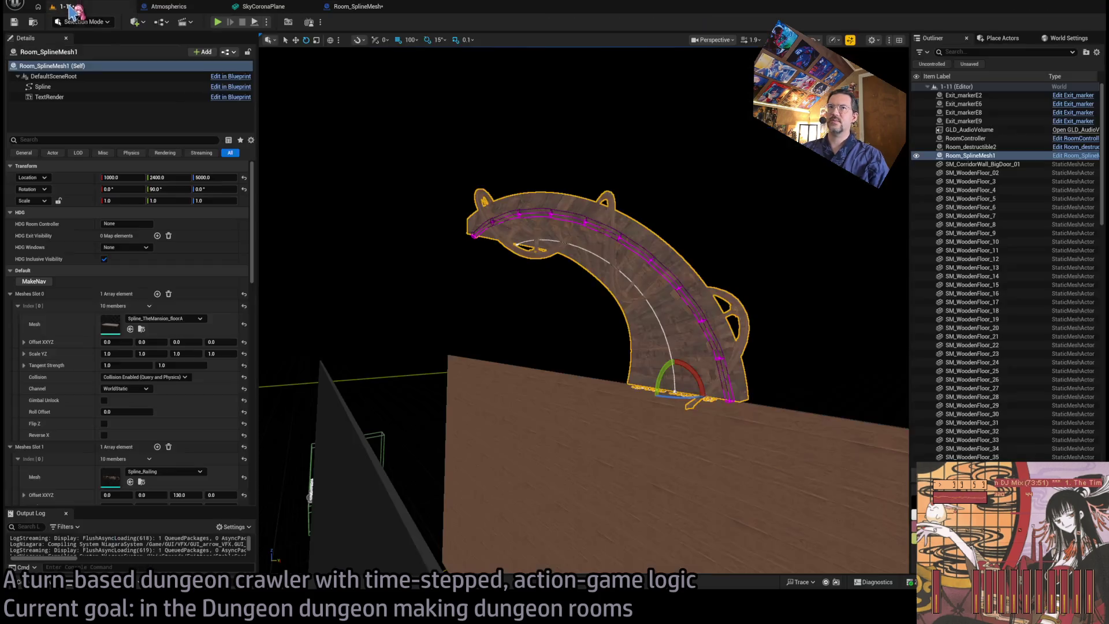
click(18, 585)
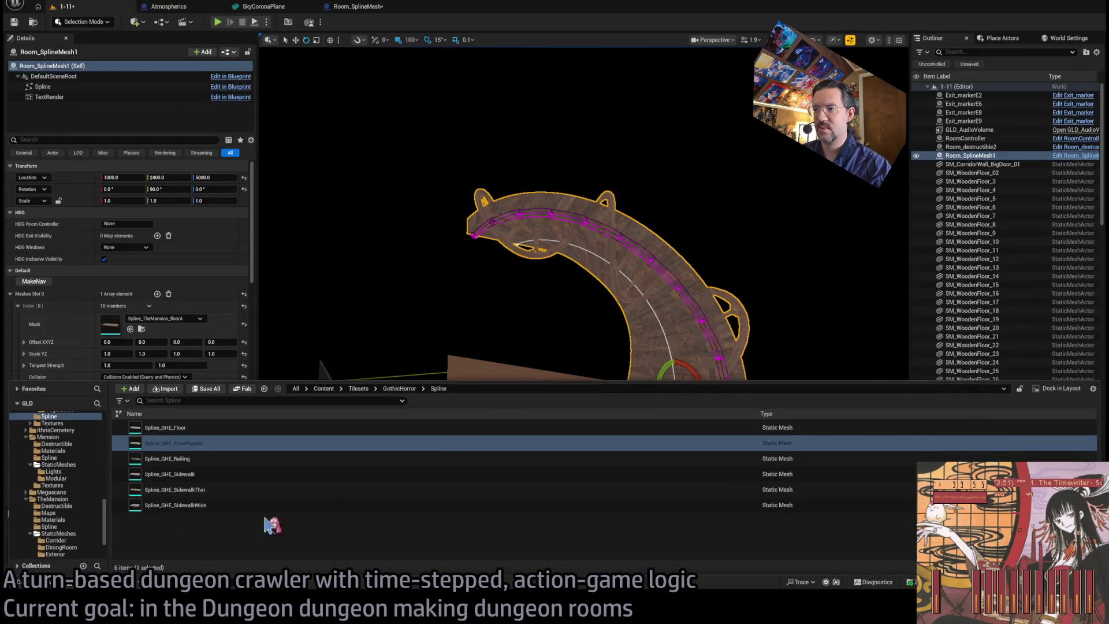
click(589, 302)
click(681, 375)
scroll(682, 376, up, 5)
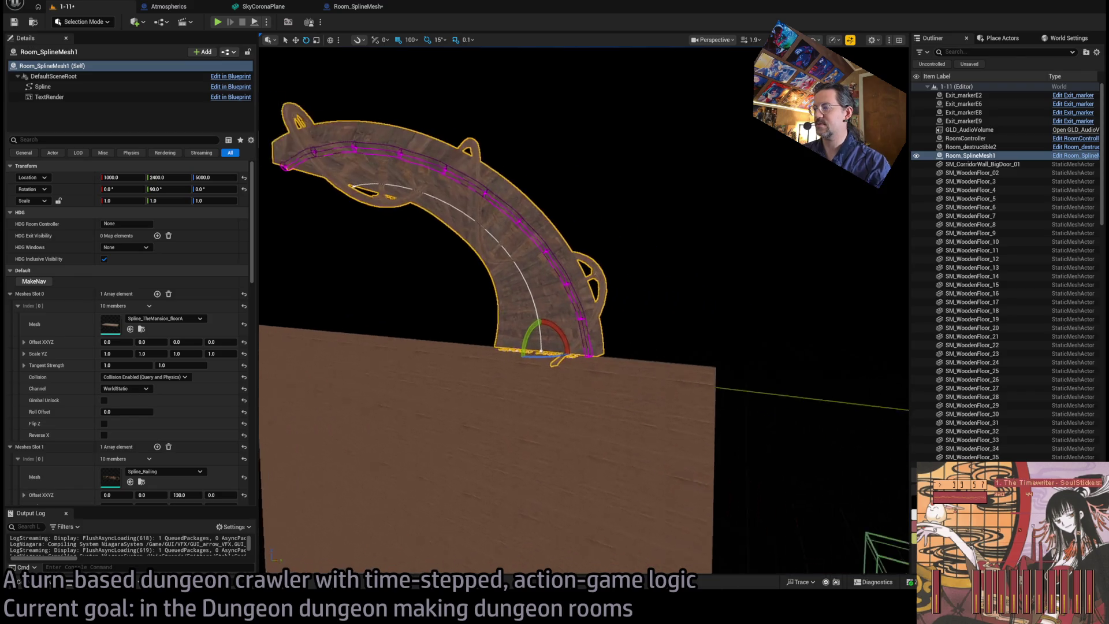
mouse_move(495, 424)
mouse_down()
mouse_move(491, 404)
mouse_move(495, 424)
mouse_up()
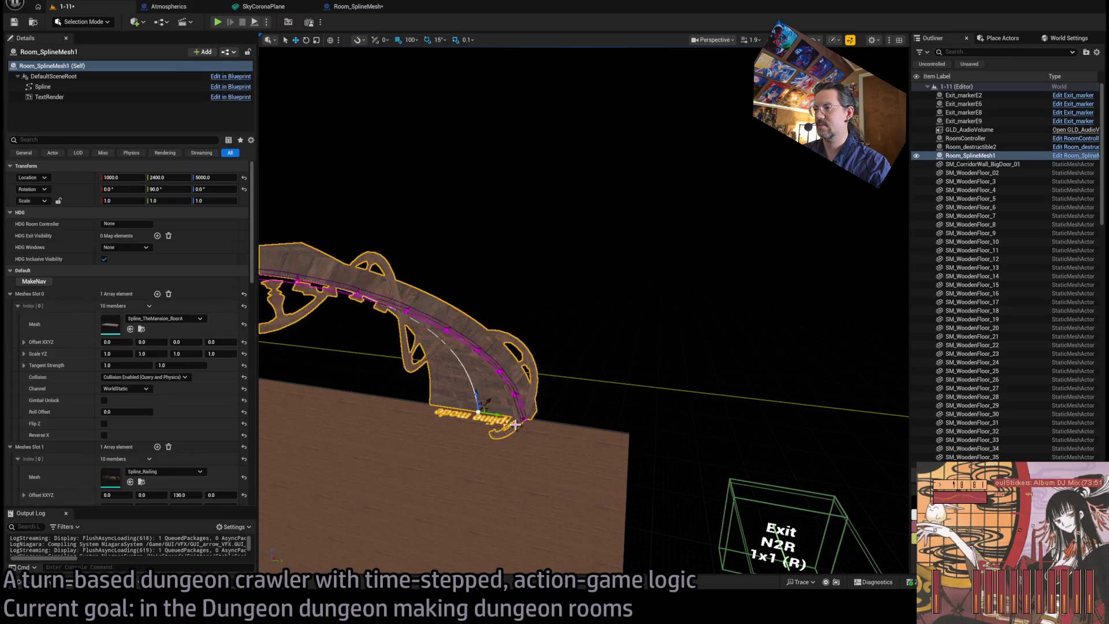
alt+drag(495, 414, 674, 423)
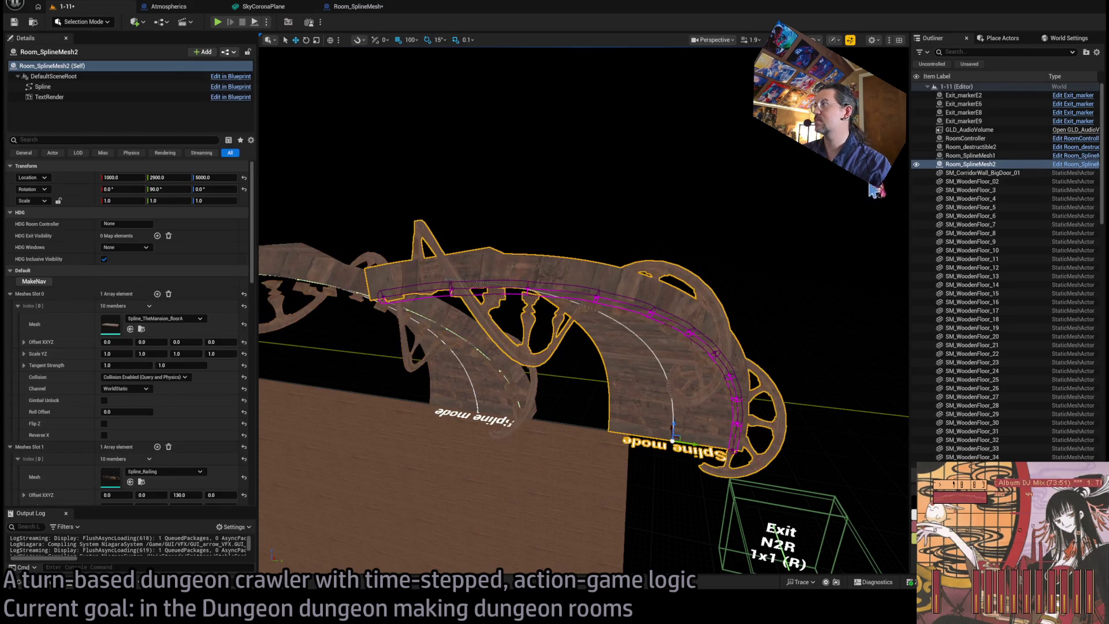
- Rename the duplicate Room_SplineMeshCONTROL and set its Y rotation to 0
click(972, 166)
key(F2)
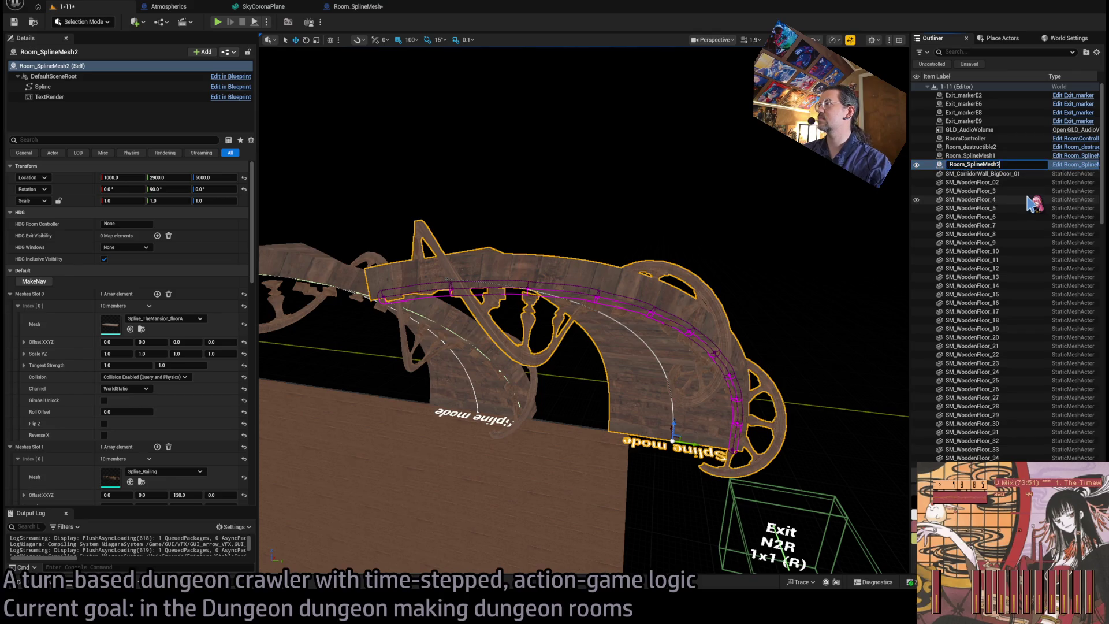
text(CONTROL)
key(Return)
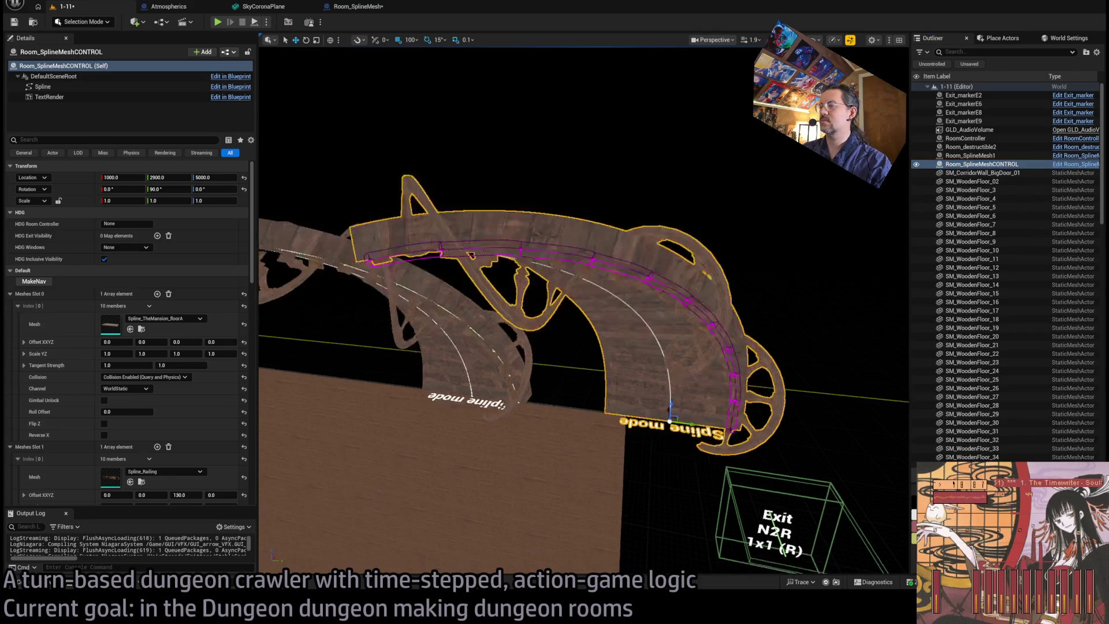
click(168, 189)
text(0)
key(Return)
- Inspect the copy's fanned spline floor up close, then return to the Room_SplineMesh Blueprint
mouse_move(287, 203)
mouse_down()
mouse_move(287, 173)
mouse_move(287, 196)
mouse_up()
drag(604, 347, 600, 340)
click(583, 338)
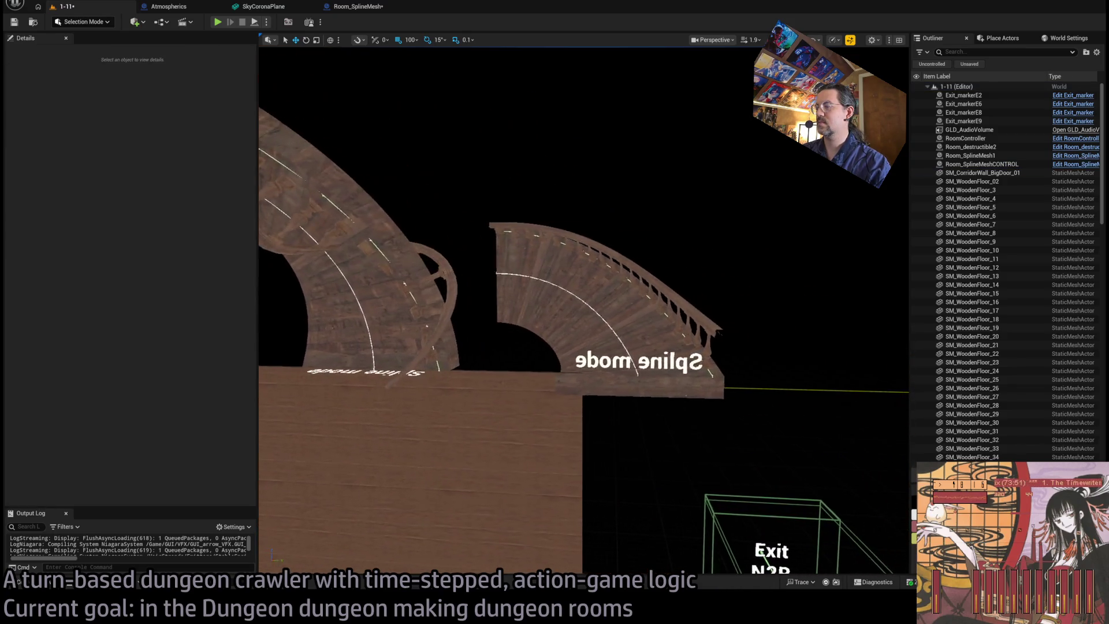
drag(760, 247, 759, 247)
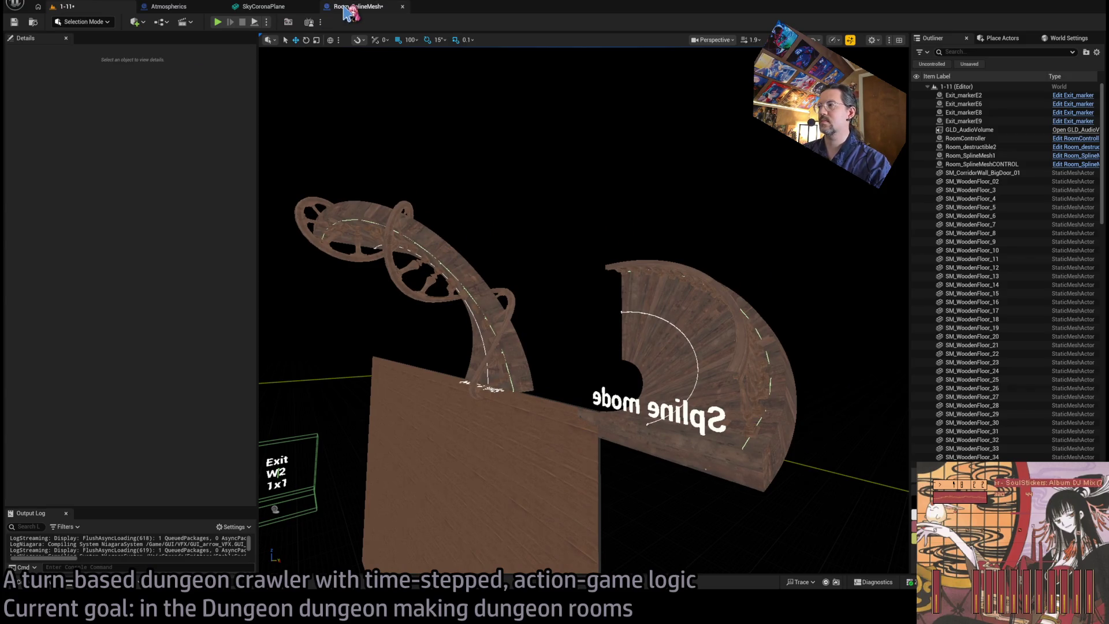
click(347, 8)
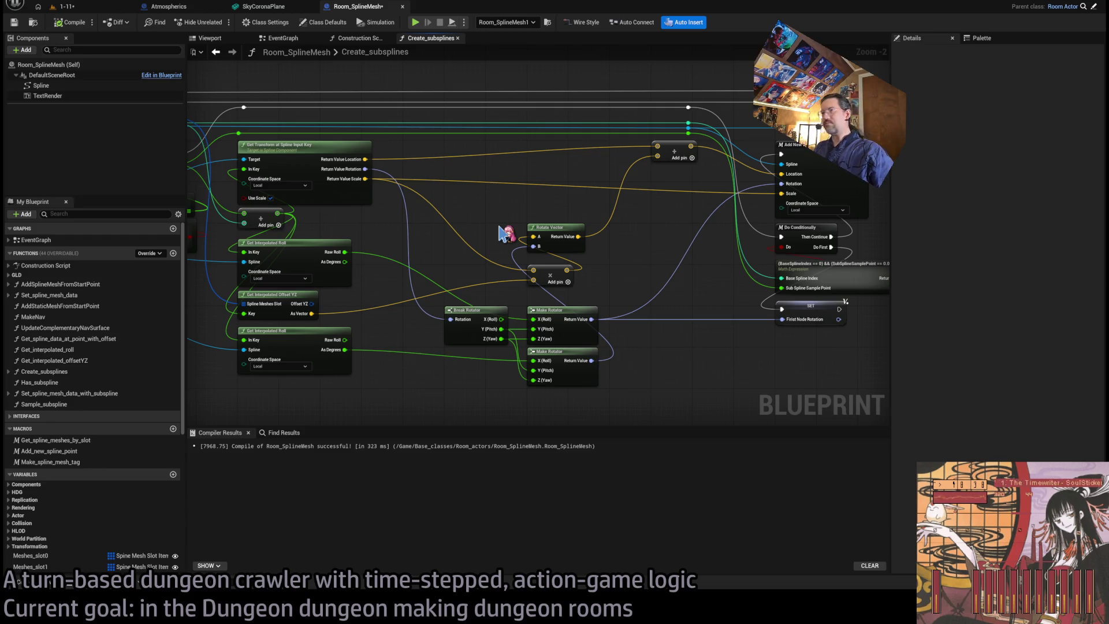
- Wire Get Relative Transform into Add Spline Component's Relative Transform, compile, and compare both rooms in 1-11
scroll(599, 245, down, 3)
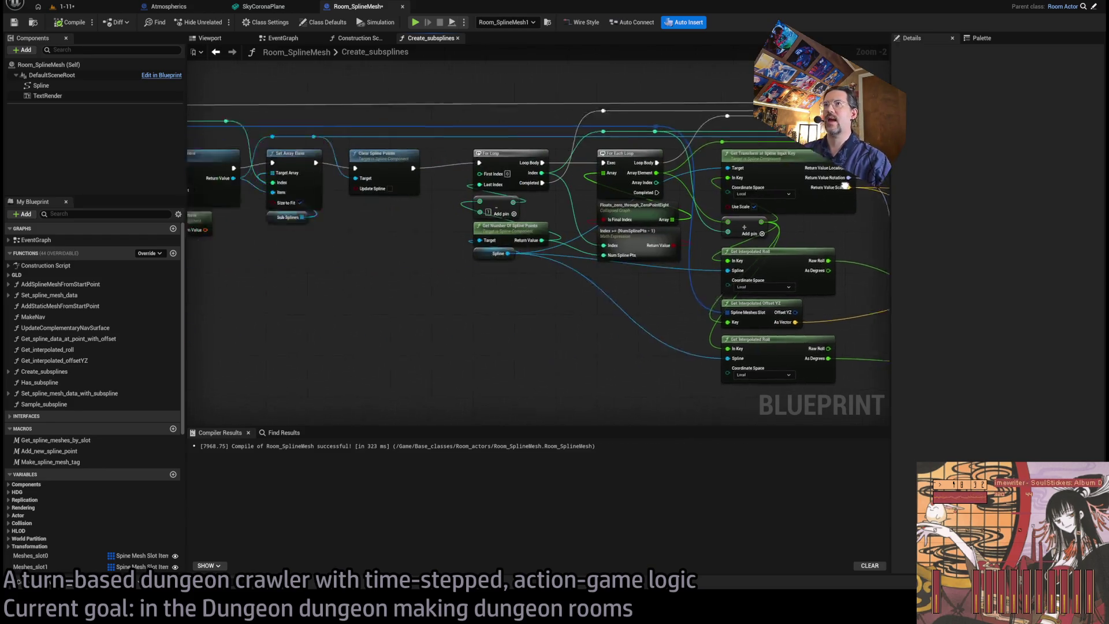
scroll(598, 245, up, 5)
drag(616, 287, 559, 250)
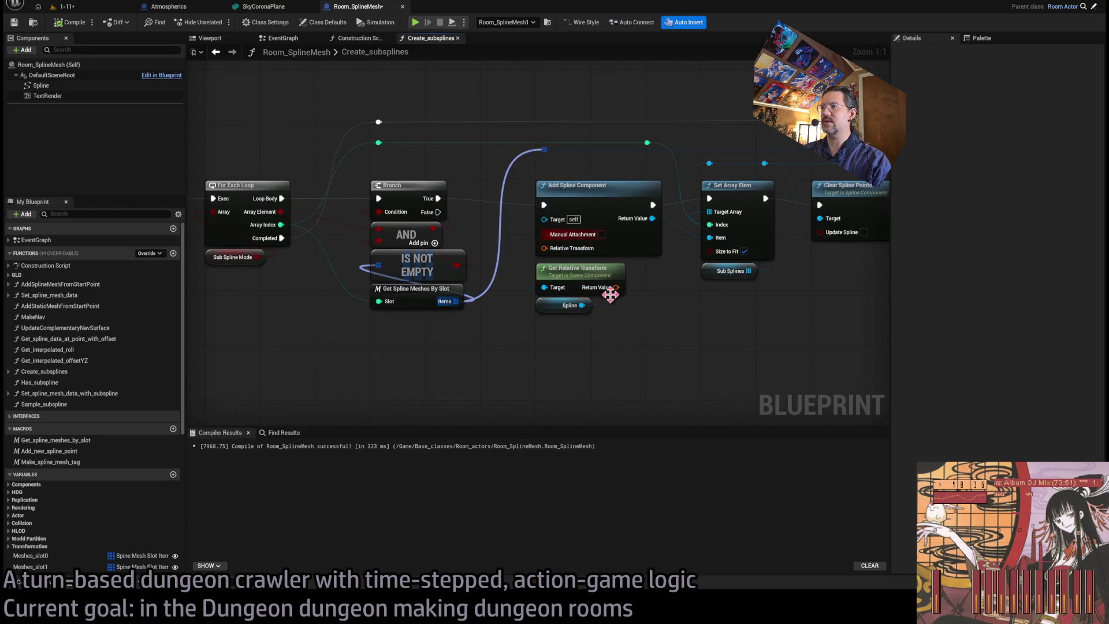
click(69, 22)
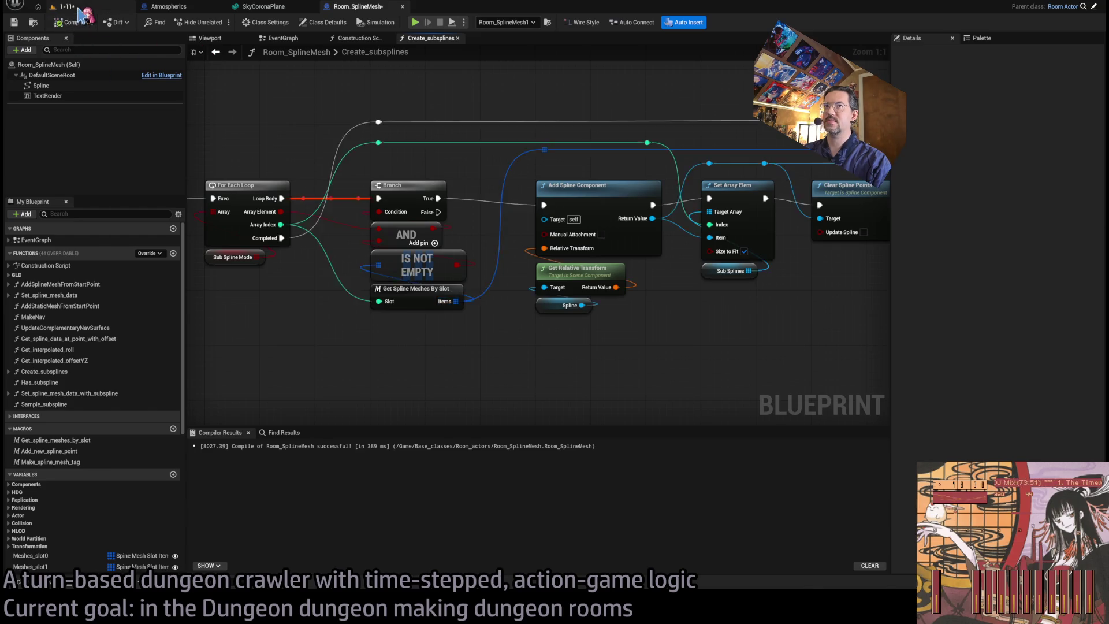
click(65, 7)
click(358, 6)
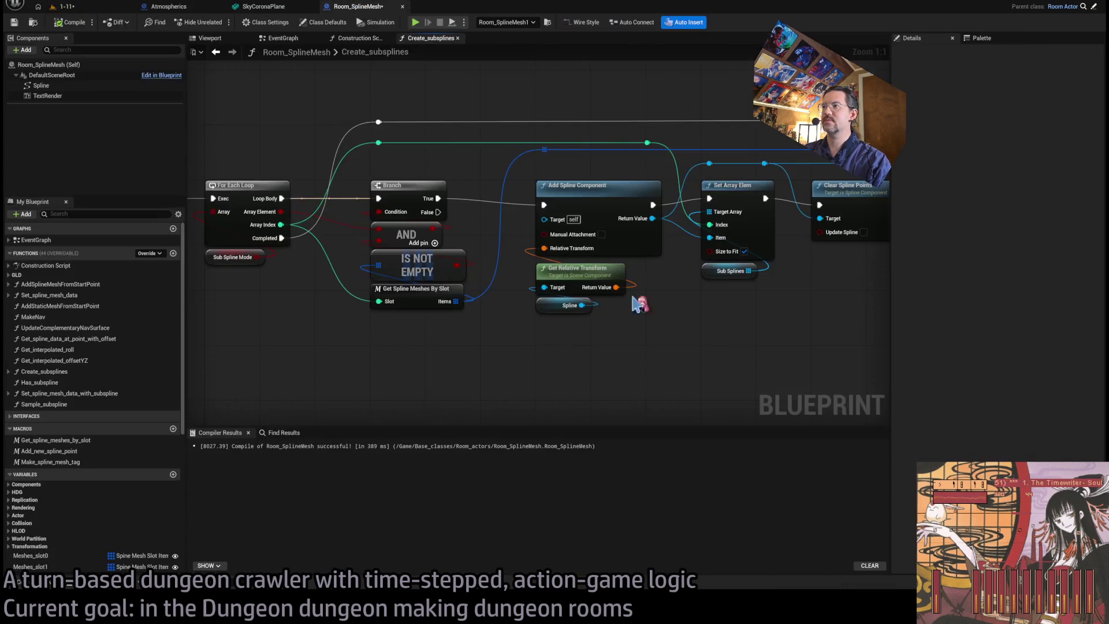
mouse_move(718, 327)
mouse_down()
mouse_move(760, 358)
mouse_move(730, 341)
mouse_move(577, 329)
mouse_move(445, 363)
mouse_move(577, 312)
mouse_move(659, 333)
mouse_move(550, 329)
mouse_move(573, 334)
mouse_up()
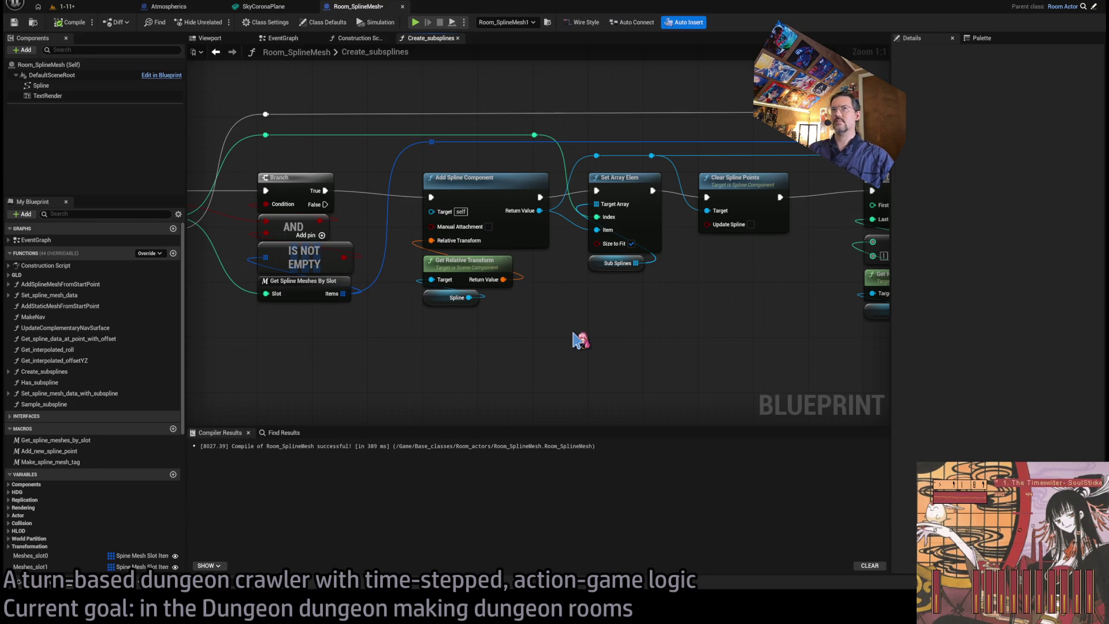
click(85, 9)
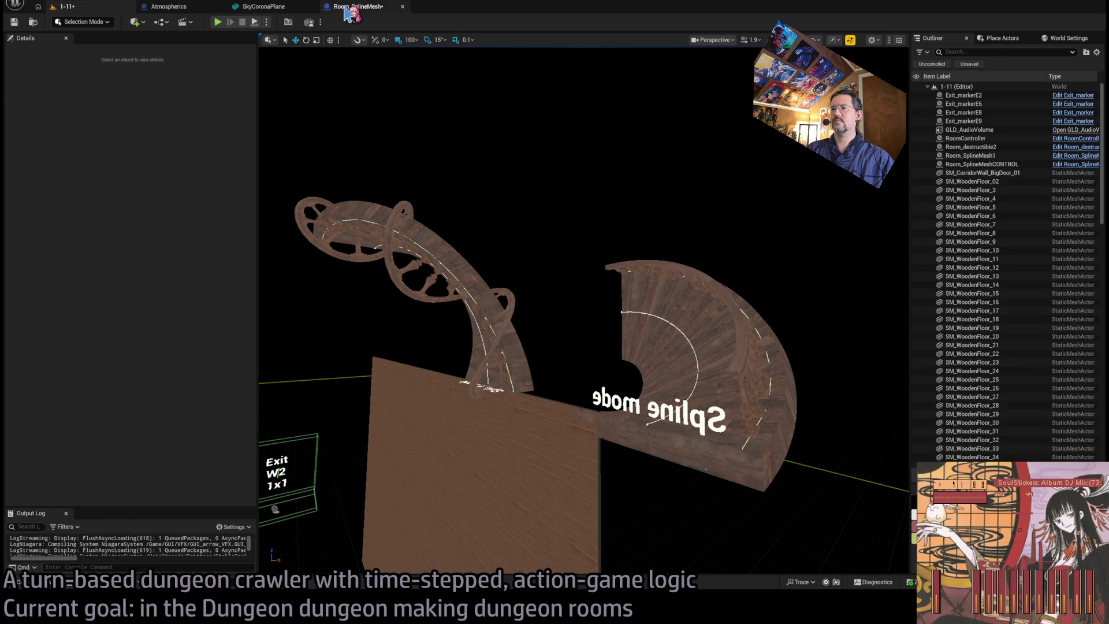
- Connect the spline transform's Return Value Rotation to Add New Spline Point's Rotation pin
click(347, 12)
scroll(394, 255, up, 4)
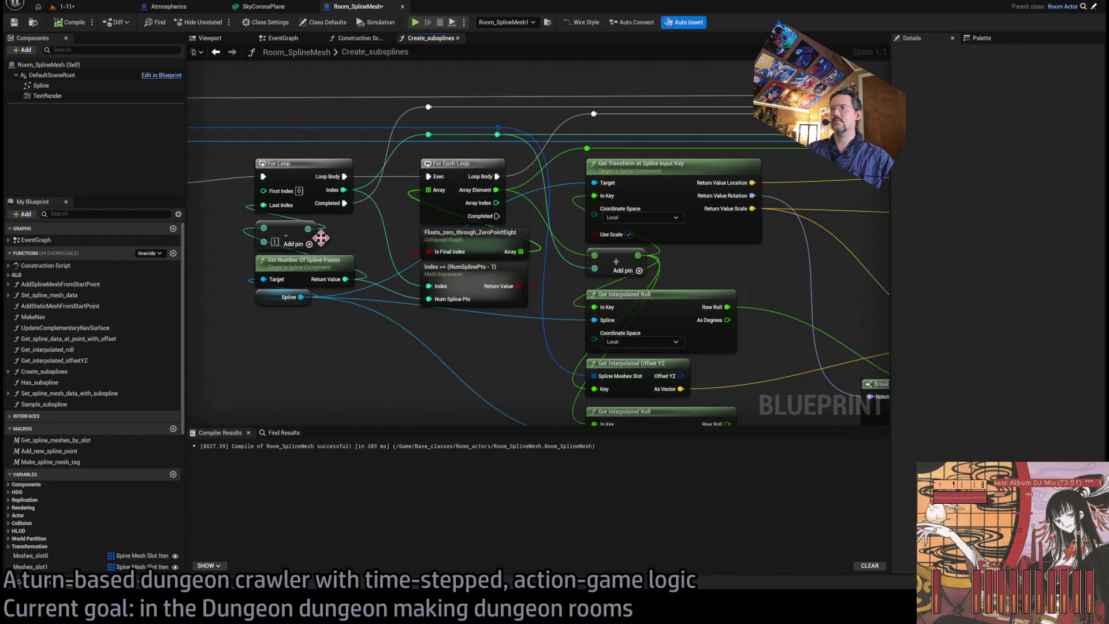
scroll(428, 254, down, 3)
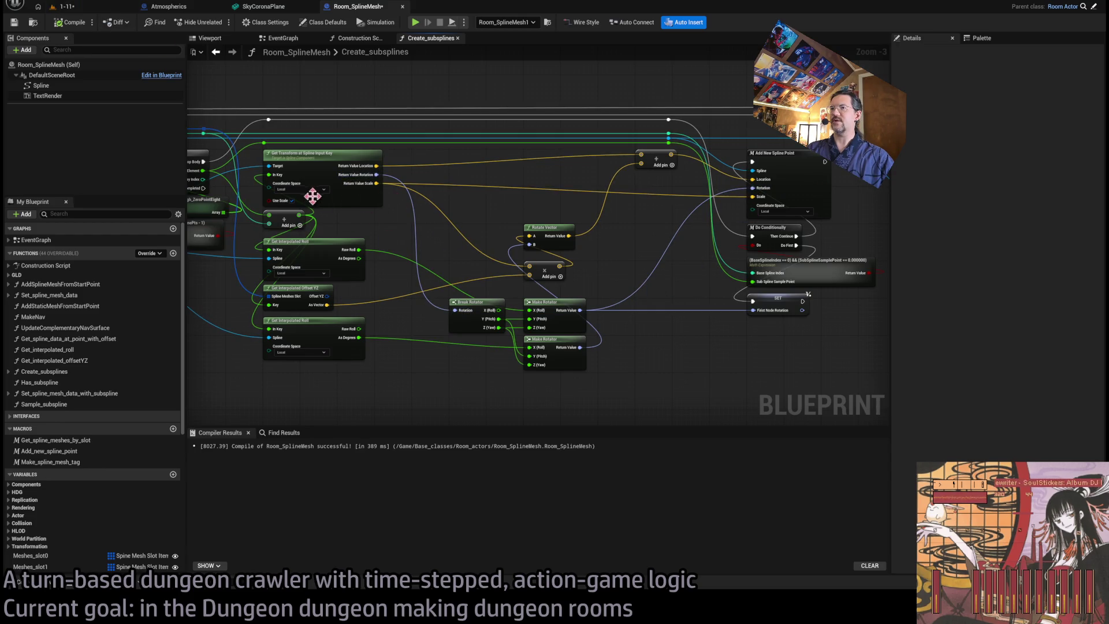
scroll(485, 265, up, 2)
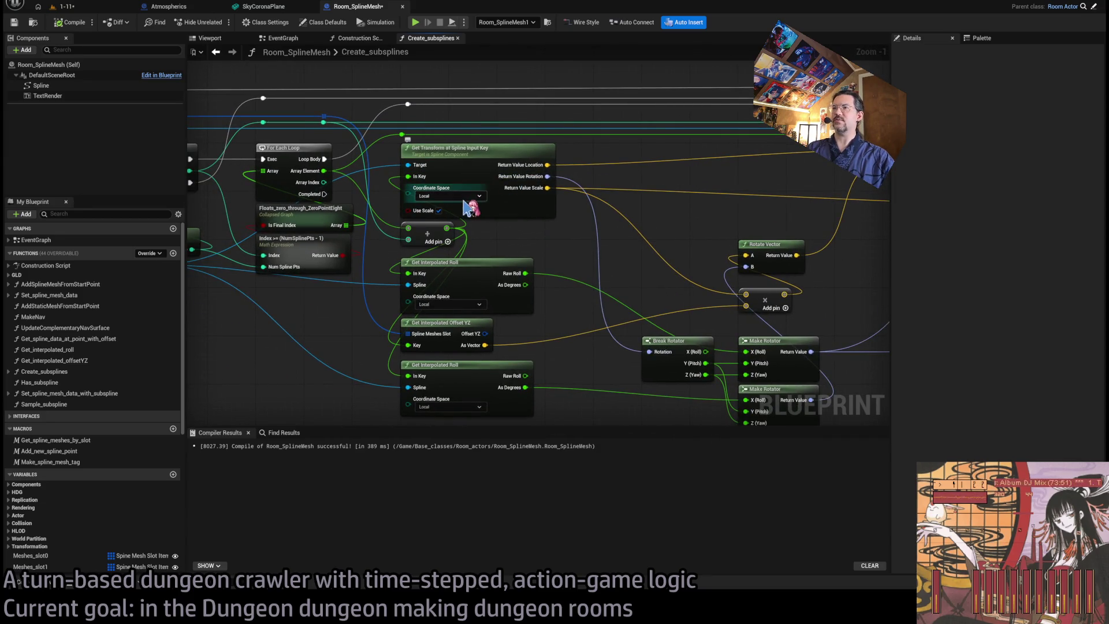
drag(497, 185, 356, 183)
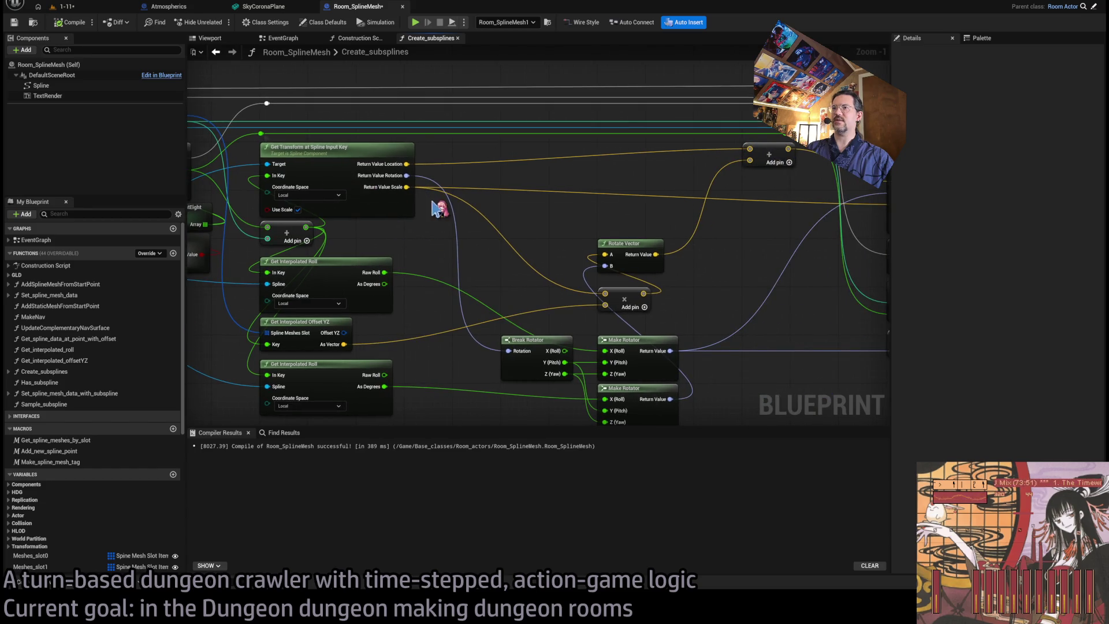
drag(467, 288, 358, 281)
drag(572, 360, 571, 315)
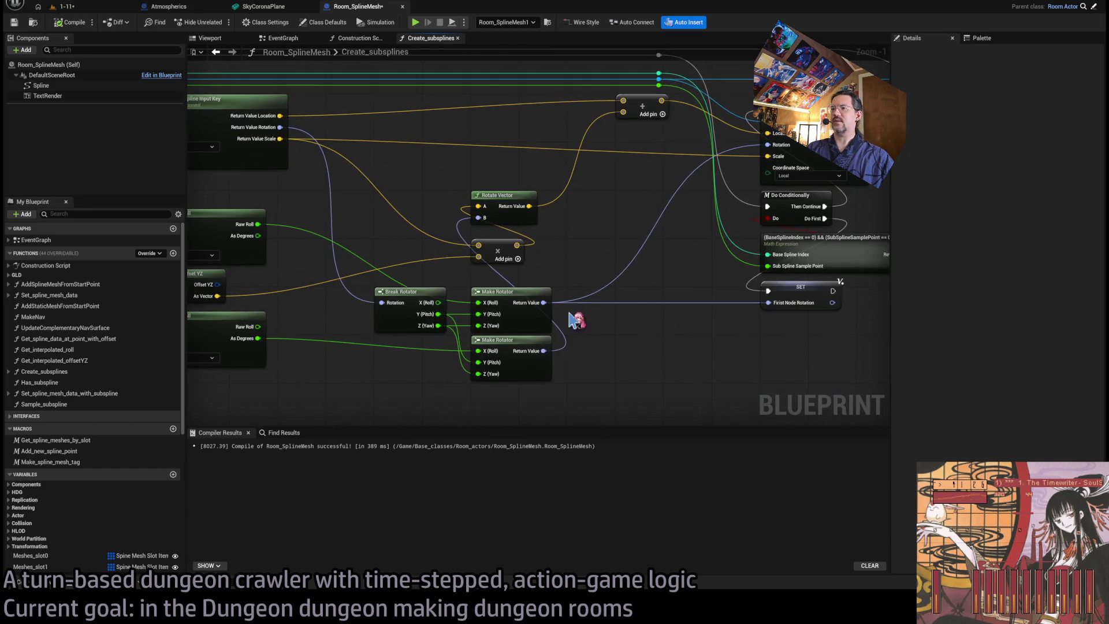
drag(554, 385, 379, 278)
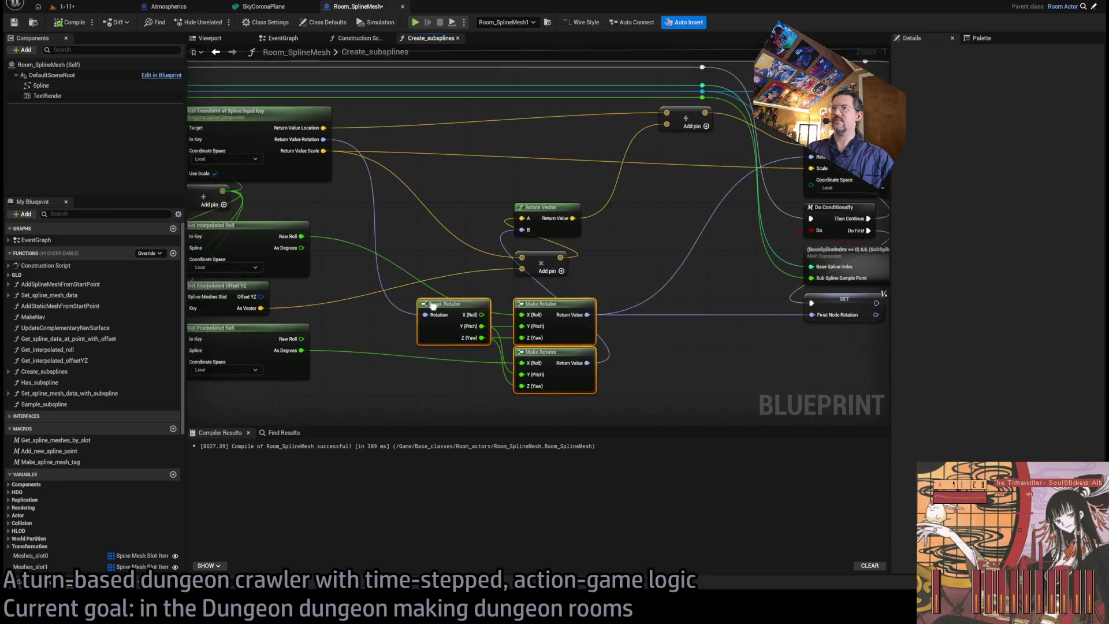
drag(308, 219, 418, 248)
click(407, 239)
drag(738, 206, 577, 200)
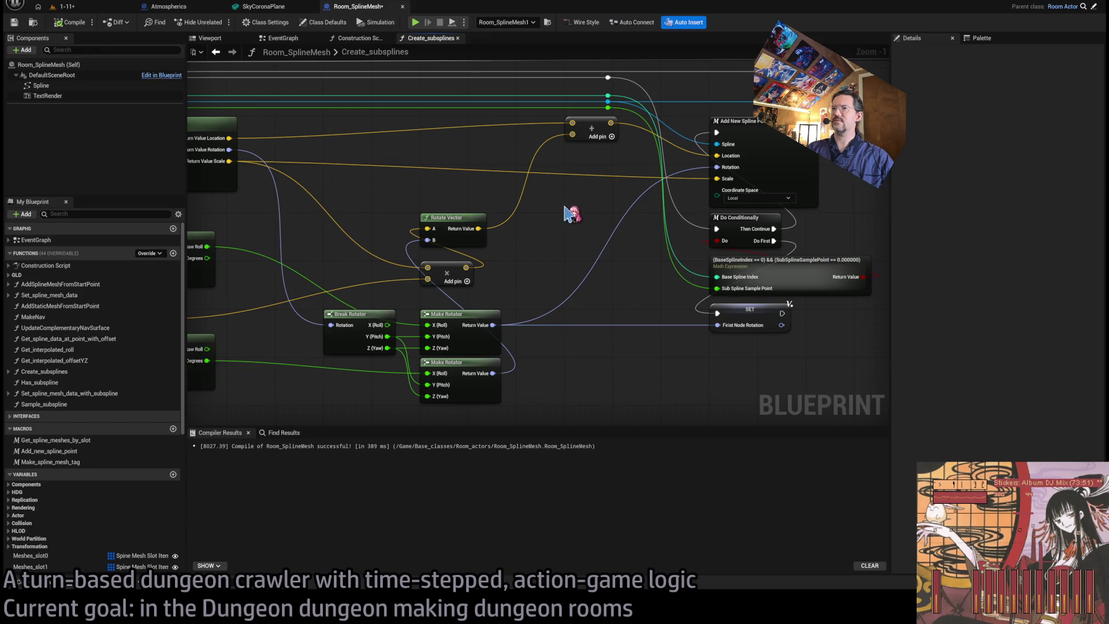
drag(270, 153, 751, 169)
- Recompile Room_SplineMesh, check the 1-11 level, then open the Add_new_spline_point macro
click(74, 25)
click(80, 7)
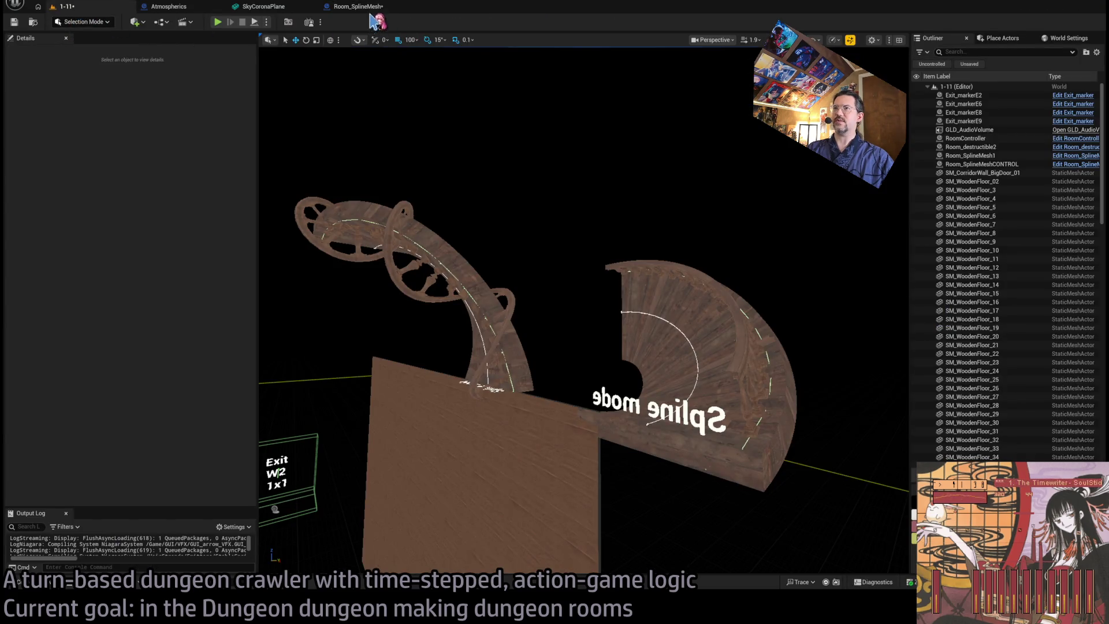
click(364, 7)
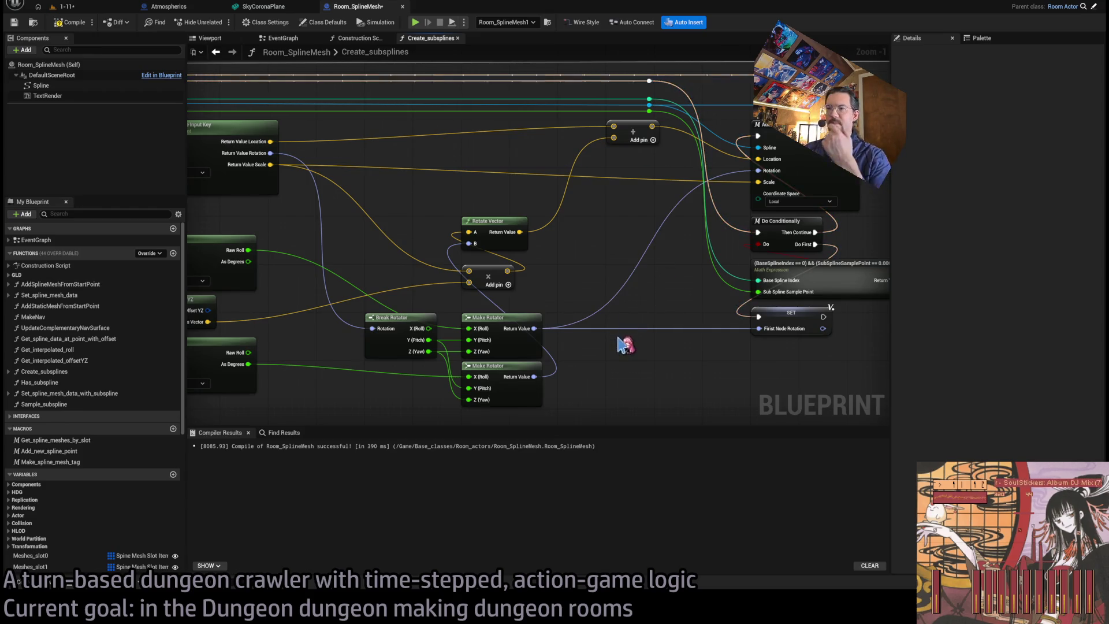
mouse_move(588, 416)
mouse_down()
mouse_move(363, 359)
mouse_move(346, 309)
mouse_up()
click(712, 341)
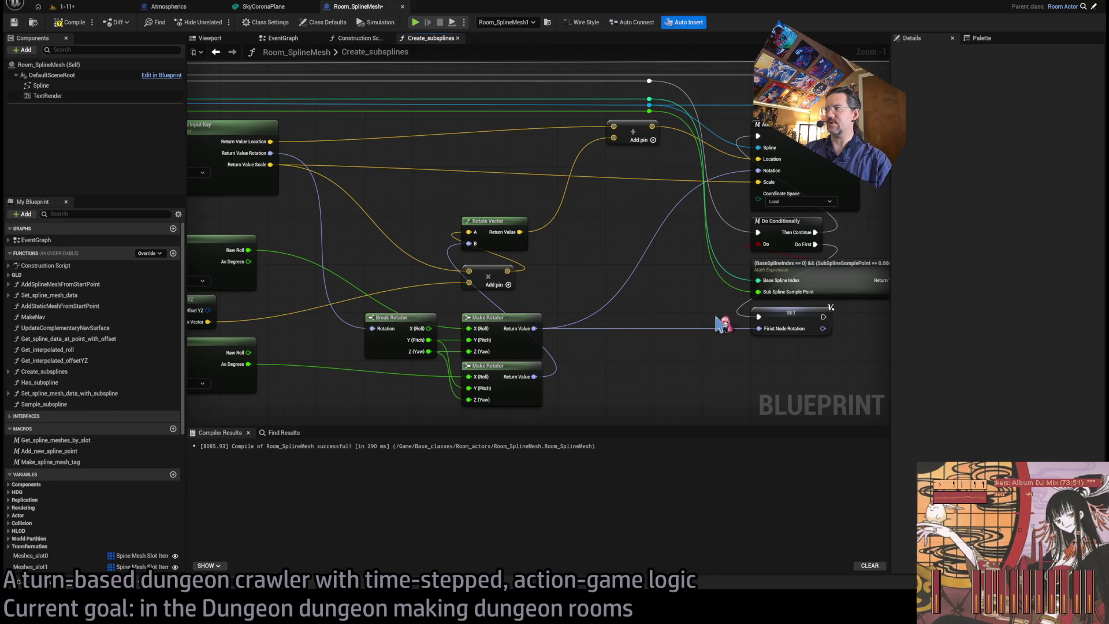
double_click(815, 164)
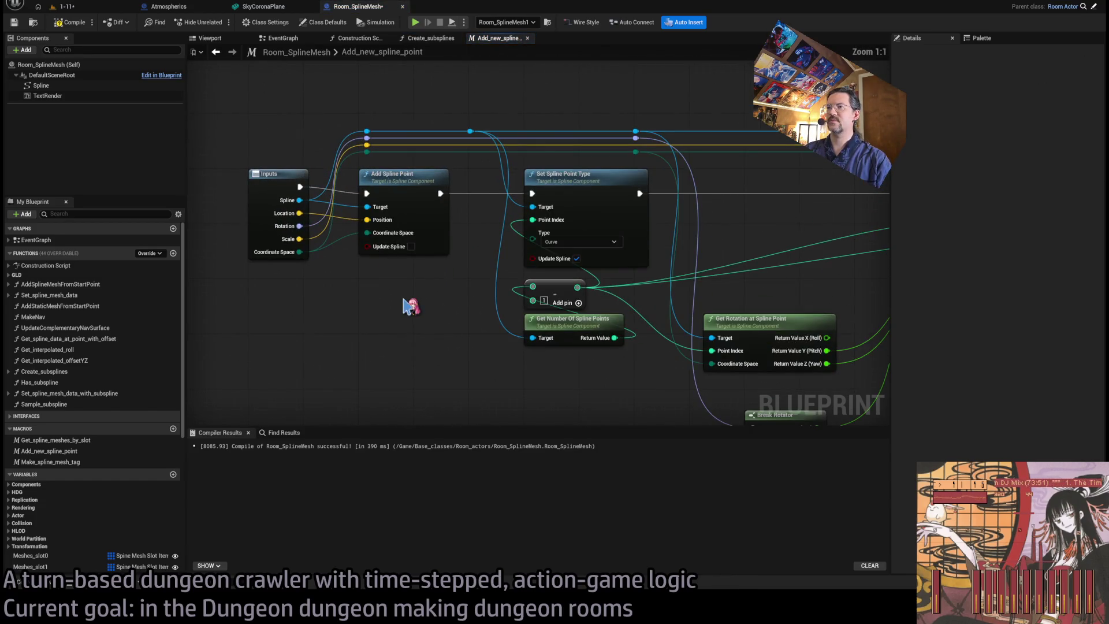
- Inspect the macro's Get Rotation, Break Rotator and Set Rotation at Spline Point nodes
drag(433, 250, 401, 250)
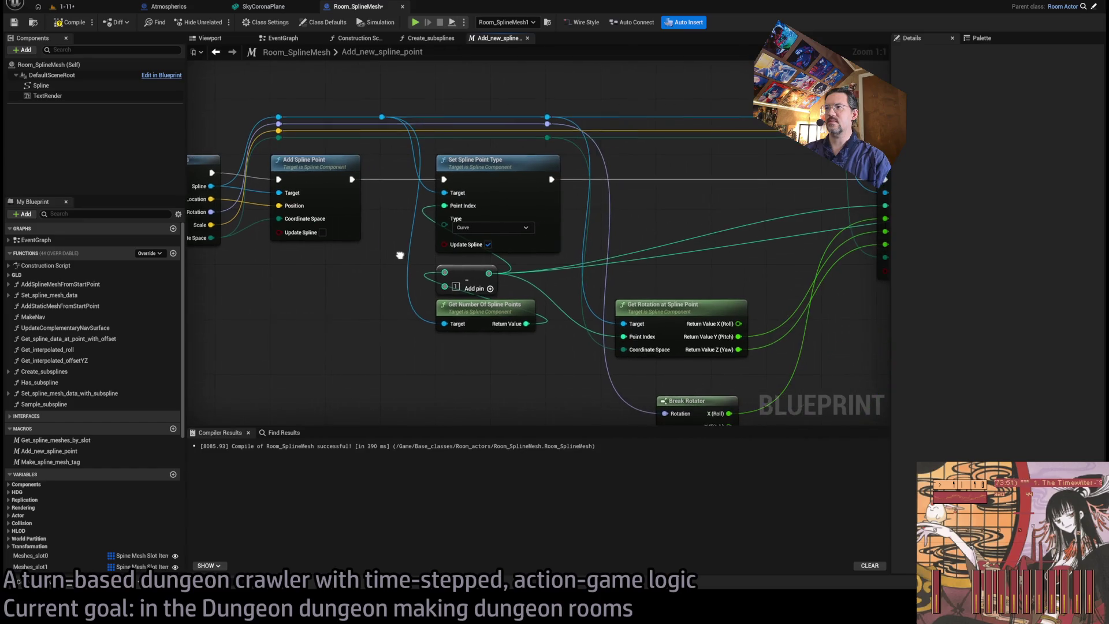
drag(372, 146, 308, 114)
mouse_move(675, 269)
mouse_down()
mouse_move(571, 261)
mouse_move(545, 242)
mouse_up()
scroll(560, 325, down, 1)
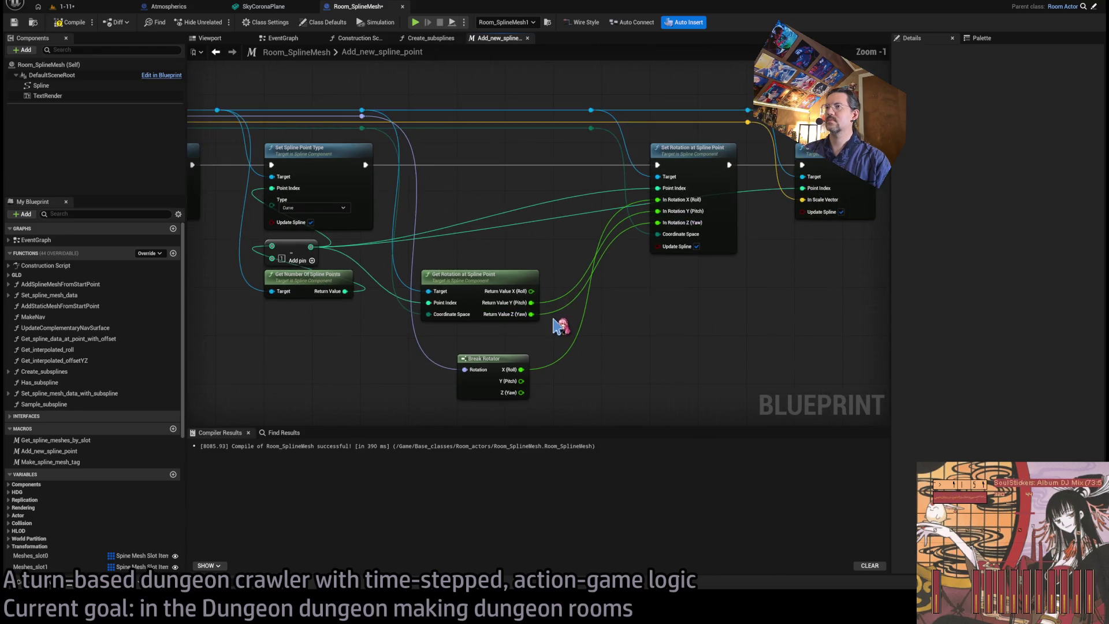
drag(560, 325, 688, 351)
drag(655, 290, 673, 266)
click(628, 277)
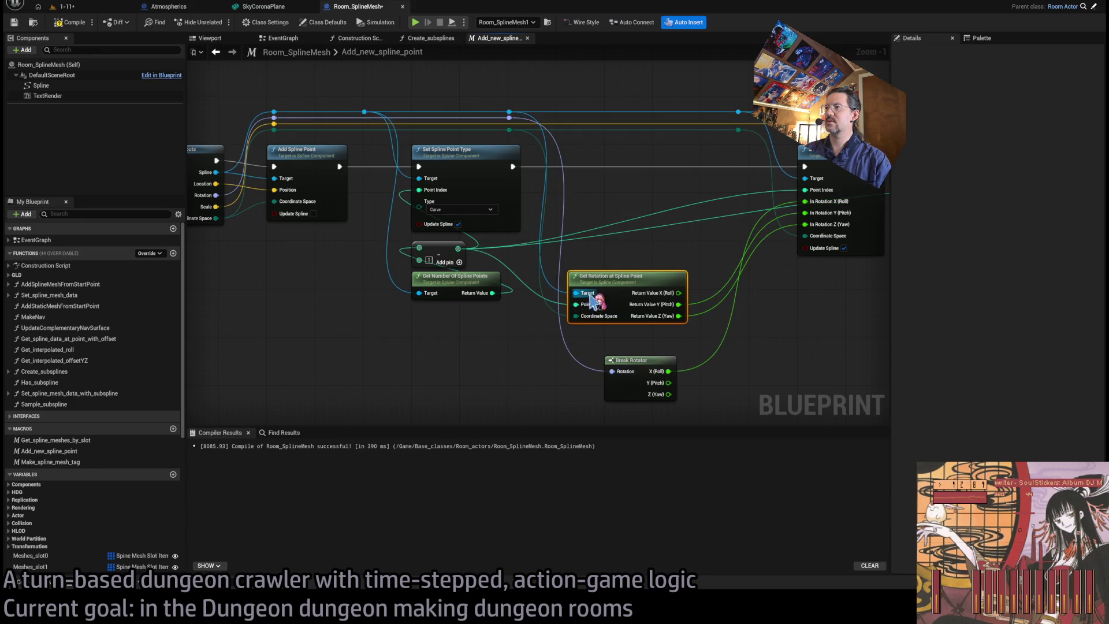
drag(655, 337, 646, 405)
click(697, 376)
drag(720, 376, 648, 380)
drag(555, 342, 716, 388)
click(766, 349)
mouse_move(595, 156)
mouse_down()
mouse_move(517, 257)
mouse_move(460, 267)
mouse_up()
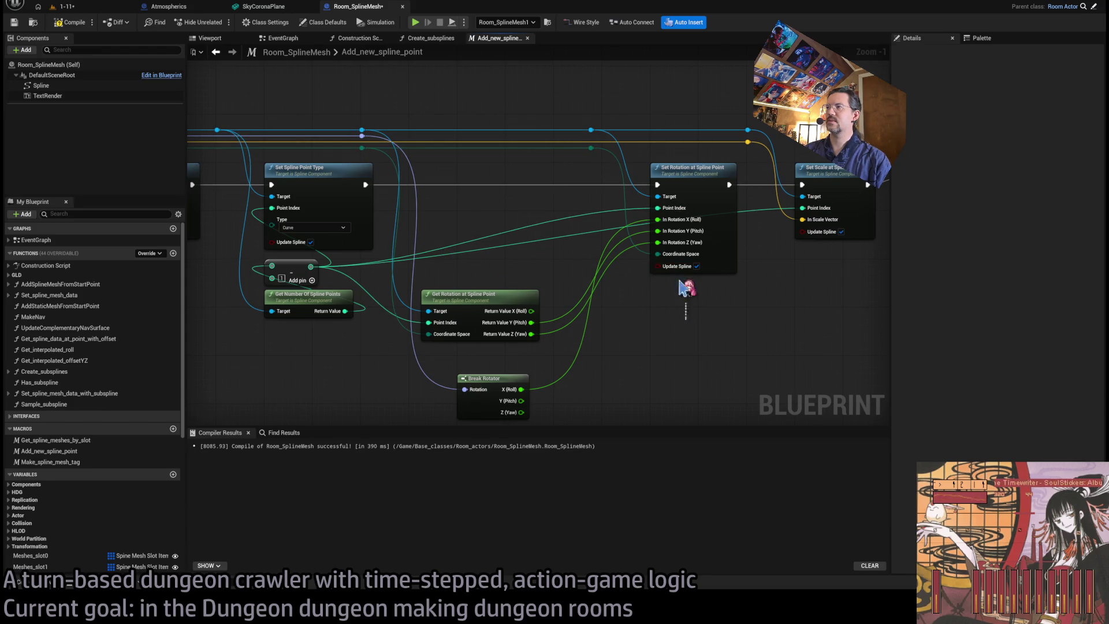
- Paste copies of the Set Rotation and Get Rotation at Spline Point nodes below the originals
key(ctrl+x)
key(ctrl+v)
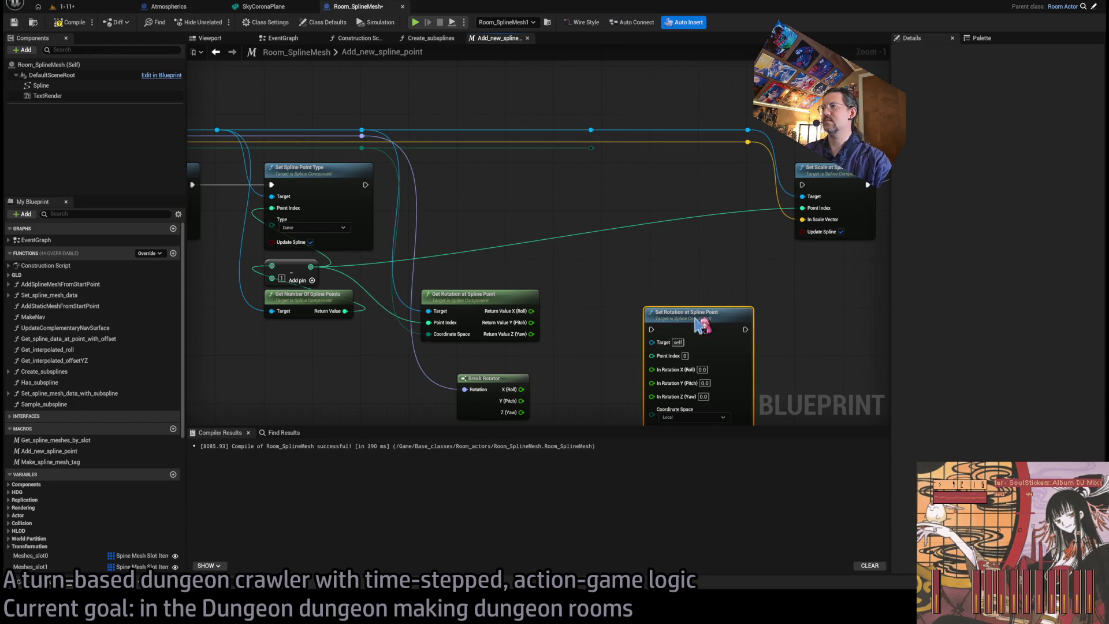
key(ctrl+z)
key(ctrl+z)
key(ctrl+v)
mouse_move(716, 354)
mouse_down()
mouse_move(687, 314)
mouse_move(697, 296)
mouse_up()
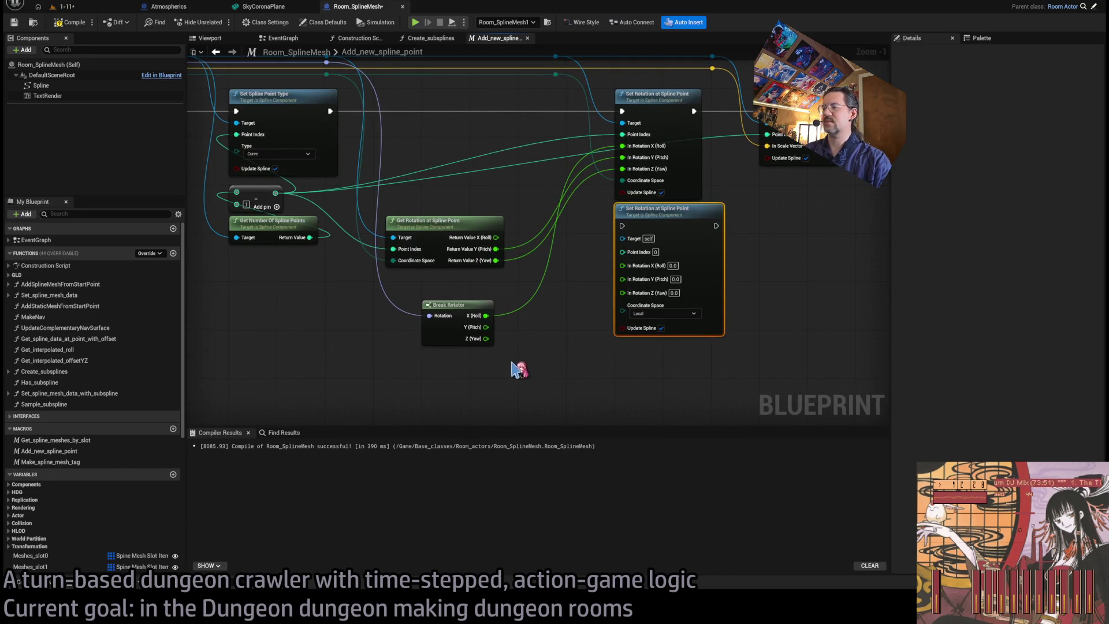
drag(518, 370, 554, 394)
click(501, 274)
drag(550, 318, 552, 208)
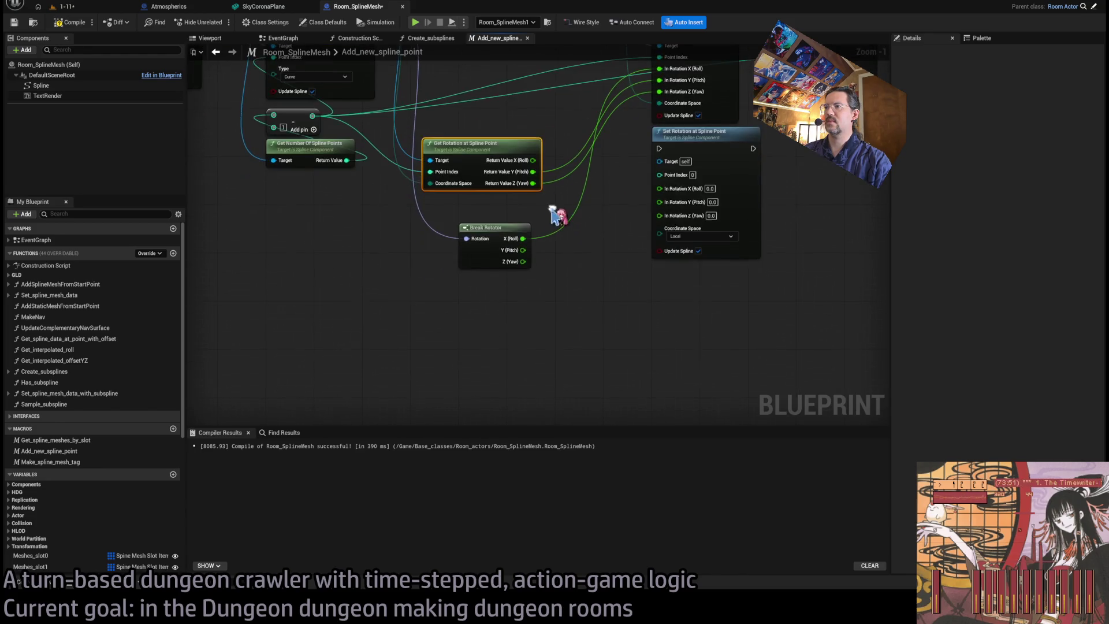
key(ctrl+c)
key(ctrl+v)
mouse_move(504, 316)
mouse_down()
mouse_move(482, 301)
mouse_move(456, 315)
mouse_up()
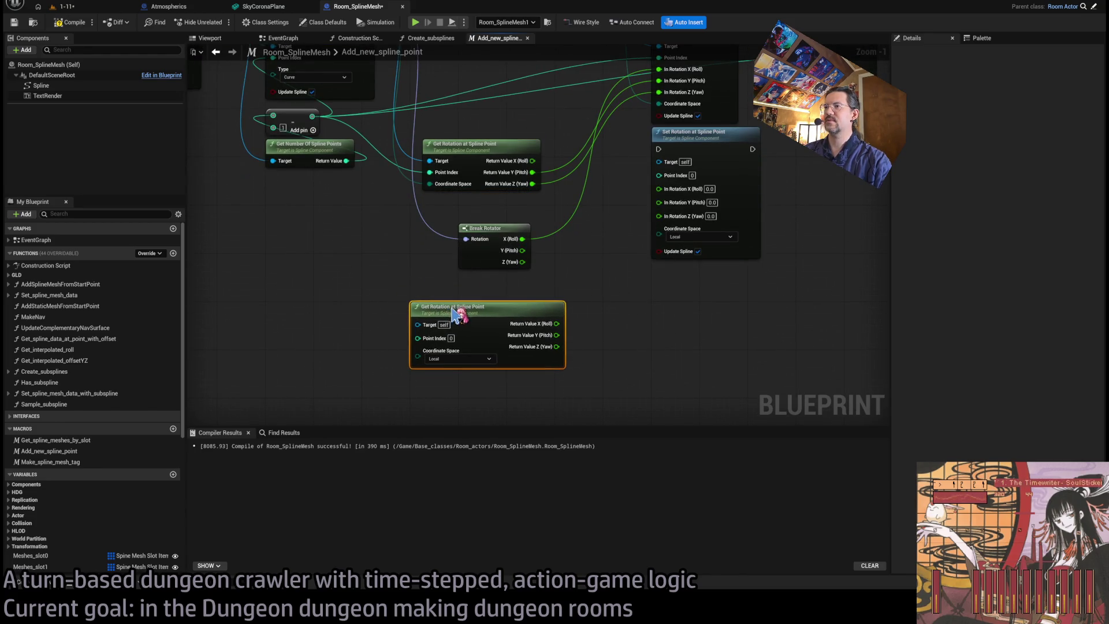
- Place another Set Rotation copy and feed the index into the new Get Rotation's Point Index
click(678, 162)
key(ctrl+c)
key(ctrl+v)
drag(664, 346, 693, 330)
mouse_move(633, 248)
mouse_down()
mouse_move(653, 351)
mouse_move(678, 249)
mouse_up()
drag(358, 116, 486, 342)
drag(464, 140, 469, 264)
mouse_move(414, 124)
mouse_down()
mouse_move(426, 440)
mouse_move(496, 173)
mouse_move(535, 294)
mouse_move(480, 345)
mouse_up()
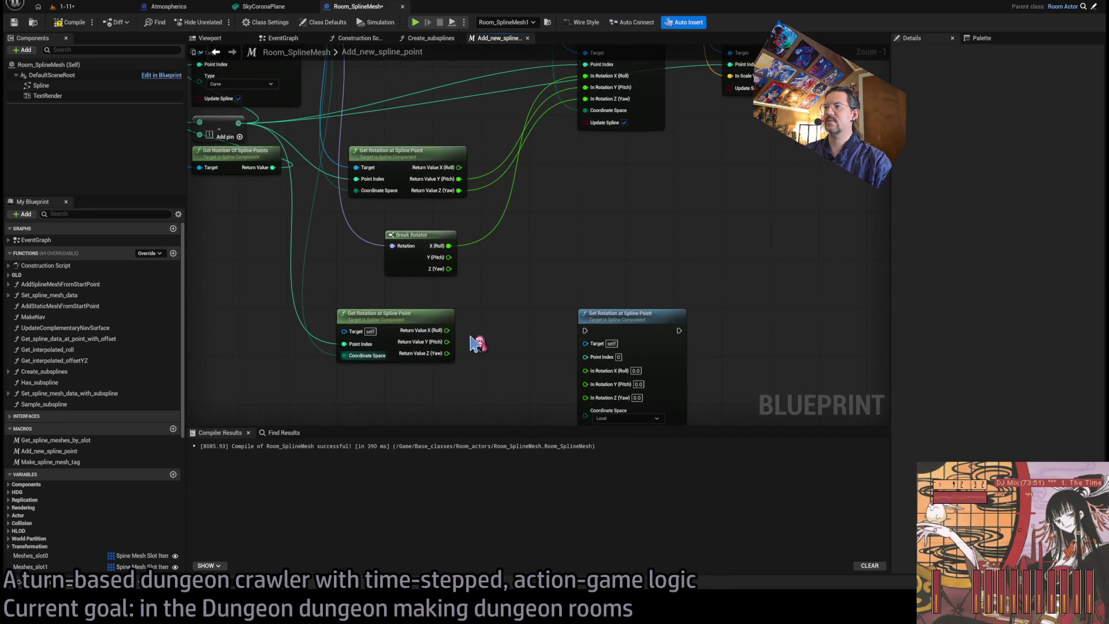
- Recombine the split rotator pins and connect Get Rotation's Return Value to In Rotation
right_click(450, 336)
click(495, 378)
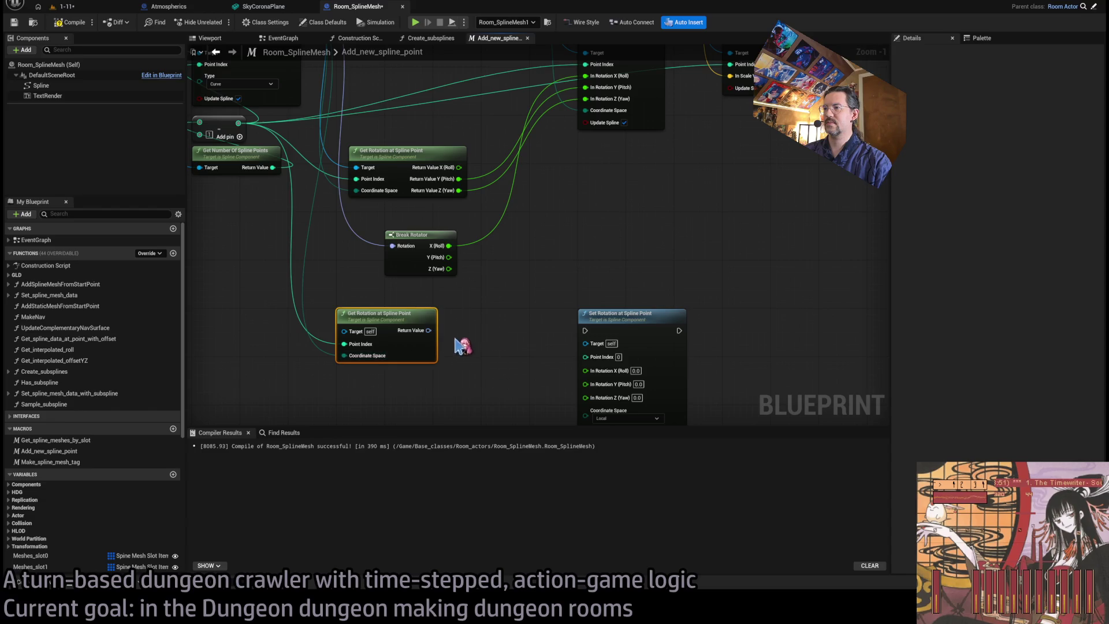
click(597, 380)
right_click(620, 419)
click(474, 372)
drag(429, 330, 585, 369)
- Wire the index, the spline Target via a reroute knot, and execution into the new Set Rotation
scroll(557, 284, down, 1)
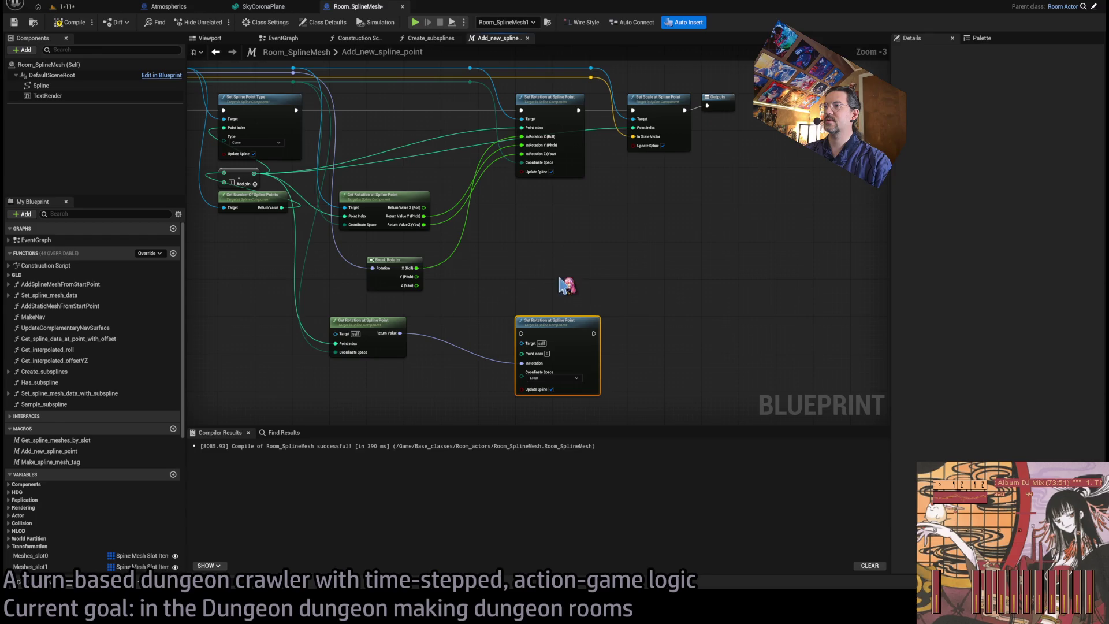
mouse_move(538, 357)
mouse_down()
mouse_move(293, 163)
mouse_move(254, 174)
mouse_up()
mouse_move(295, 68)
mouse_down()
mouse_move(473, 75)
mouse_move(523, 344)
mouse_up()
drag(522, 110, 522, 334)
mouse_move(578, 110)
mouse_down()
mouse_move(613, 254)
mouse_move(594, 333)
mouse_up()
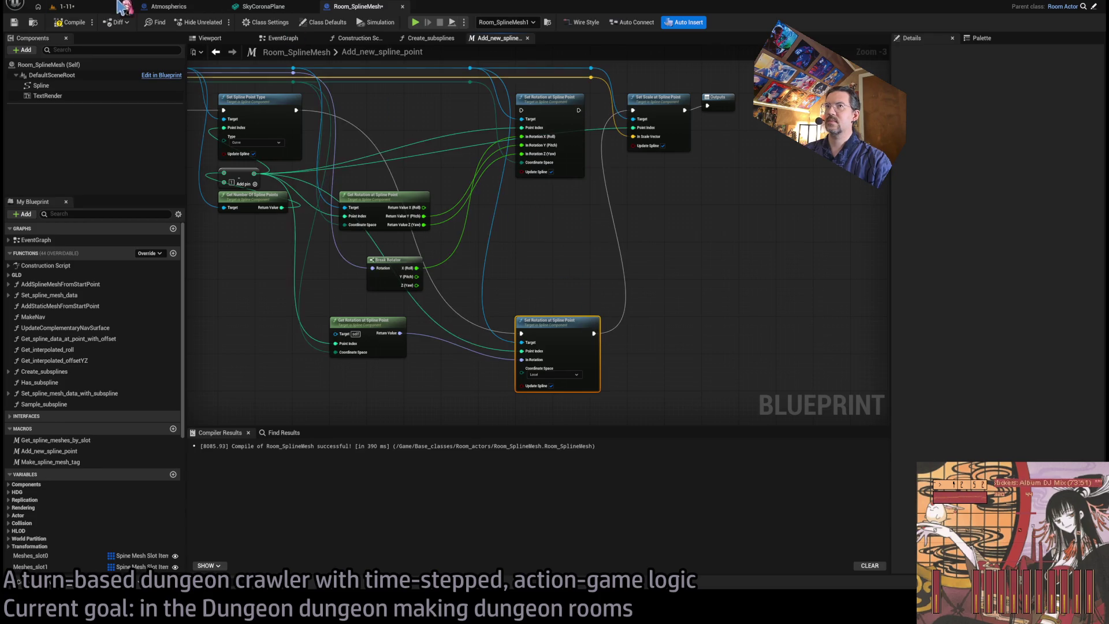
- Fix the compile error by connecting the spline to the new Get Rotation's Target, recompile, view the level
click(70, 22)
click(79, 10)
click(358, 6)
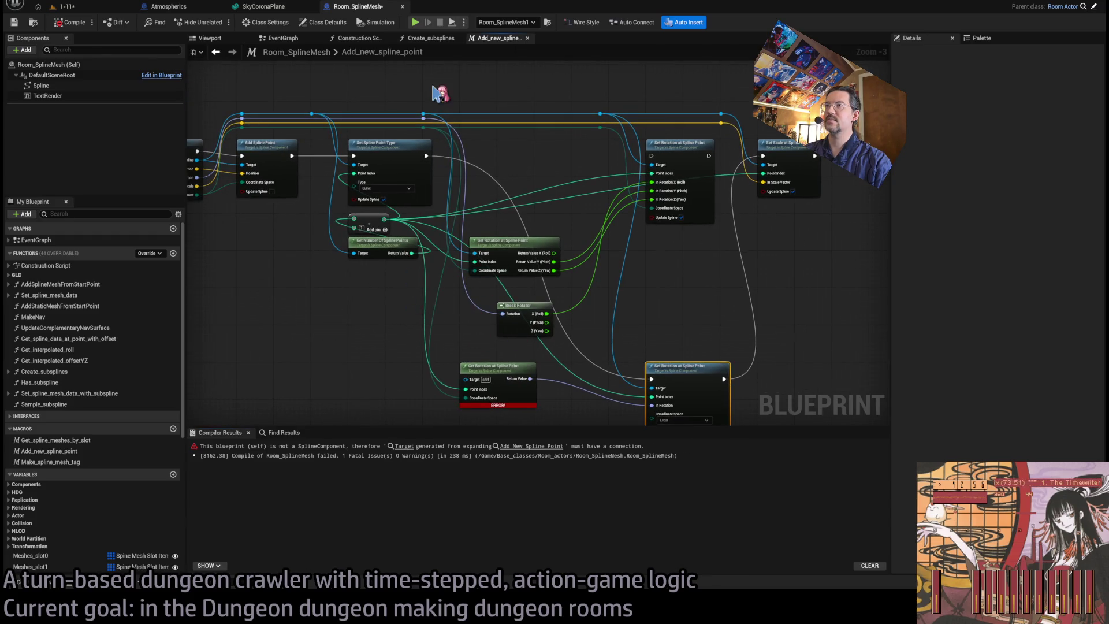
mouse_move(423, 121)
mouse_down()
mouse_move(431, 317)
mouse_move(465, 379)
mouse_up()
click(70, 22)
click(68, 7)
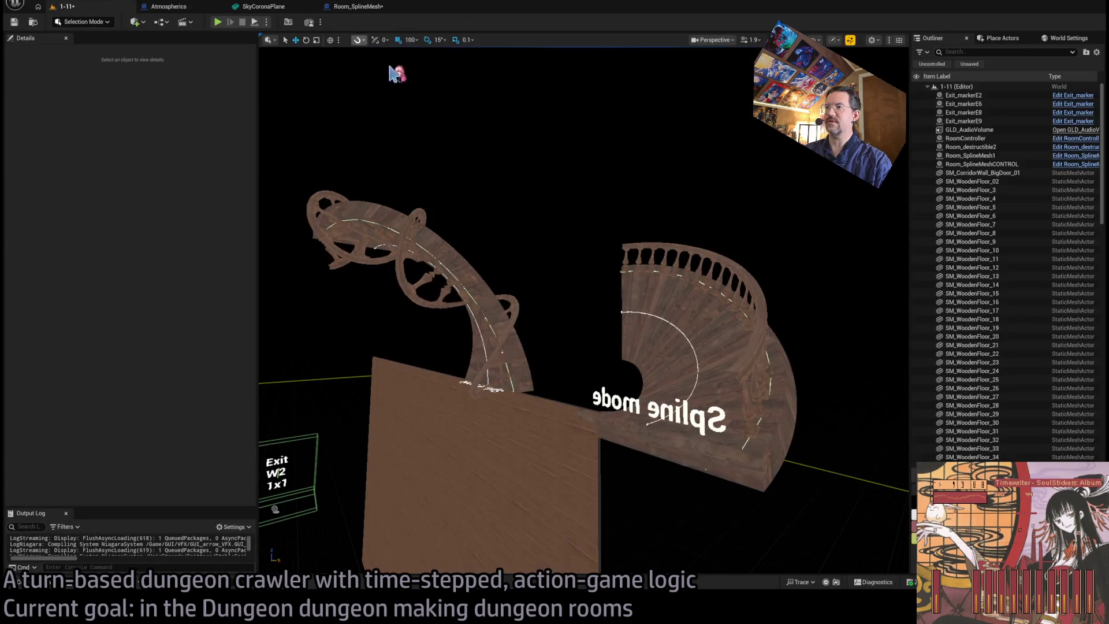
- Select Room_SplineMesh1 in the level and frame it in the viewport
scroll(527, 229, up, 3)
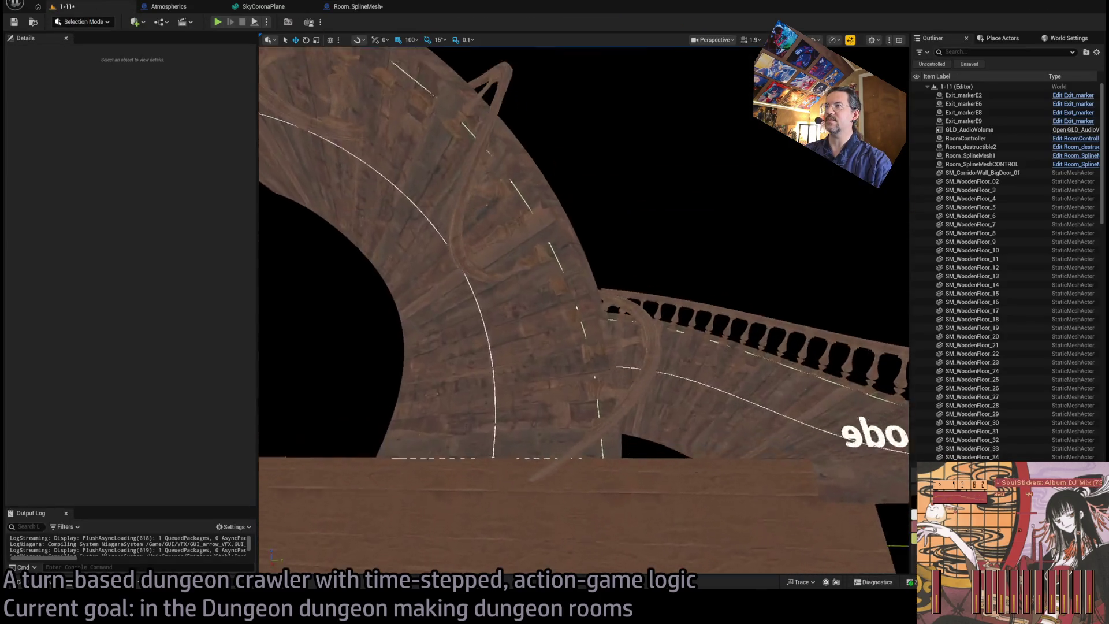
scroll(427, 91, down, 5)
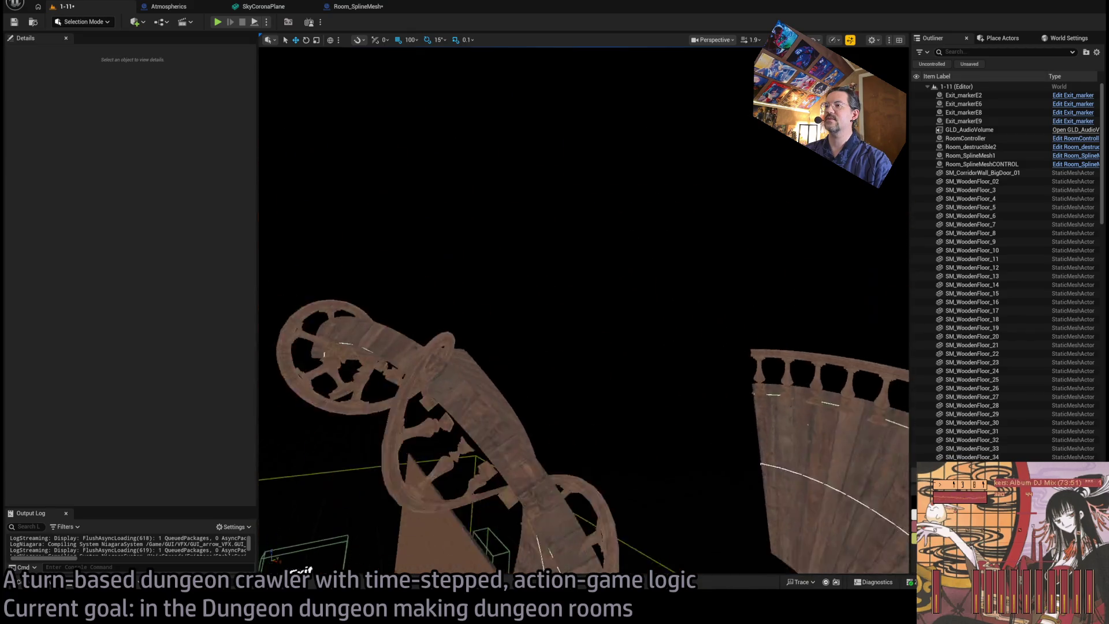
click(358, 7)
drag(713, 306, 664, 269)
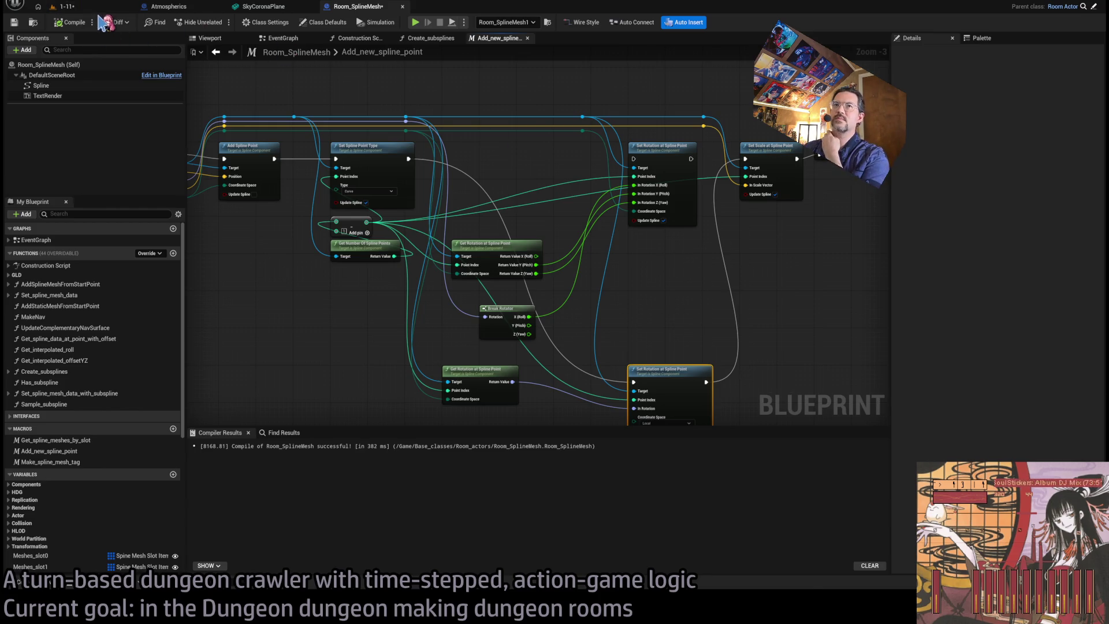
click(66, 6)
click(402, 241)
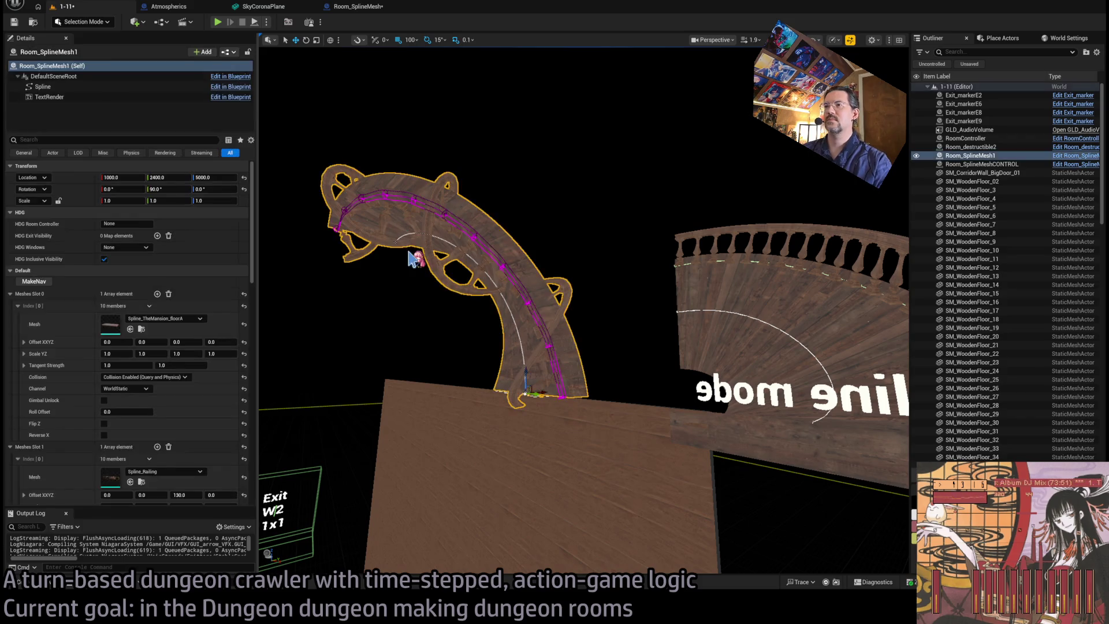
key(f)
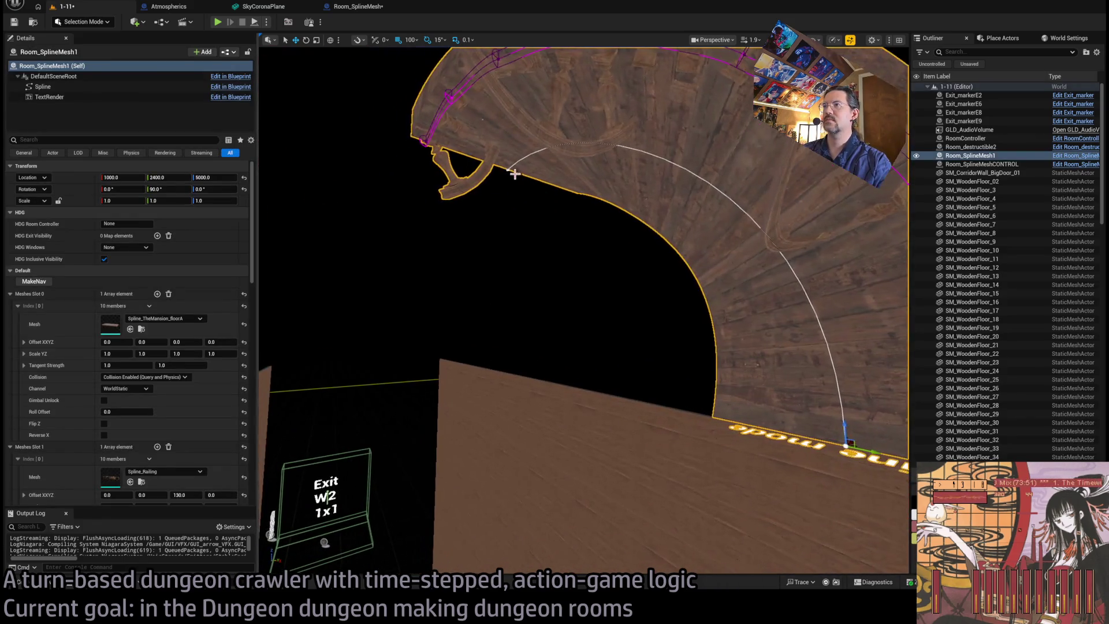
click(508, 169)
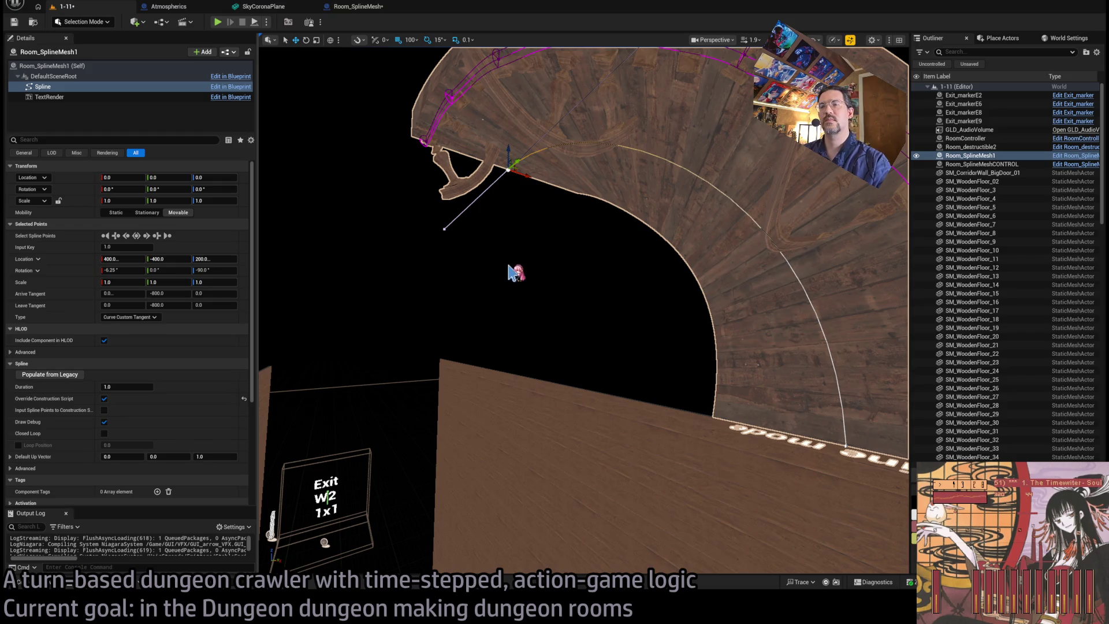
click(510, 272)
- Orbit around the curved room and arch to inspect both rooms
mouse_move(510, 272)
mouse_down()
mouse_move(465, 260)
mouse_move(445, 127)
mouse_move(366, 181)
mouse_up()
click(422, 155)
drag(578, 289, 590, 370)
drag(456, 254, 456, 238)
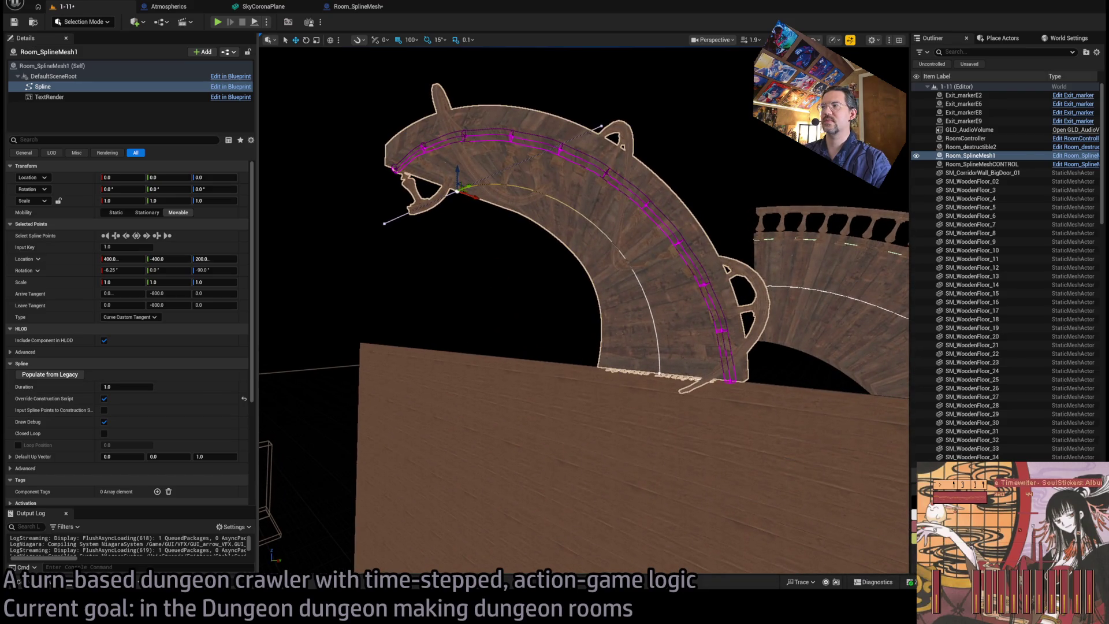
click(790, 272)
drag(790, 272, 803, 323)
click(614, 235)
mouse_move(606, 240)
mouse_down()
mouse_move(606, 220)
mouse_move(633, 199)
mouse_up()
- Switch the viewport to Unlit view mode and open the Content Drawer
key(alt+2)
key(alt+4)
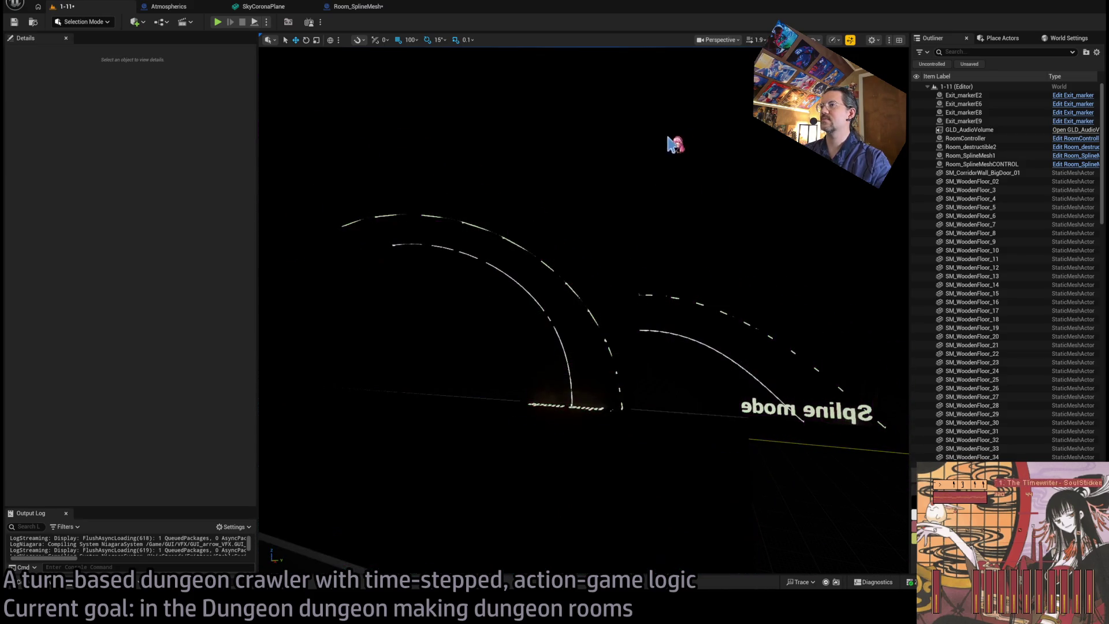
key(alt+3)
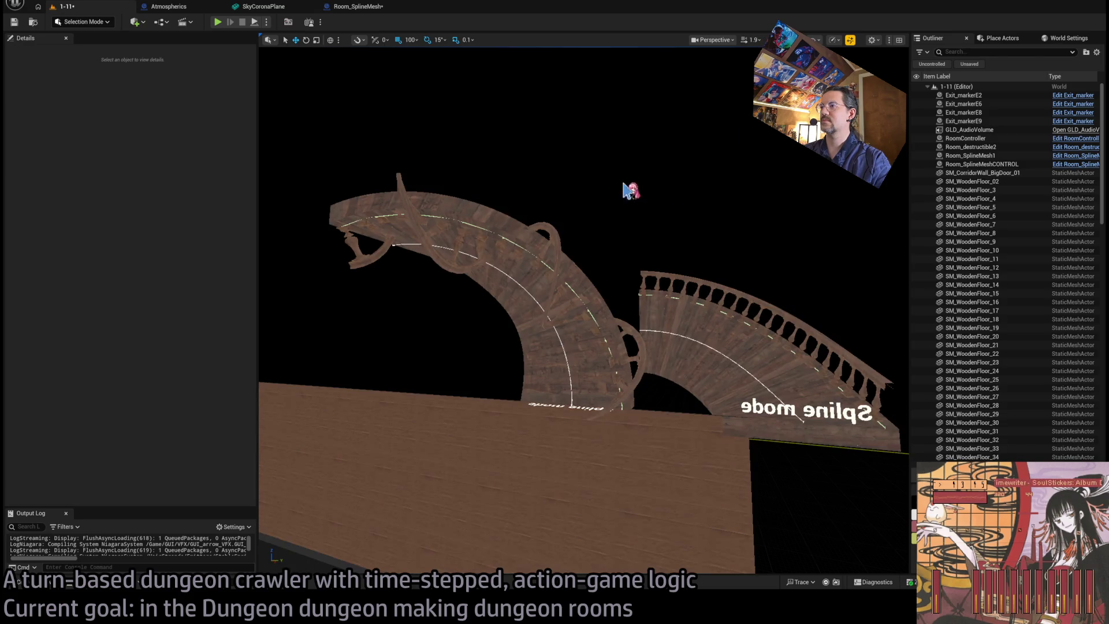
key(ctrl+space)
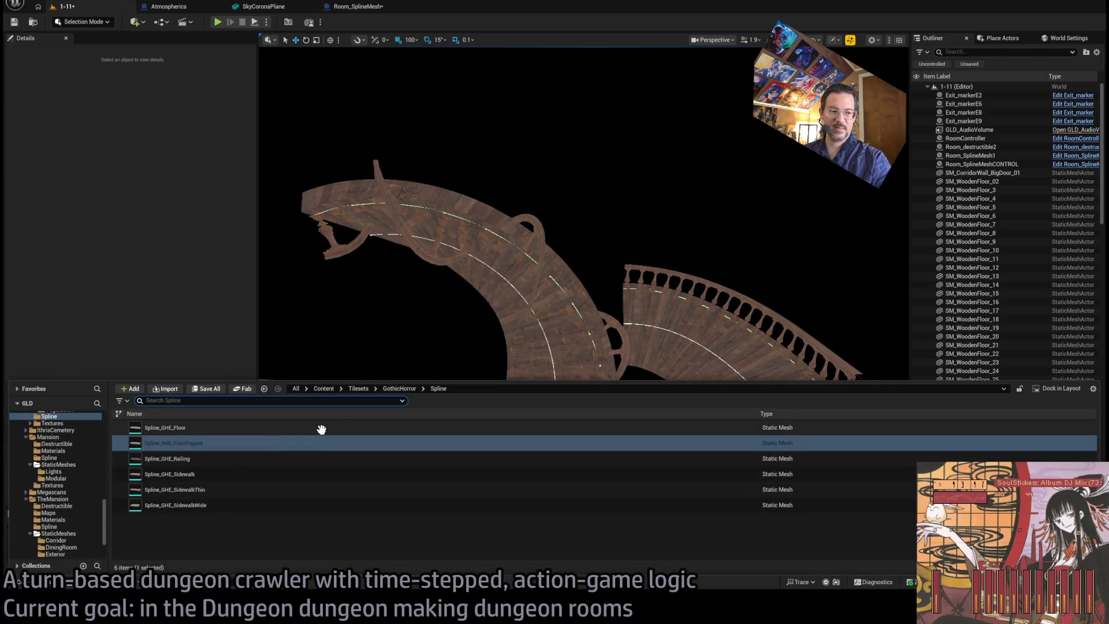
- Place a Room_PointLight from the Room_actors folder next to the spline staircase
scroll(51, 460, up, 10)
scroll(51, 461, up, 3)
click(58, 429)
click(42, 436)
click(54, 485)
click(54, 492)
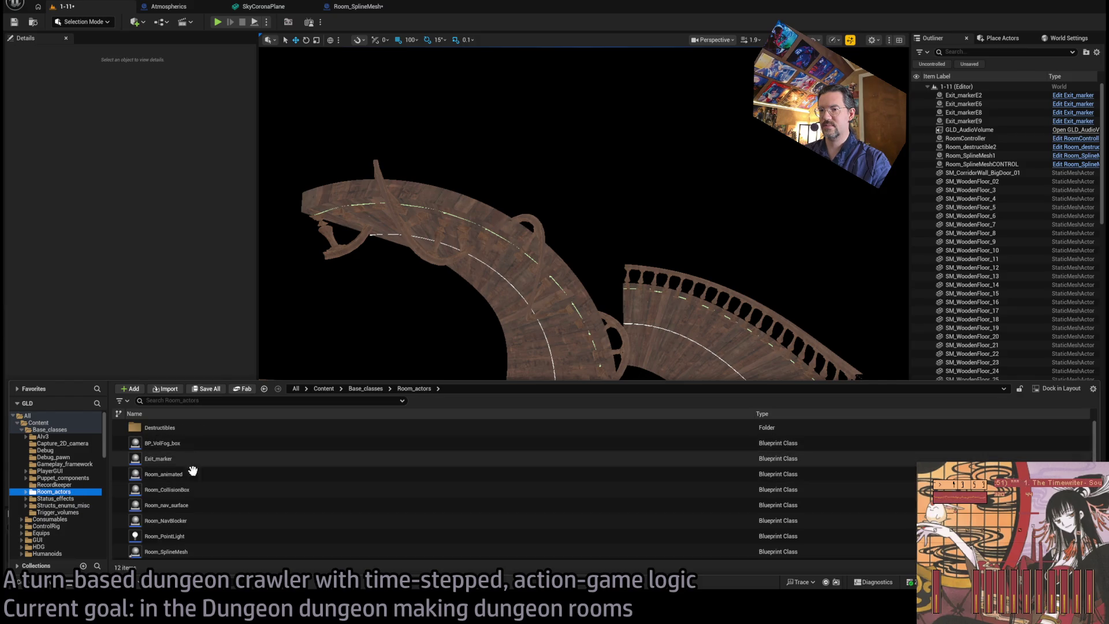
scroll(192, 463, down, 2)
mouse_move(185, 495)
mouse_down()
mouse_move(267, 314)
mouse_move(544, 458)
mouse_up()
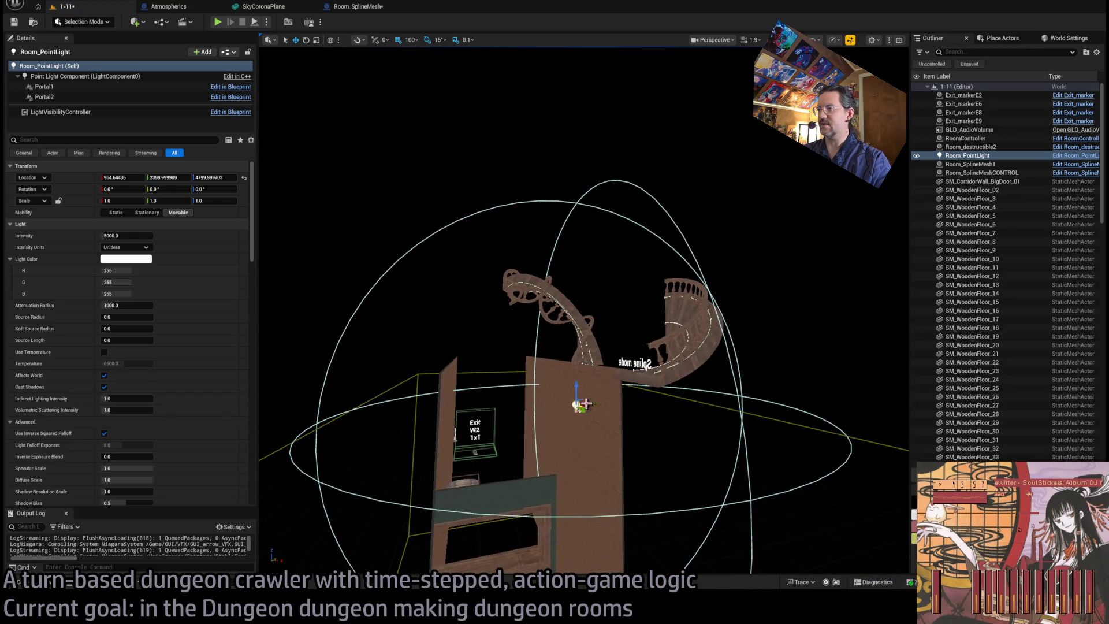
mouse_move(580, 405)
mouse_down()
mouse_move(417, 309)
mouse_move(434, 317)
mouse_move(541, 239)
mouse_move(752, 234)
mouse_move(445, 238)
mouse_move(439, 271)
mouse_move(410, 251)
mouse_move(748, 157)
mouse_move(668, 183)
mouse_move(329, 185)
mouse_up()
- Give the light a 2000 attenuation radius and 9 EV intensity
click(122, 305)
text(2000)
key(Return)
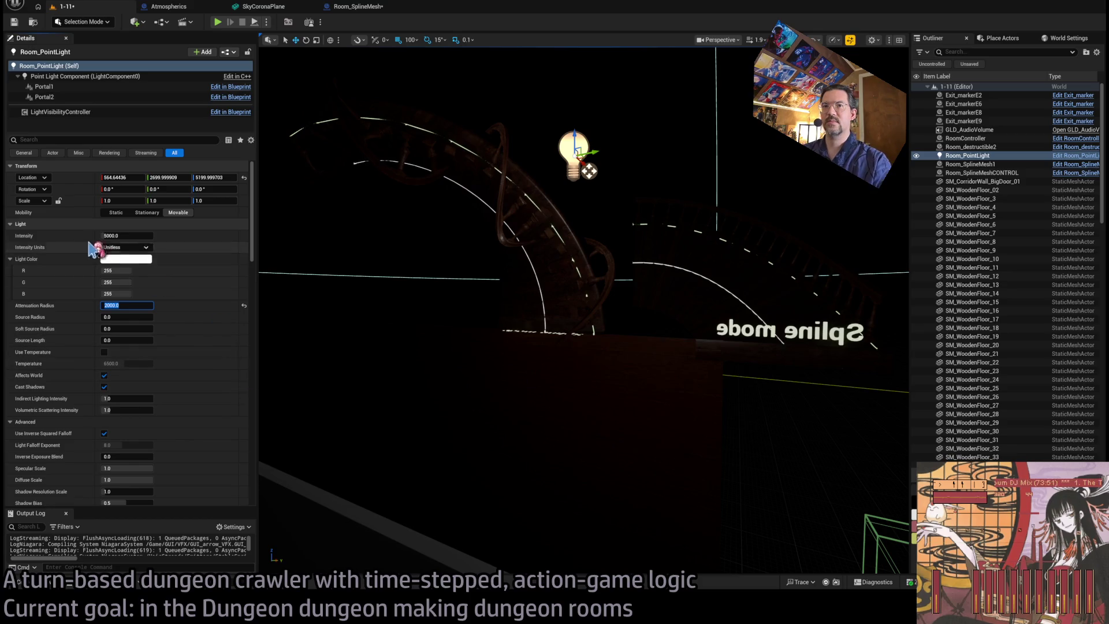
click(125, 248)
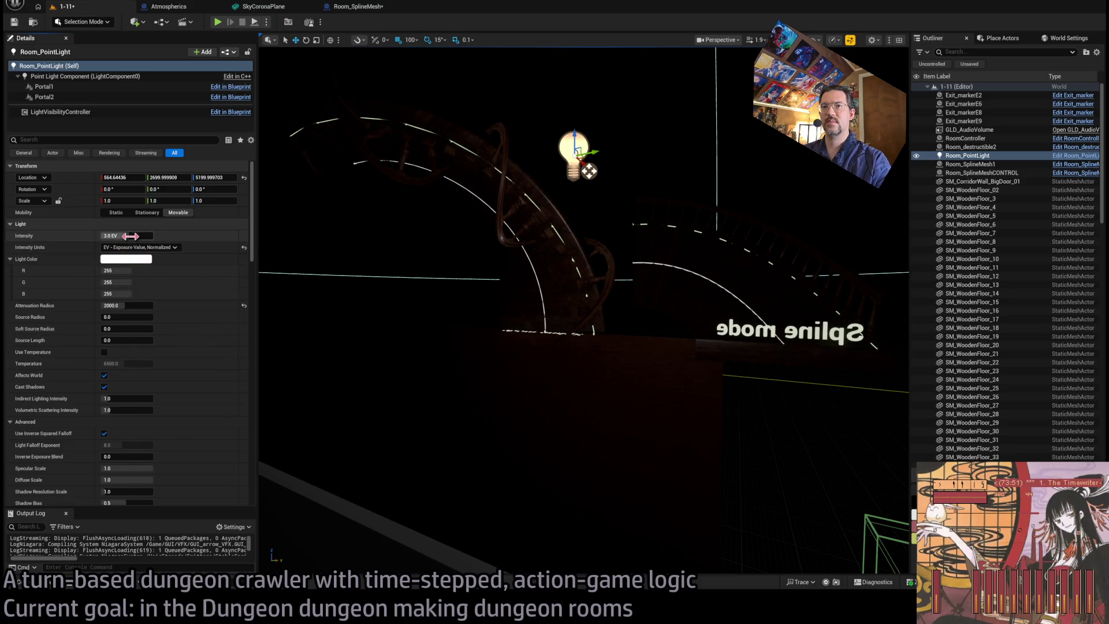
click(125, 268)
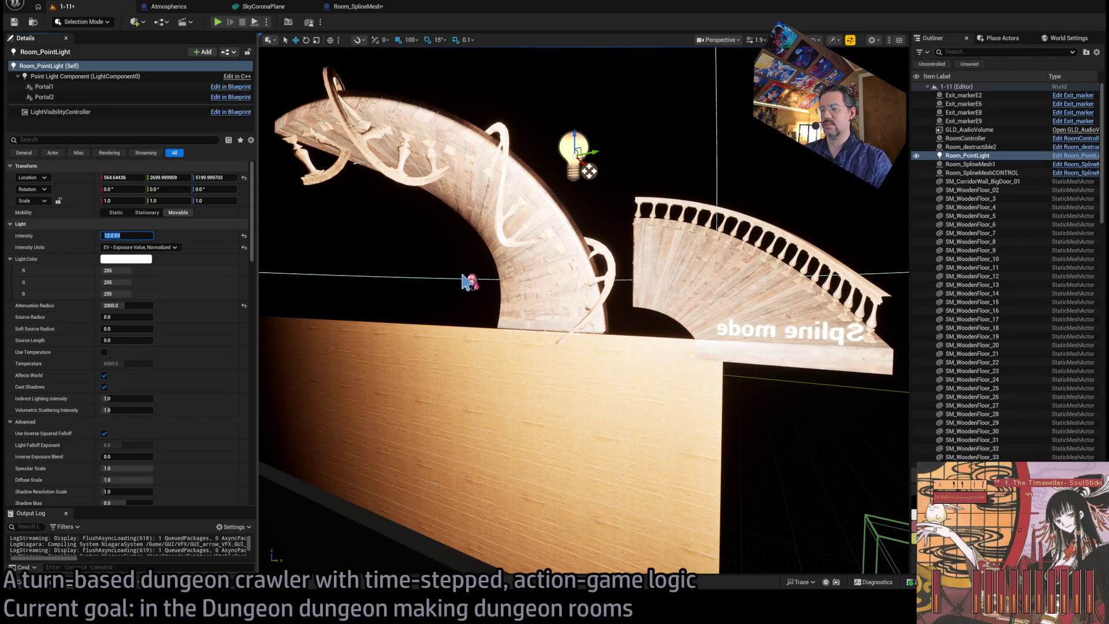
text(9)
key(Return)
- Fly the camera around the lit arch and fan to view the scene
drag(462, 282, 447, 158)
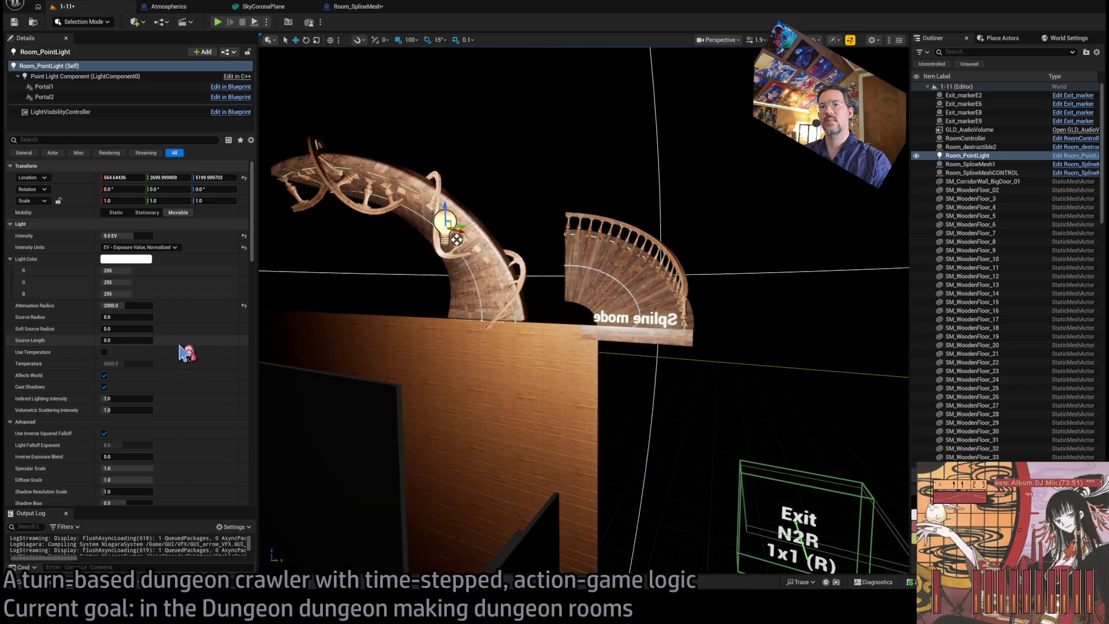
click(572, 202)
click(608, 277)
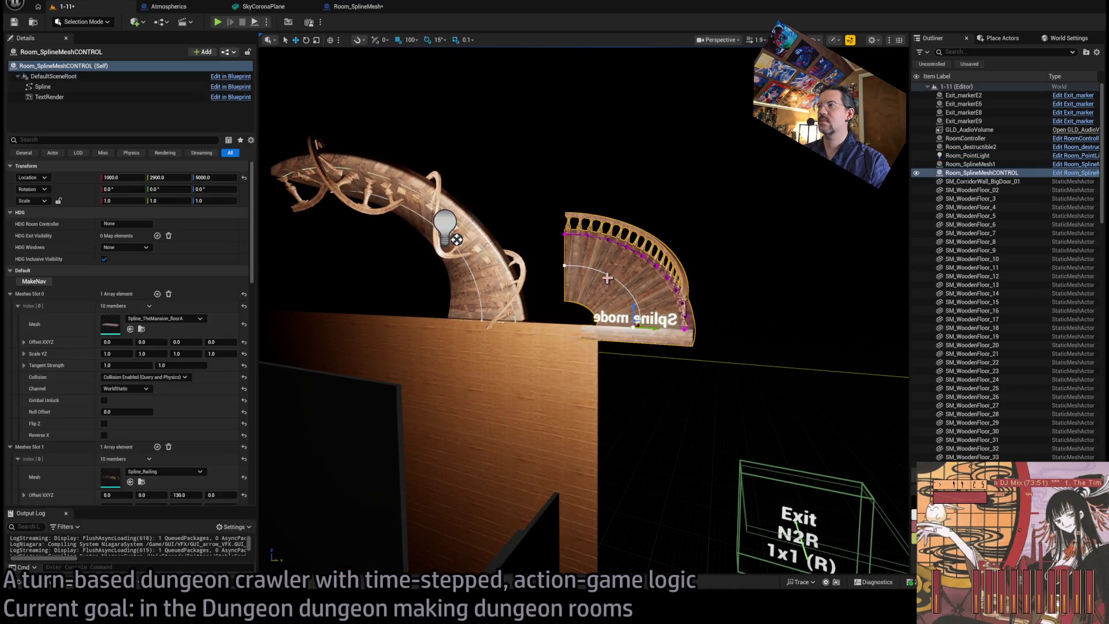
drag(608, 278, 600, 237)
drag(693, 231, 719, 234)
click(693, 225)
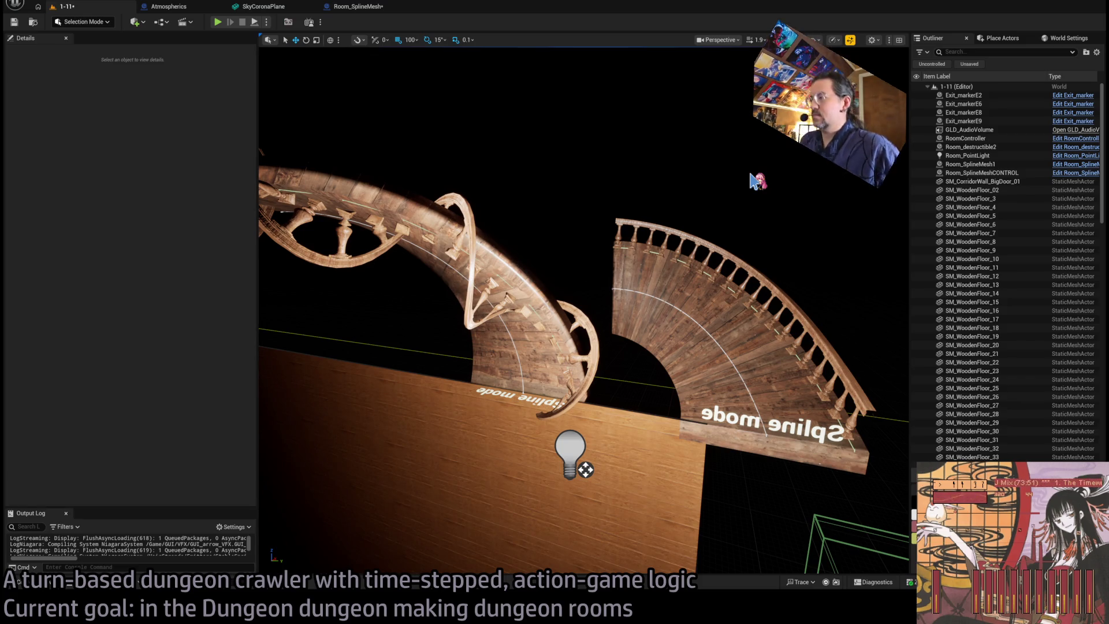
- Return to the Room_SplineMesh Blueprint's Add_new_spline_point graph and reposition the view
click(364, 7)
drag(646, 276, 609, 266)
mouse_move(725, 244)
mouse_down()
mouse_move(795, 280)
mouse_move(526, 184)
mouse_up()
mouse_move(387, 164)
mouse_down()
mouse_move(702, 246)
mouse_move(681, 255)
mouse_move(807, 279)
mouse_up()
click(811, 289)
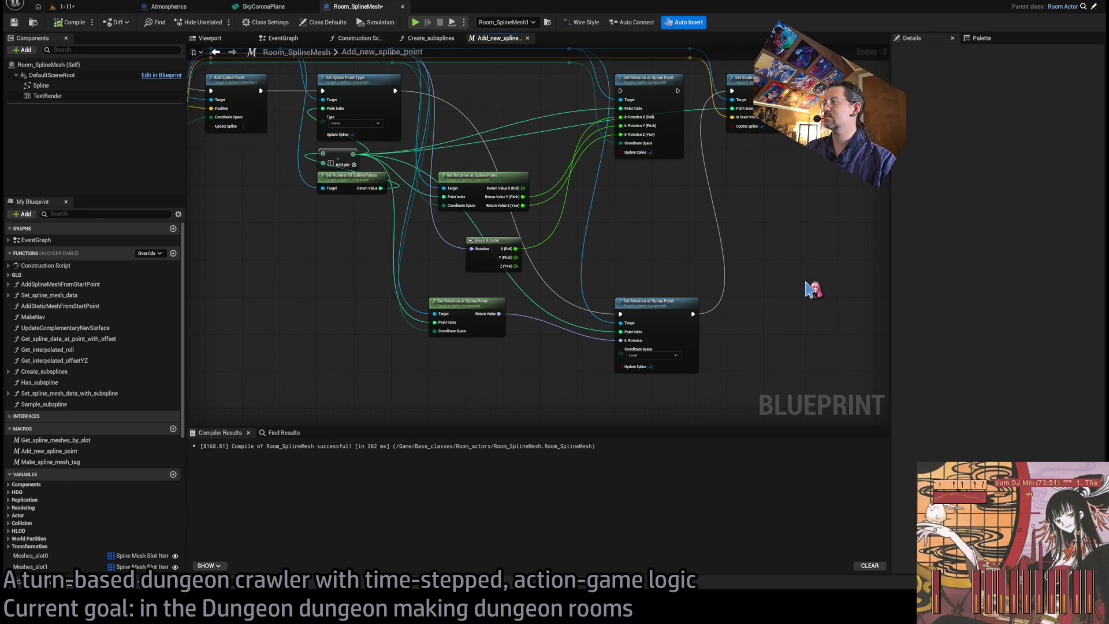
- Add a Set Up Vector at Spline Point node off the reroute wire, then go to Create_subsplines
drag(731, 214, 668, 280)
drag(506, 115, 640, 315)
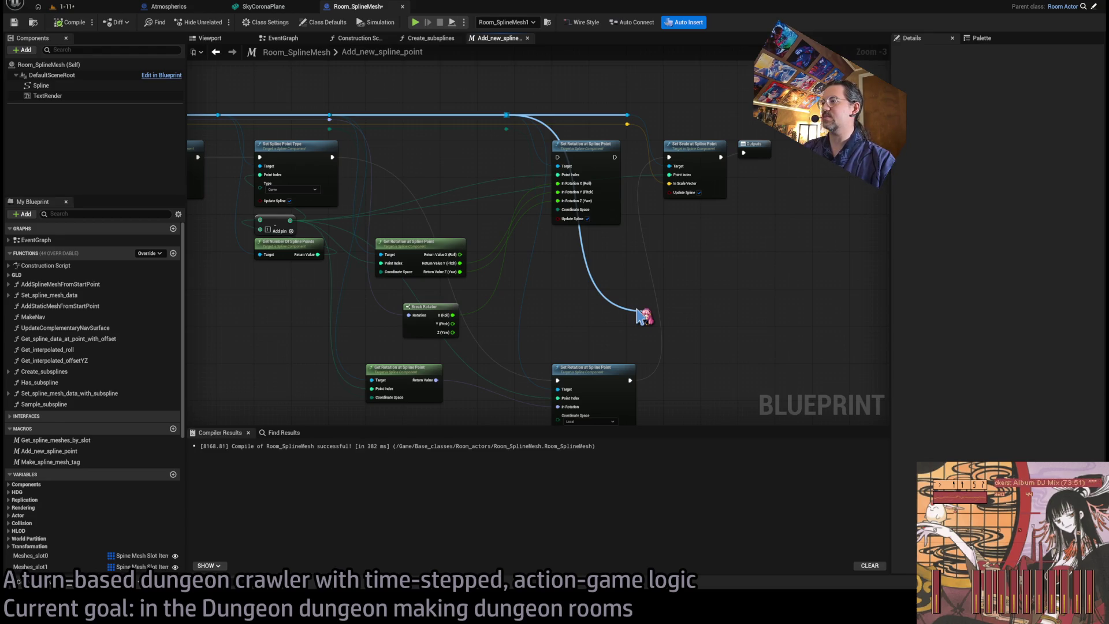
drag(640, 315, 644, 312)
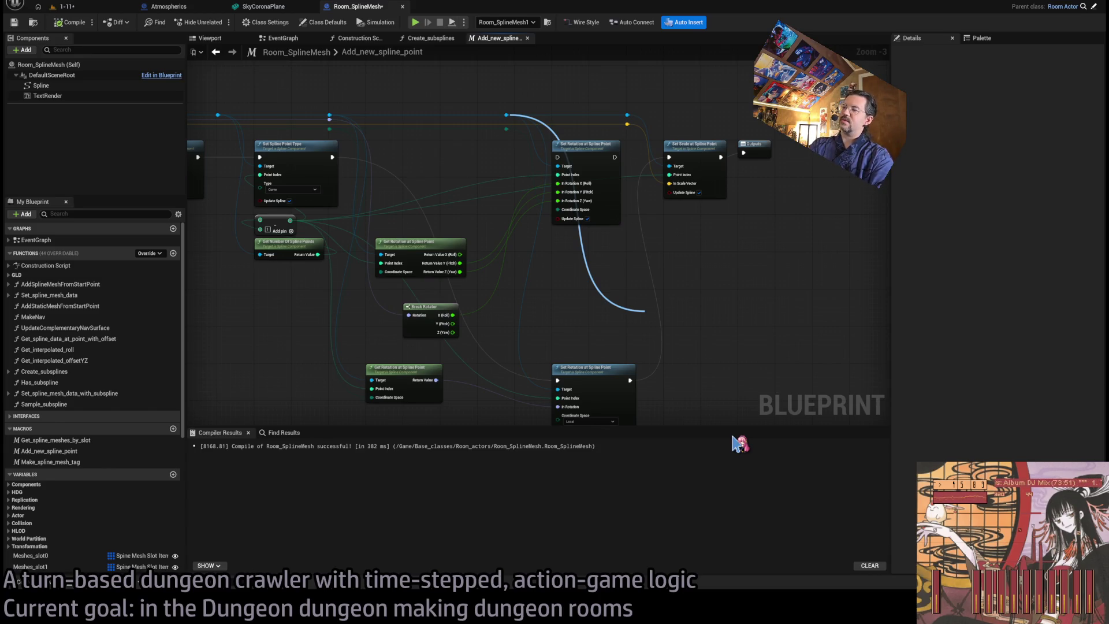
click(740, 443)
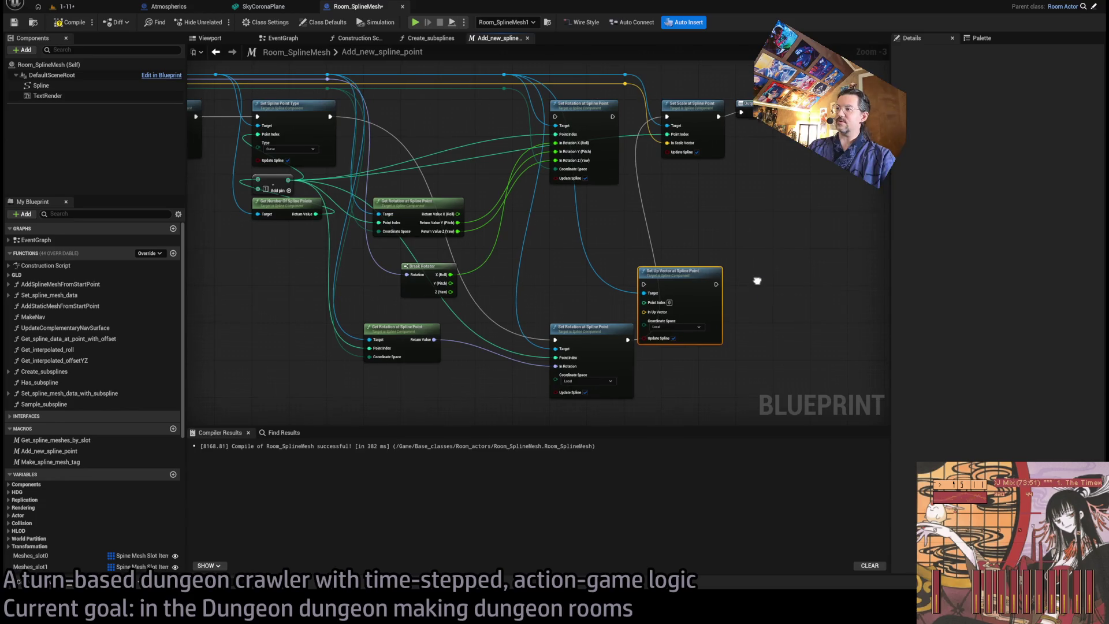
mouse_move(677, 274)
mouse_down()
mouse_move(601, 229)
mouse_move(609, 223)
mouse_up()
scroll(600, 229, up, 3)
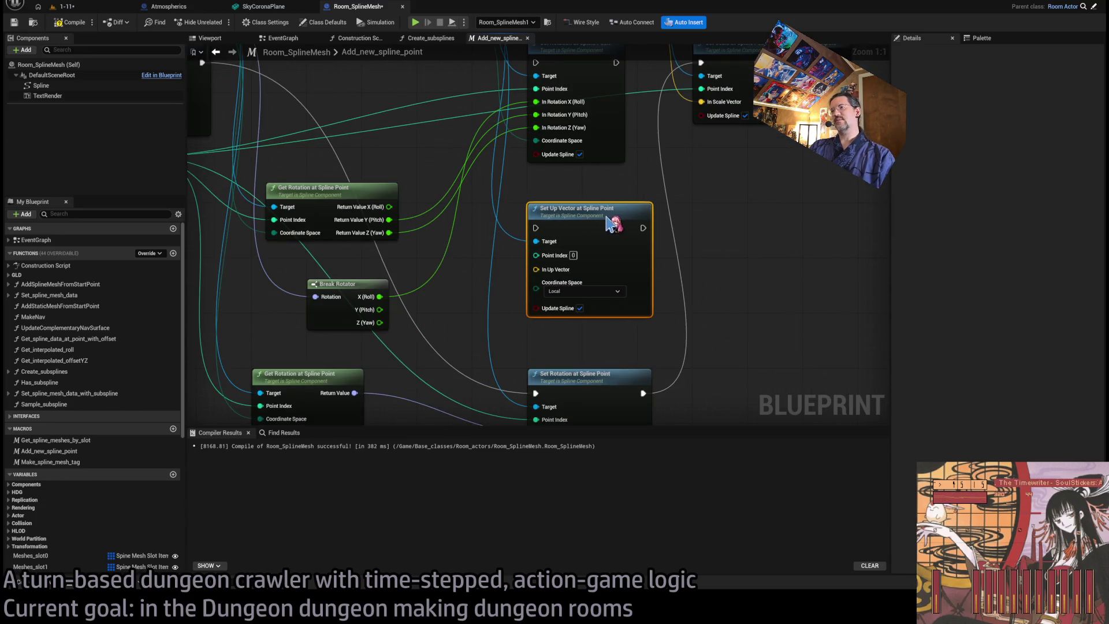
click(681, 252)
scroll(745, 269, down, 2)
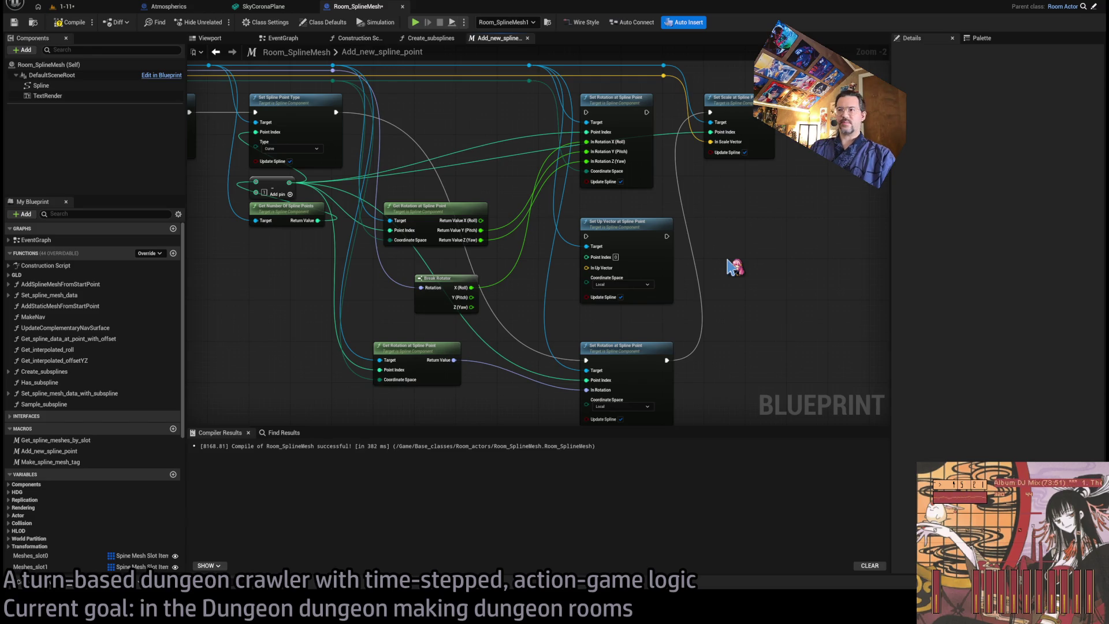
scroll(627, 297, down, 2)
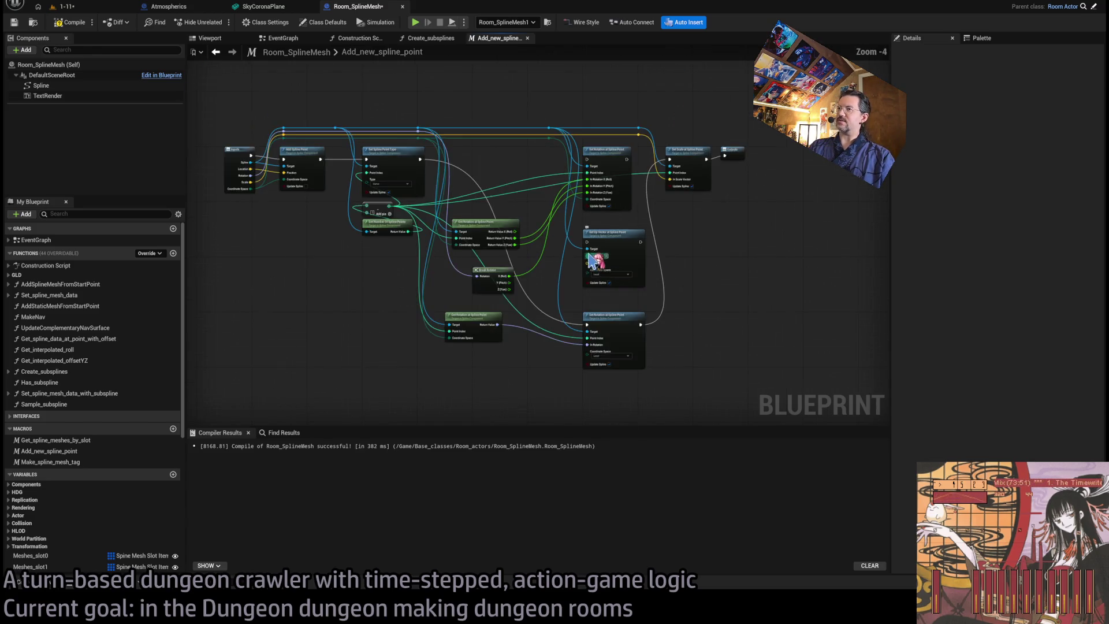
scroll(324, 243, up, 4)
click(433, 41)
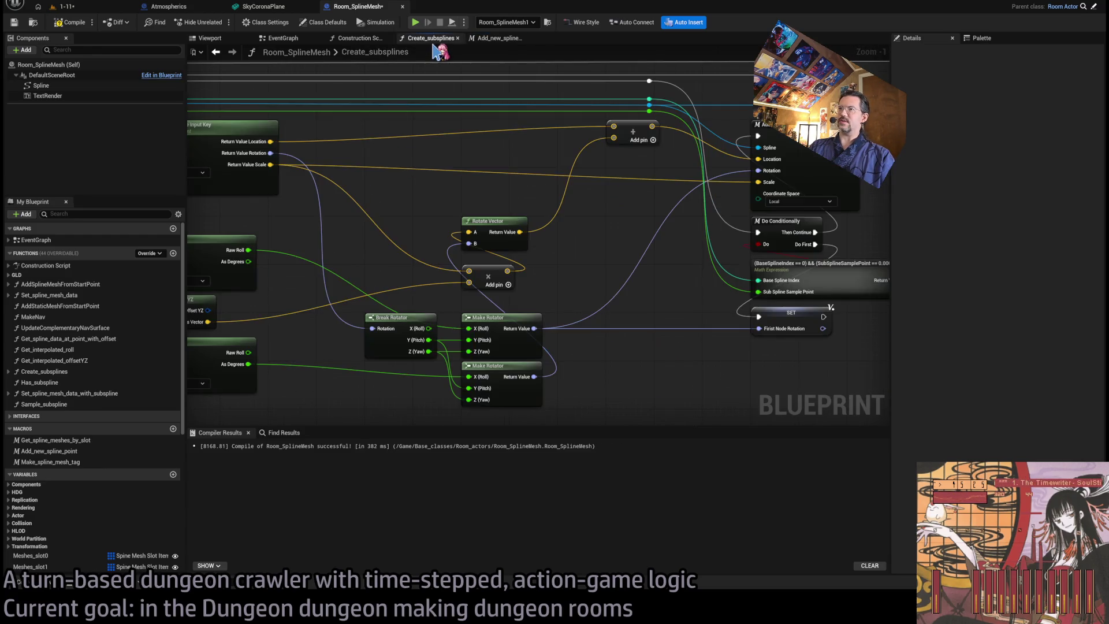
- Add a World-space Get Up Vector at Spline Input Key node, its In Key fed by the Add node
scroll(484, 245, down, 1)
drag(637, 265, 716, 265)
mouse_move(430, 286)
mouse_down()
mouse_move(441, 250)
mouse_move(460, 250)
mouse_move(407, 215)
mouse_up()
mouse_move(337, 244)
mouse_down()
mouse_move(376, 250)
mouse_move(312, 191)
mouse_move(412, 243)
mouse_move(349, 200)
mouse_move(494, 317)
mouse_move(578, 357)
mouse_up()
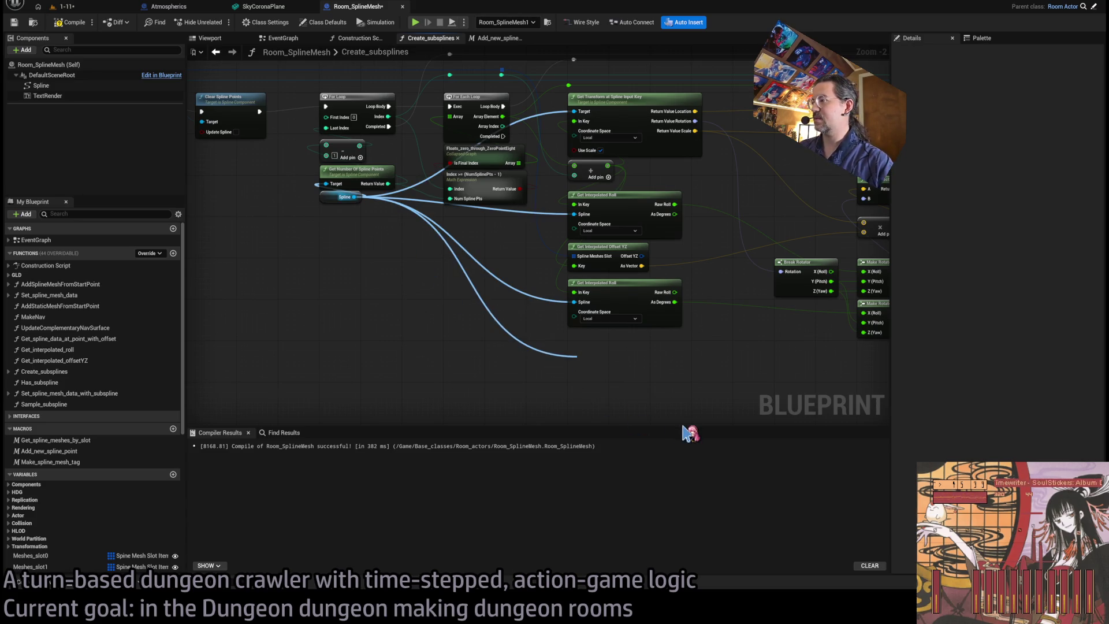
drag(659, 387, 638, 351)
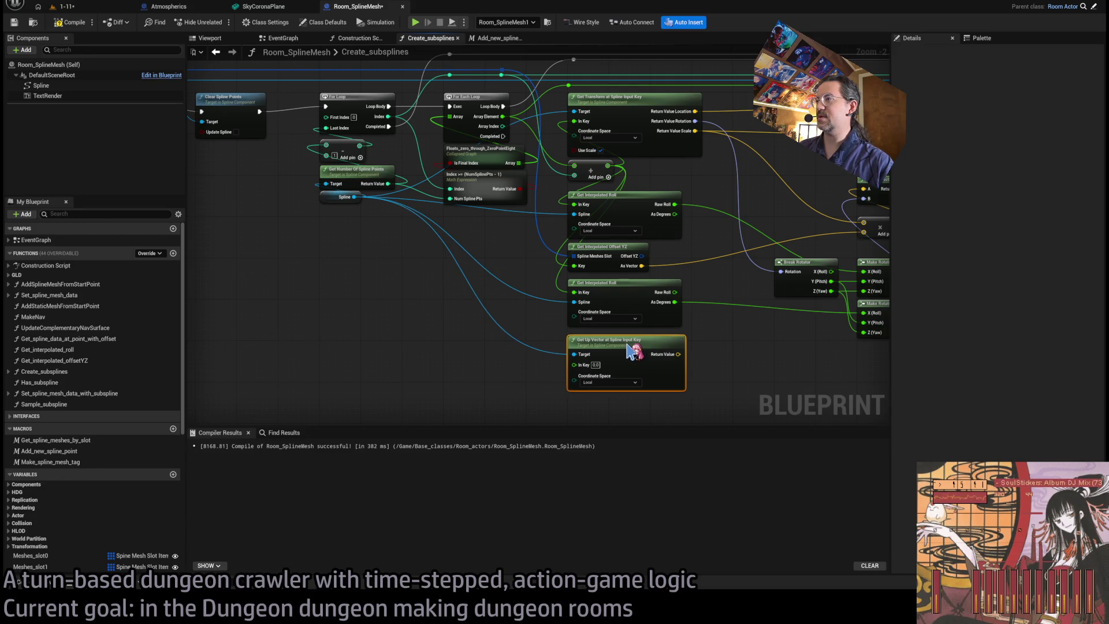
drag(583, 173, 453, 169)
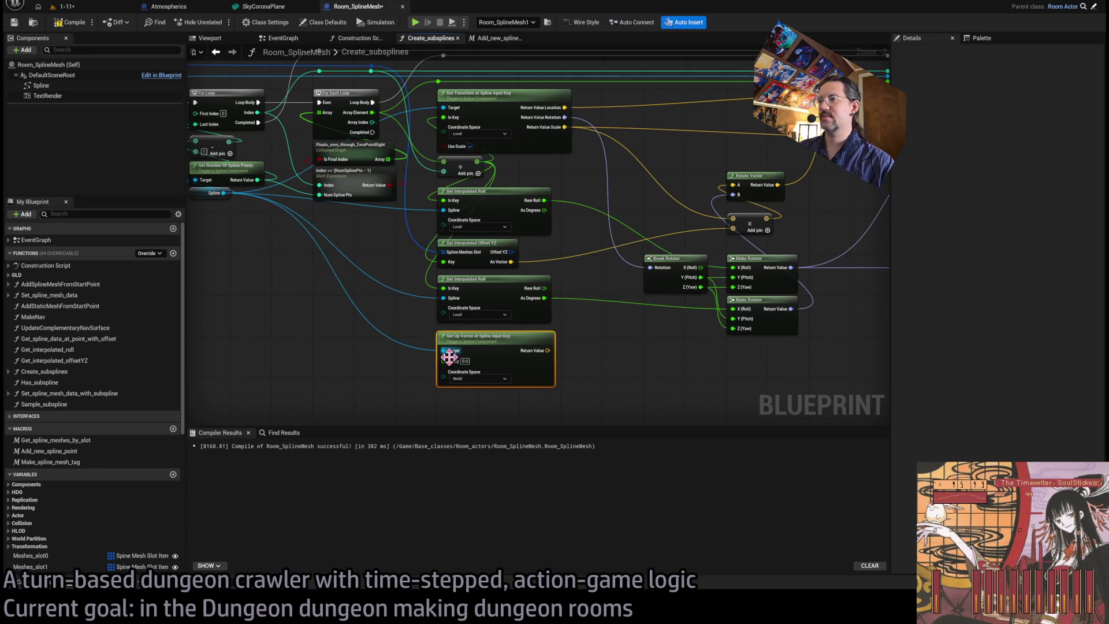
drag(456, 368, 477, 162)
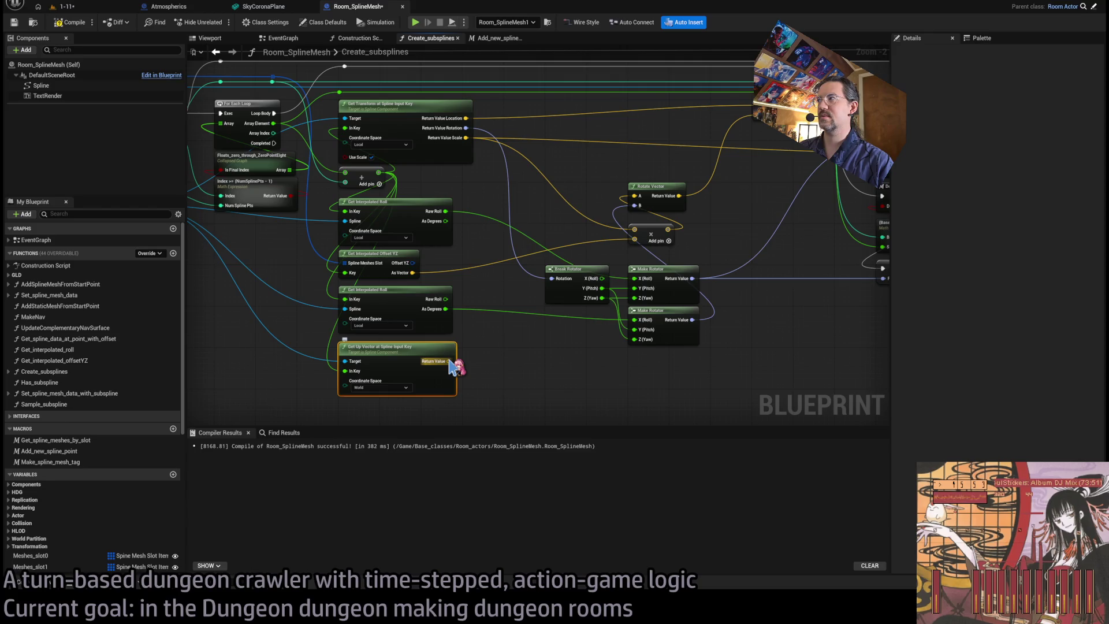
drag(450, 364, 437, 372)
mouse_move(368, 375)
mouse_down()
mouse_move(396, 391)
mouse_move(478, 311)
mouse_up()
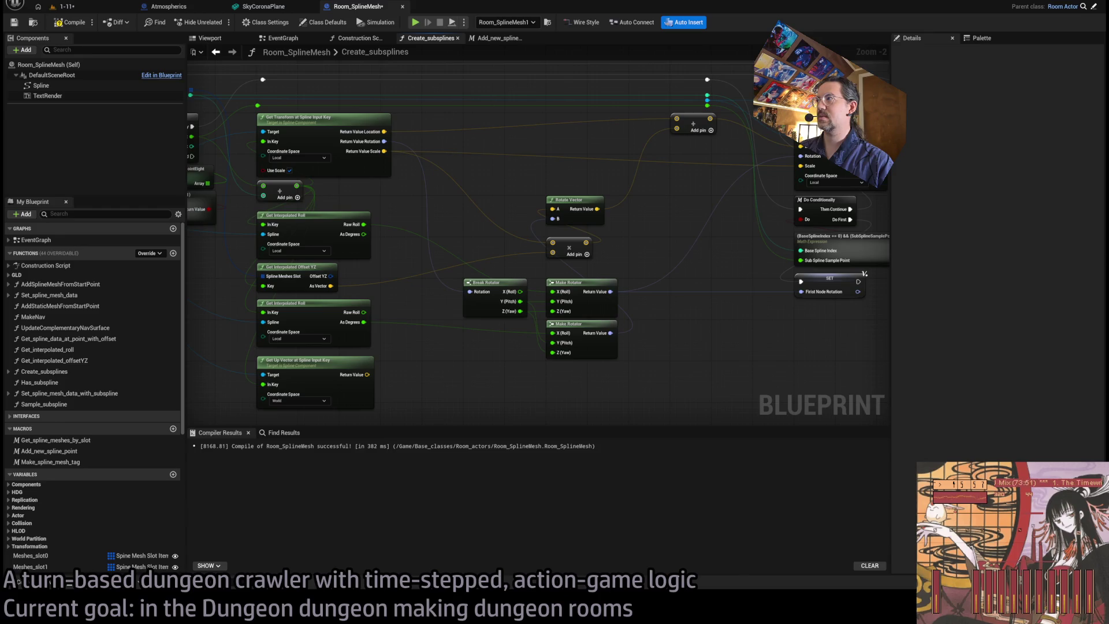
scroll(68, 363, down, 3)
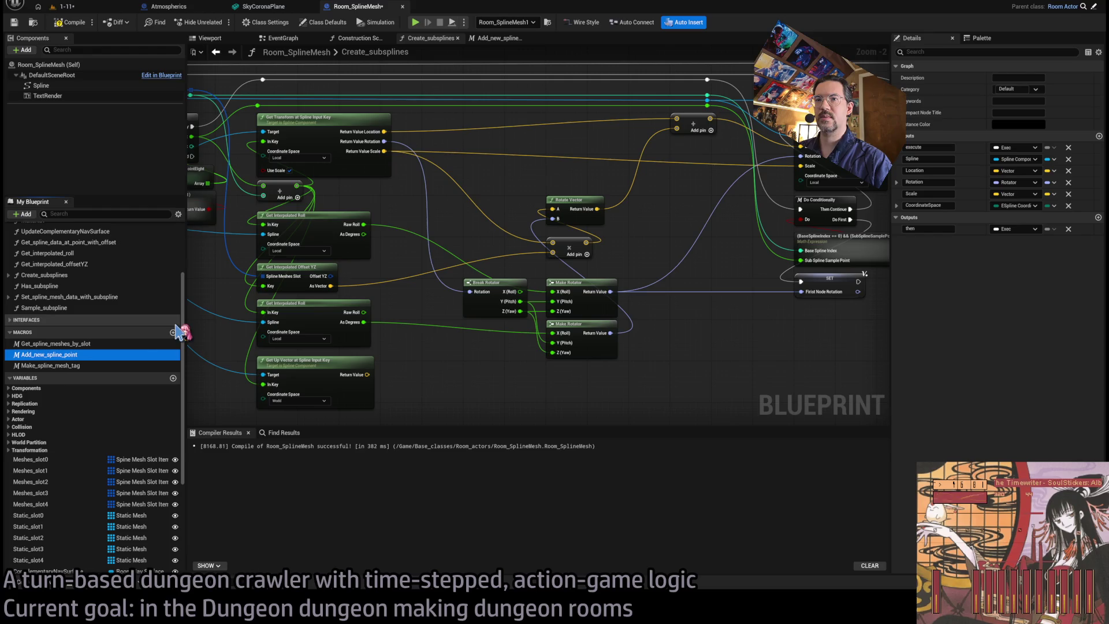
- Add a new Vector-type input to the macro and name it UpVecWS
click(1099, 136)
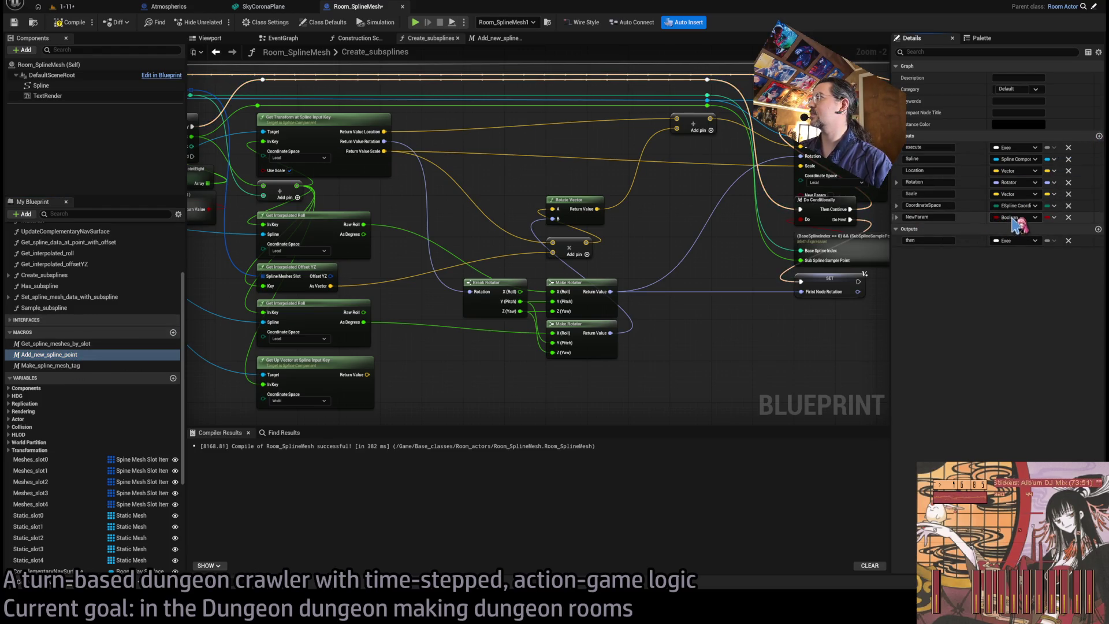
click(947, 217)
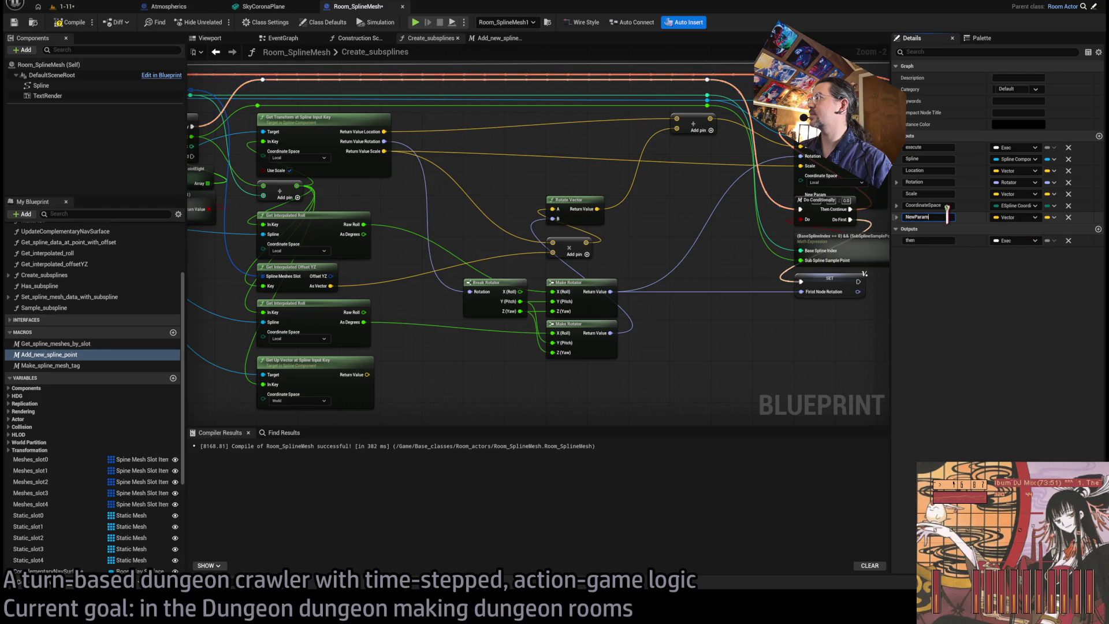
text(Up)
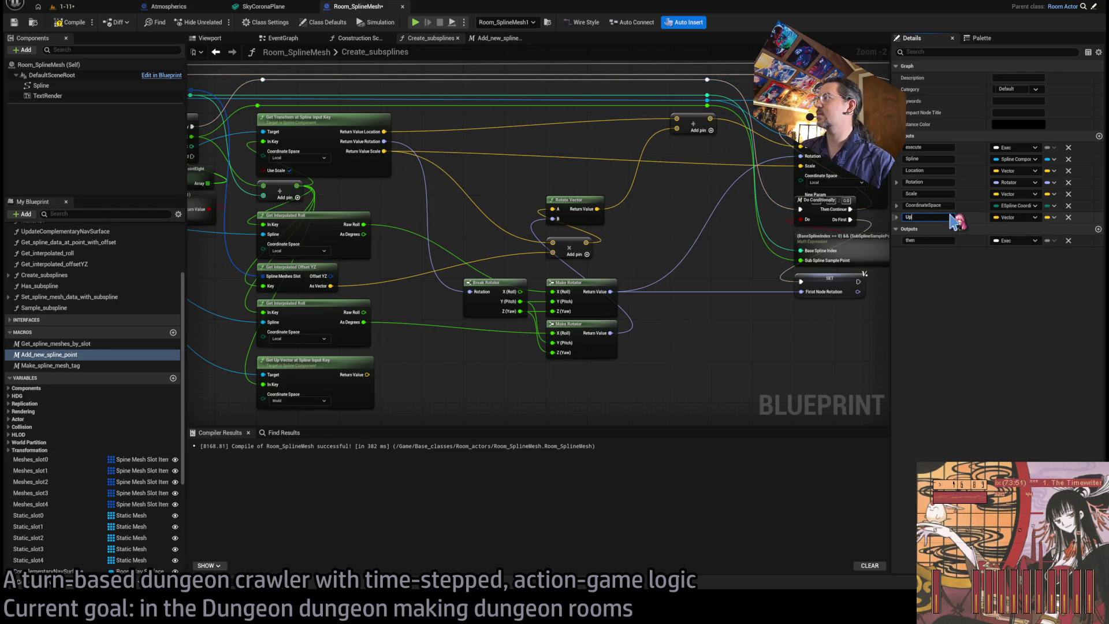
text(VecWS)
key(Return)
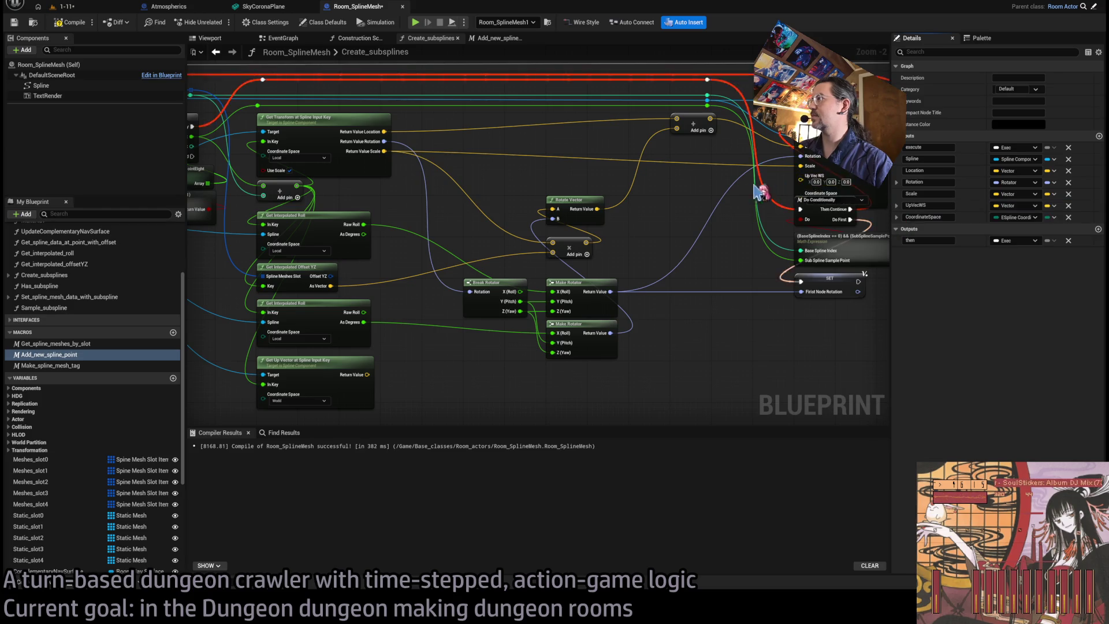
- Pan the graph past the Do Conditionally nodes to the Add New Spline Point node
mouse_move(751, 342)
mouse_down()
mouse_move(703, 246)
mouse_move(709, 294)
mouse_up()
click(777, 258)
drag(776, 258, 646, 255)
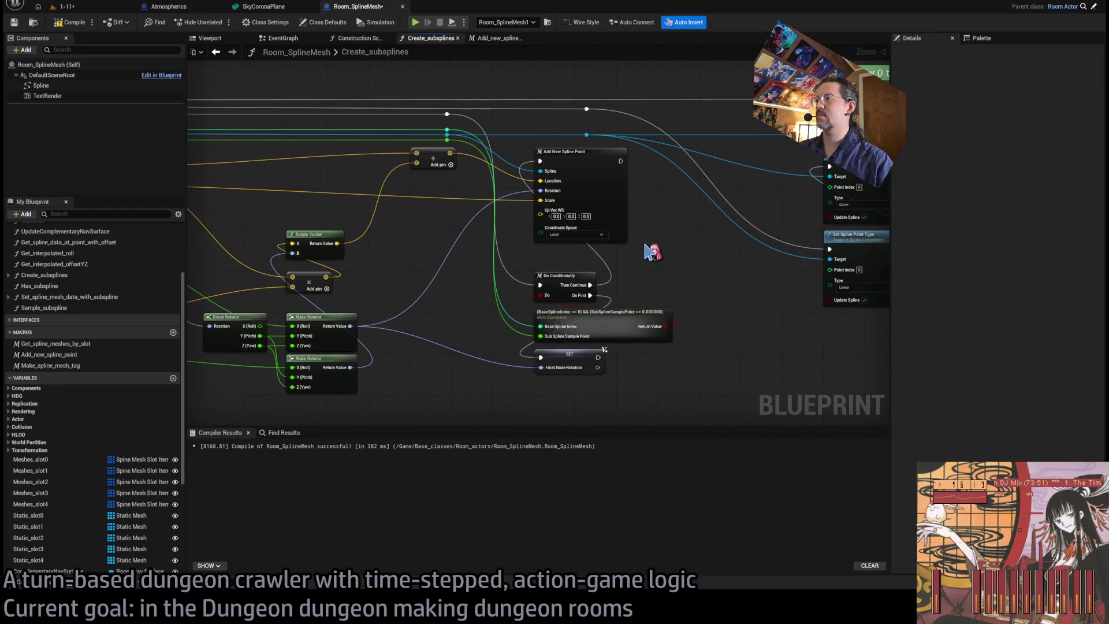